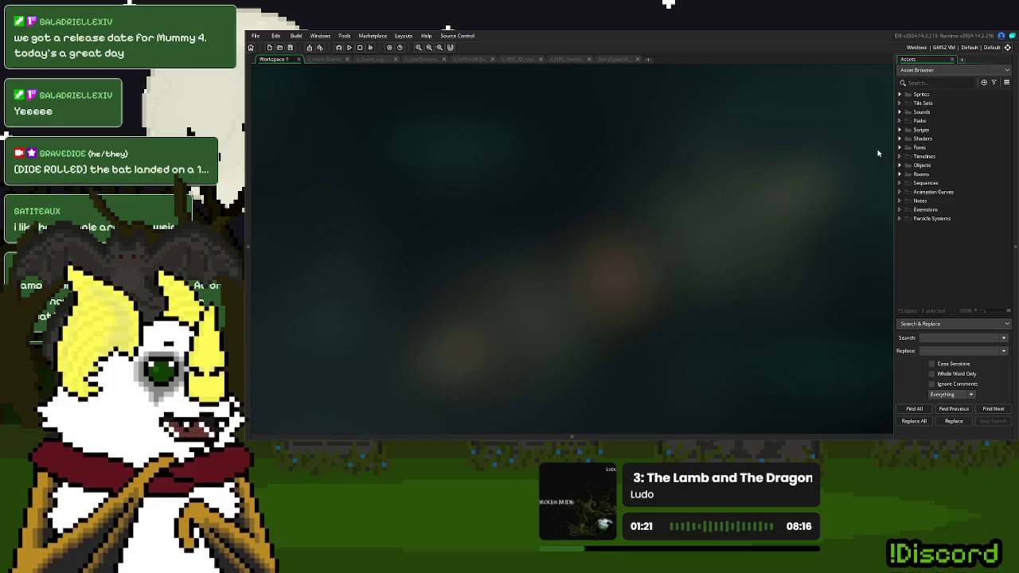
- In GameMaker, open the s_huge_test_card sprite to check its 108×66 size, then return to Aseprite
left_click(908, 166)
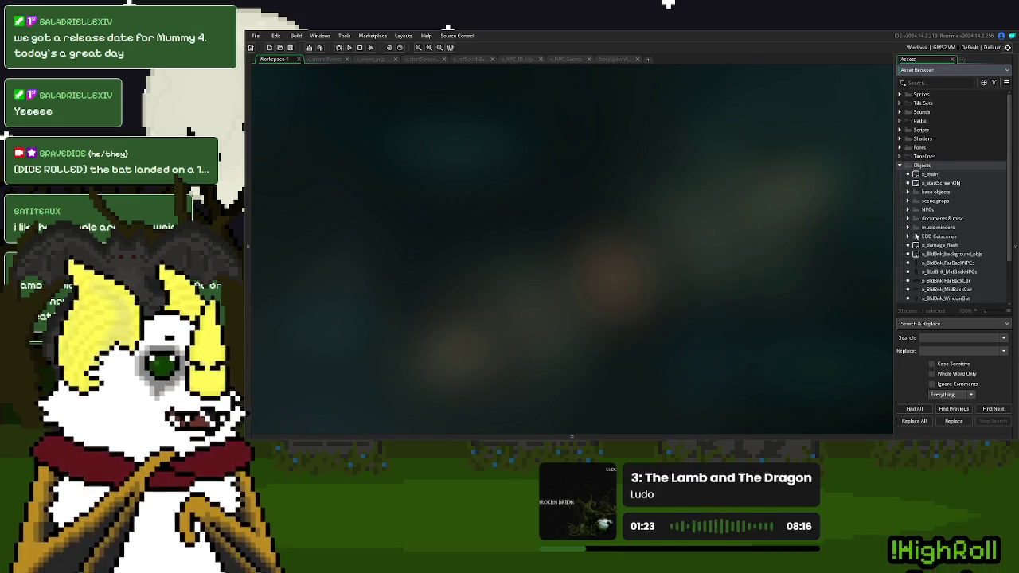
left_click(900, 165)
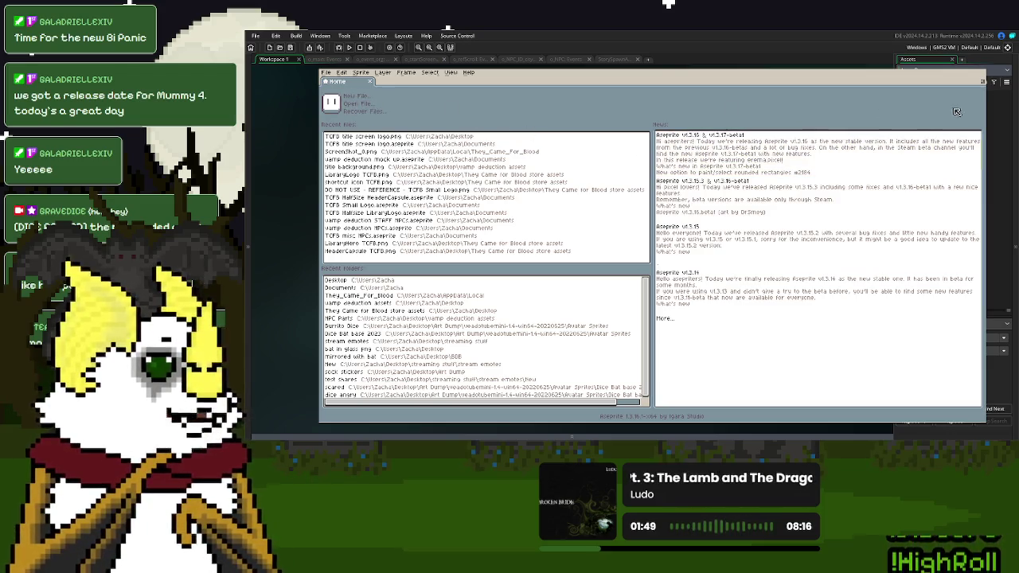
left_click(952, 76)
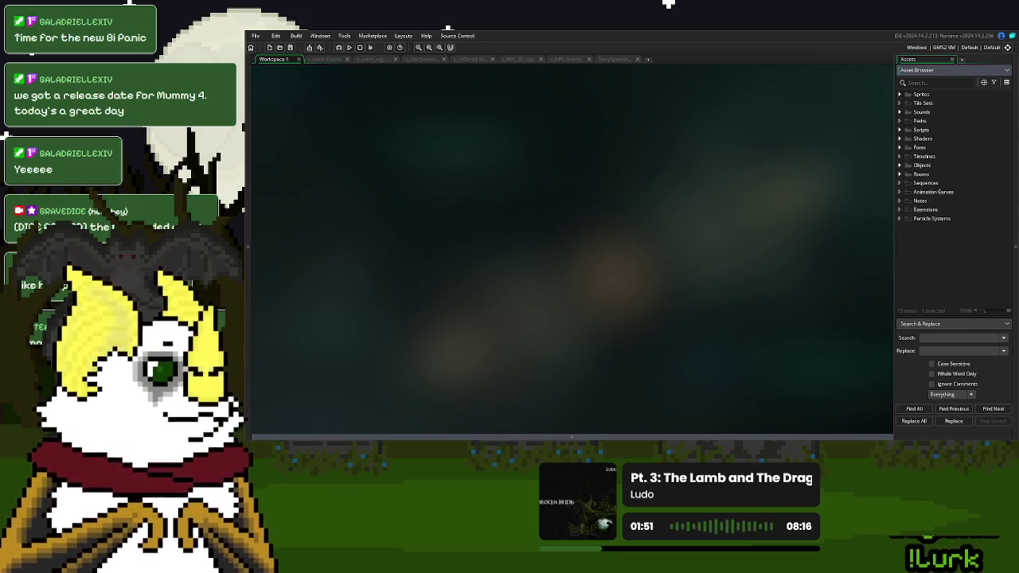
left_click(904, 95)
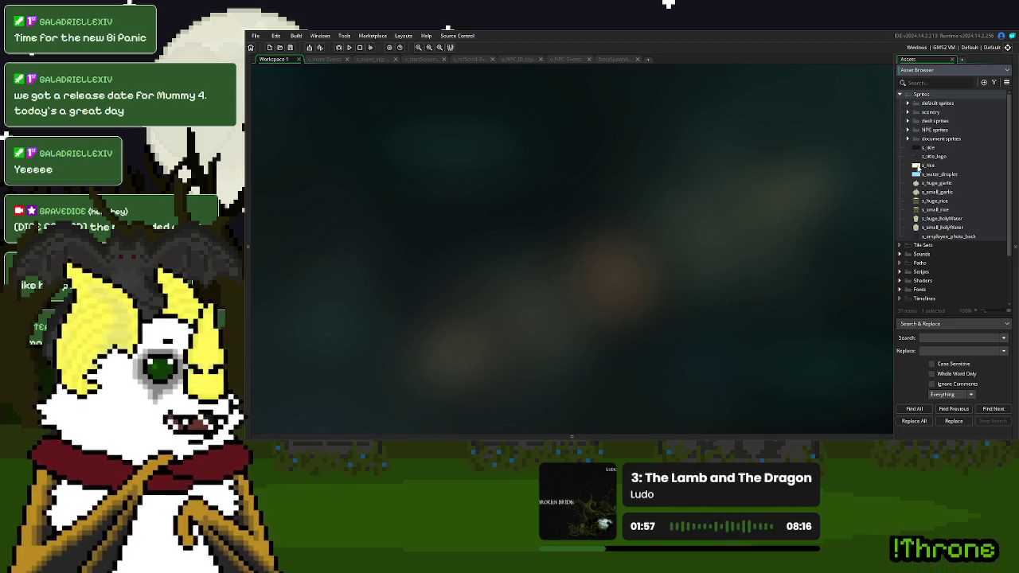
left_click(909, 141)
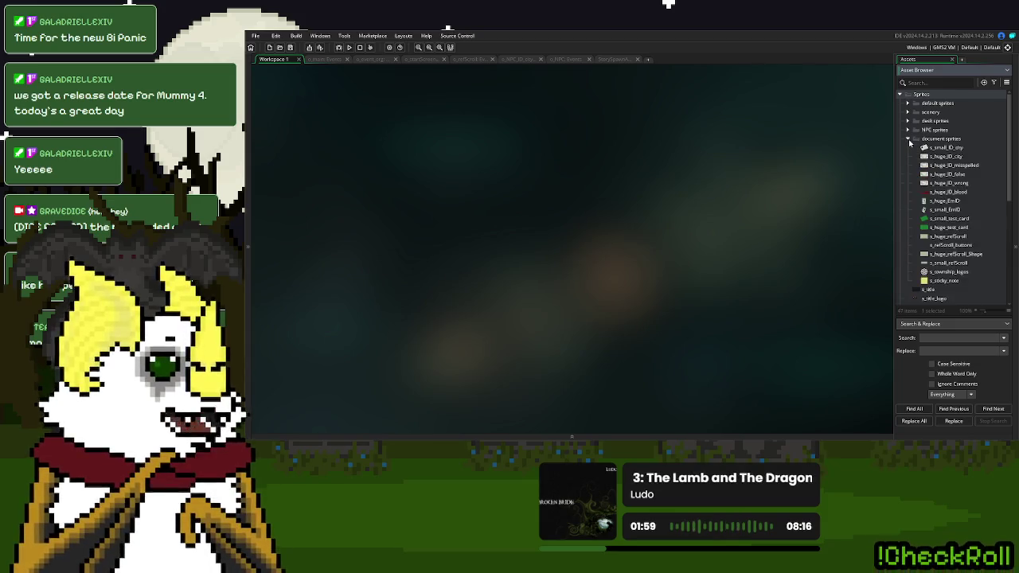
double_click(949, 227)
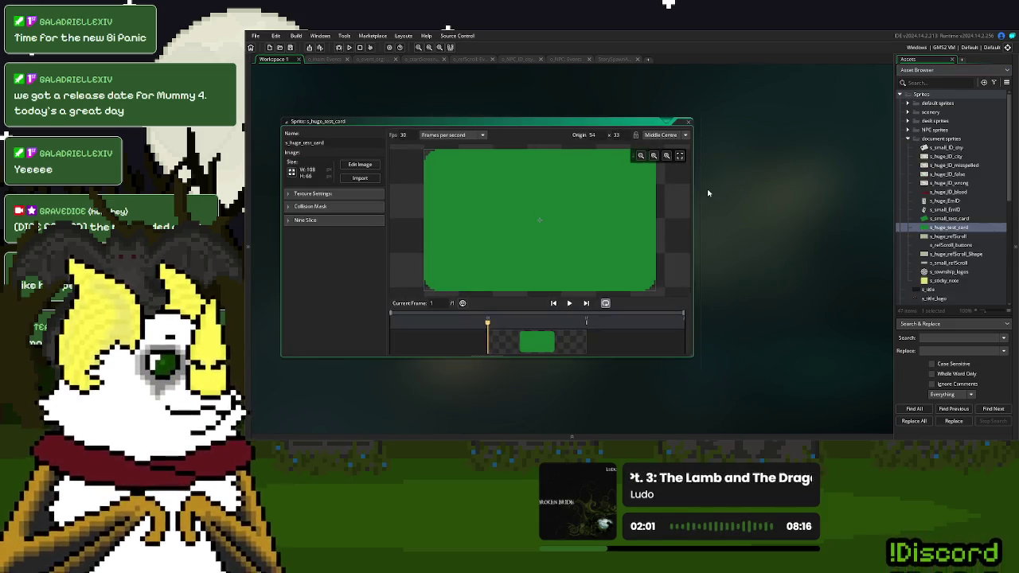
key("alt+Tab")
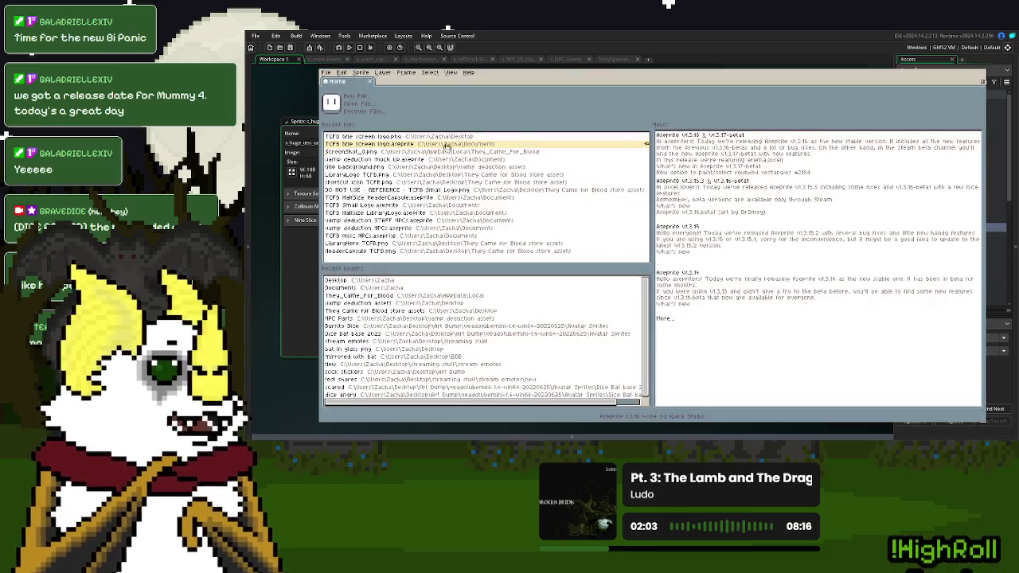
- Create a new transparent 108×66 sprite matching the test card
left_click(356, 97)
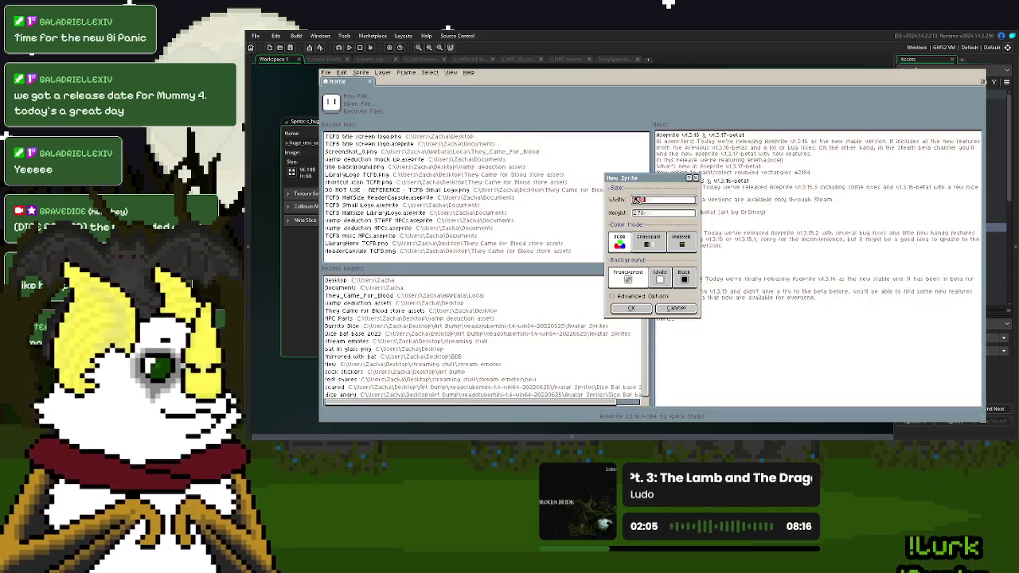
type("108")
key("Tab")
type("66")
left_click(631, 309)
scroll(690, 274, "up", 2)
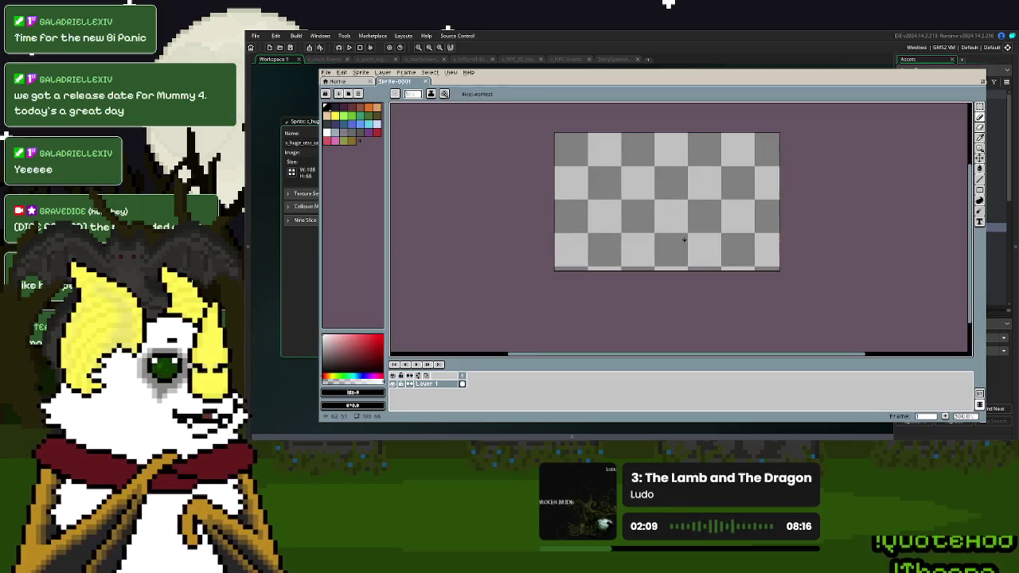
left_click(362, 72)
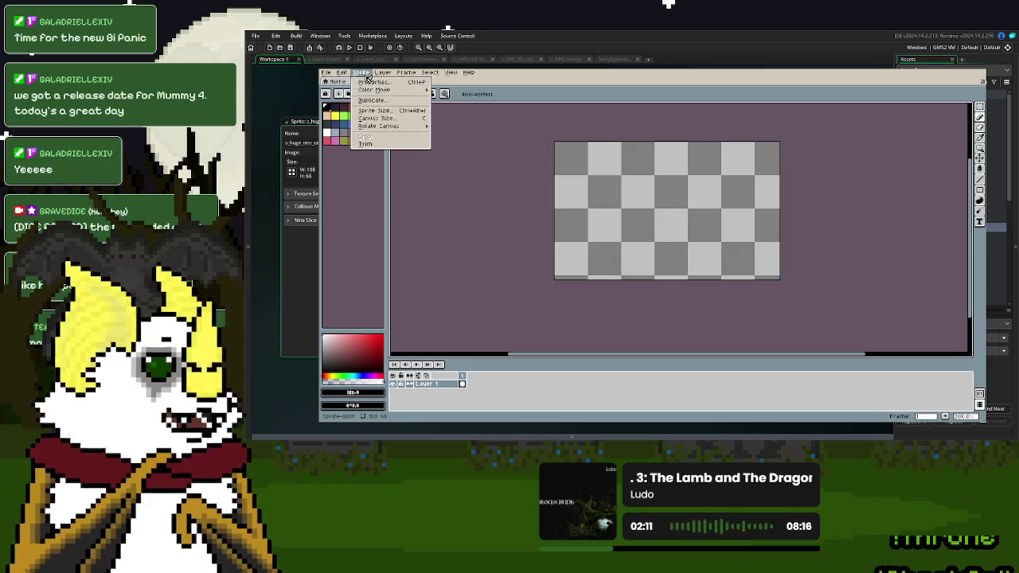
- Change the canvas size to 108 wide by 60 high
left_click(381, 117)
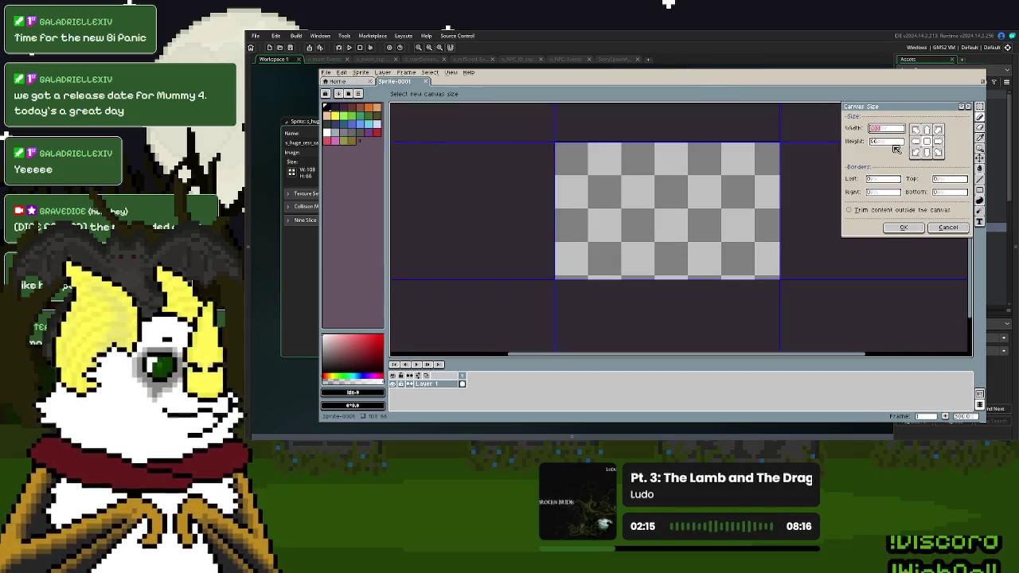
type("90")
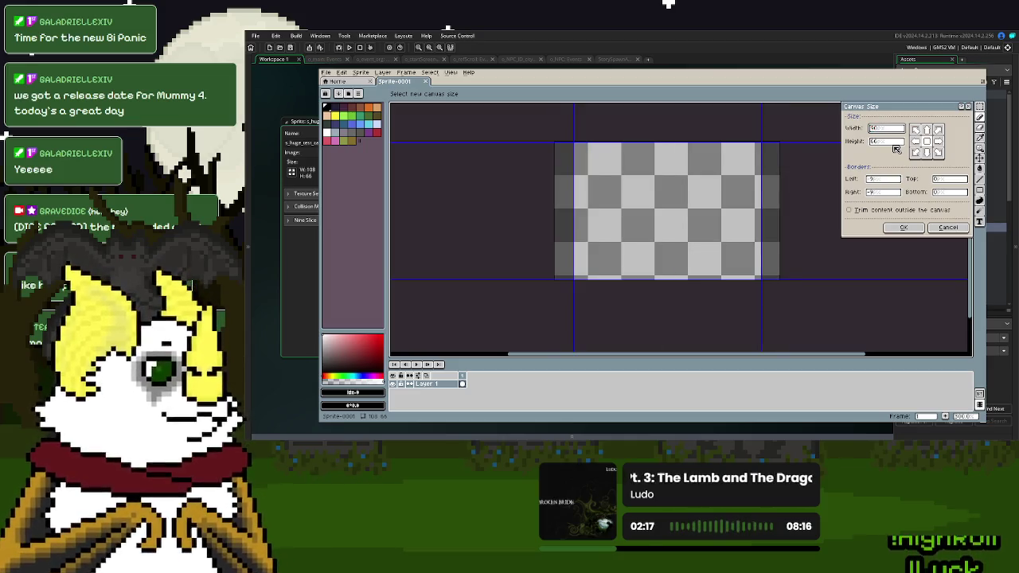
type("108")
double_click(877, 142)
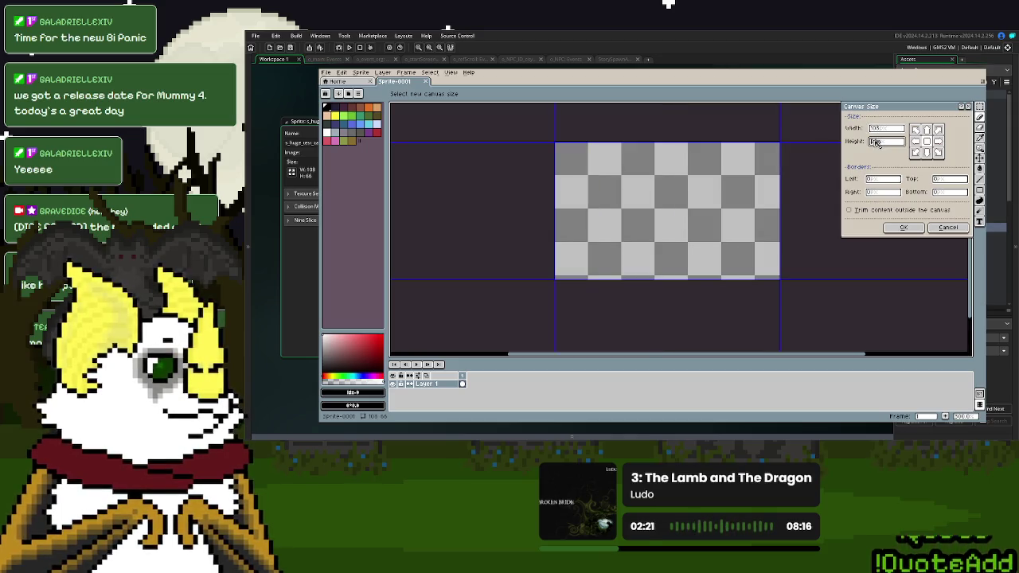
type("60")
left_click(903, 228)
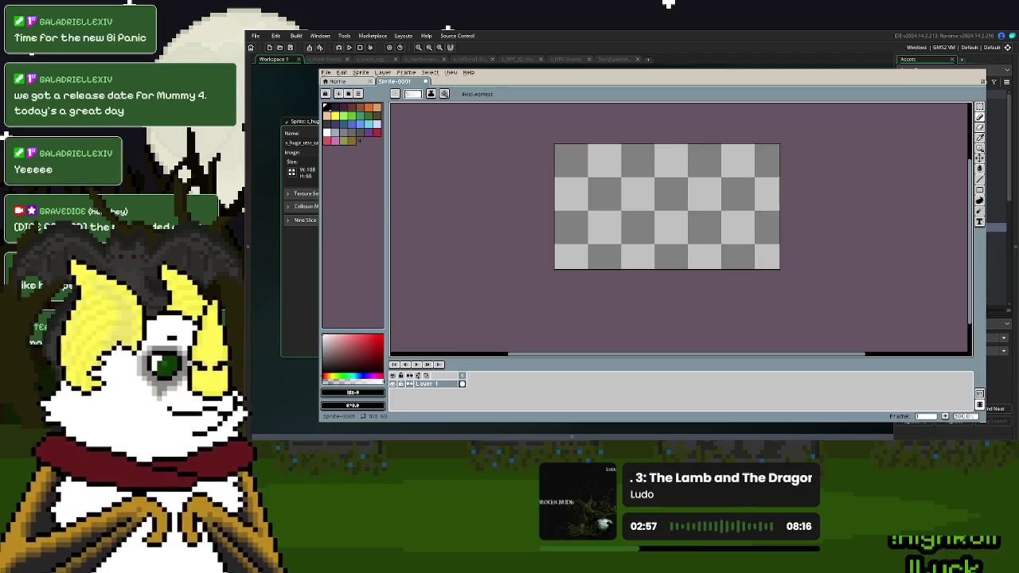
- Go back to the Home tab's recent files list
left_click(338, 82)
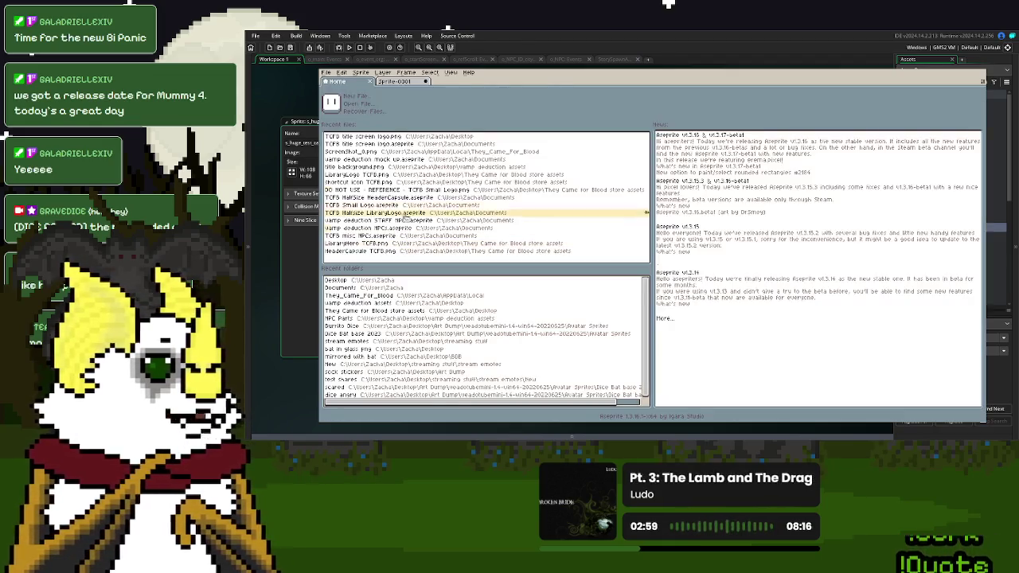
- Open the vamp deduction mock-up and isolate its Street level layer holding the logo
left_click(348, 160)
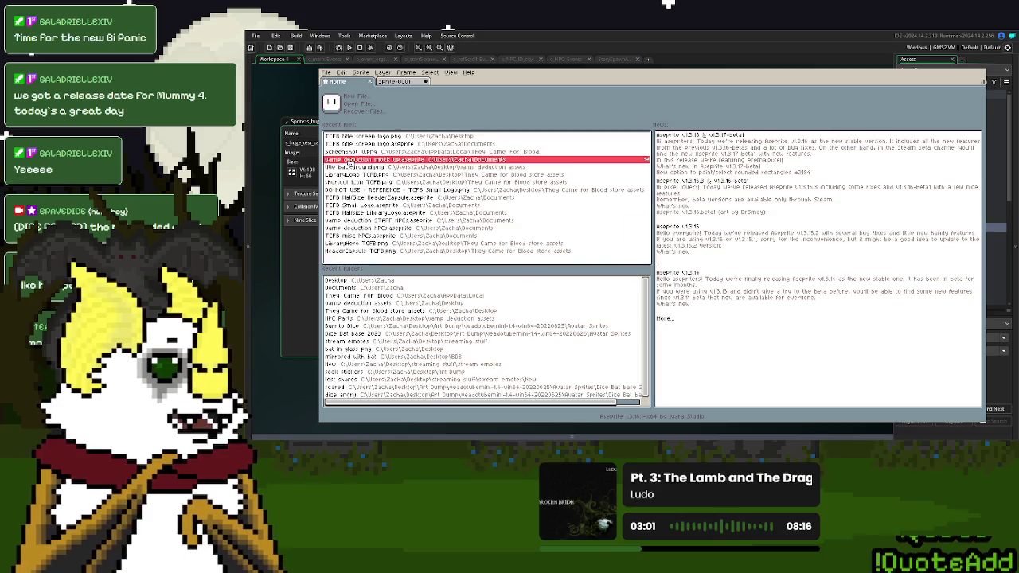
left_click_drag(392, 378, 399, 401)
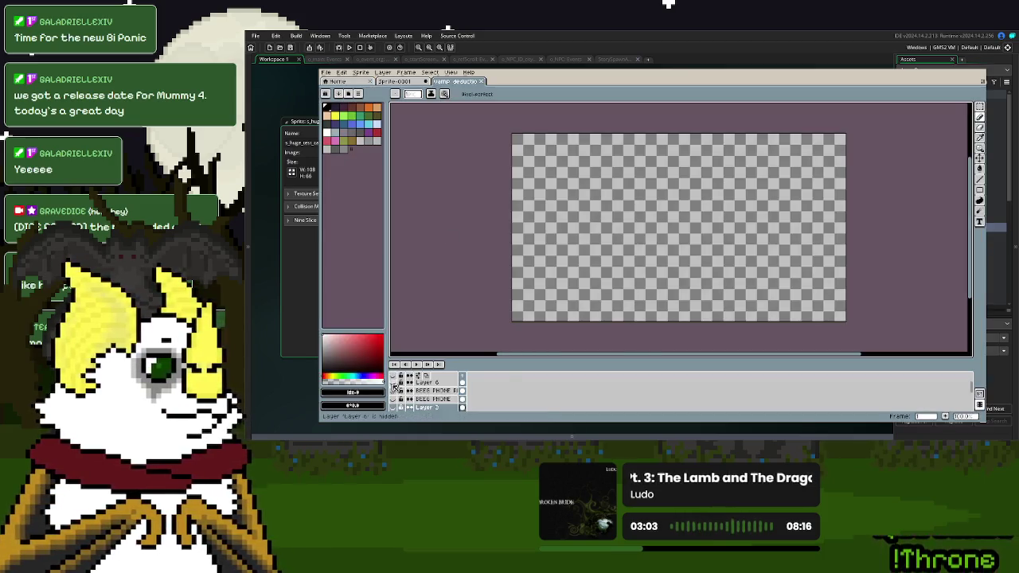
scroll(399, 400, "down", 3)
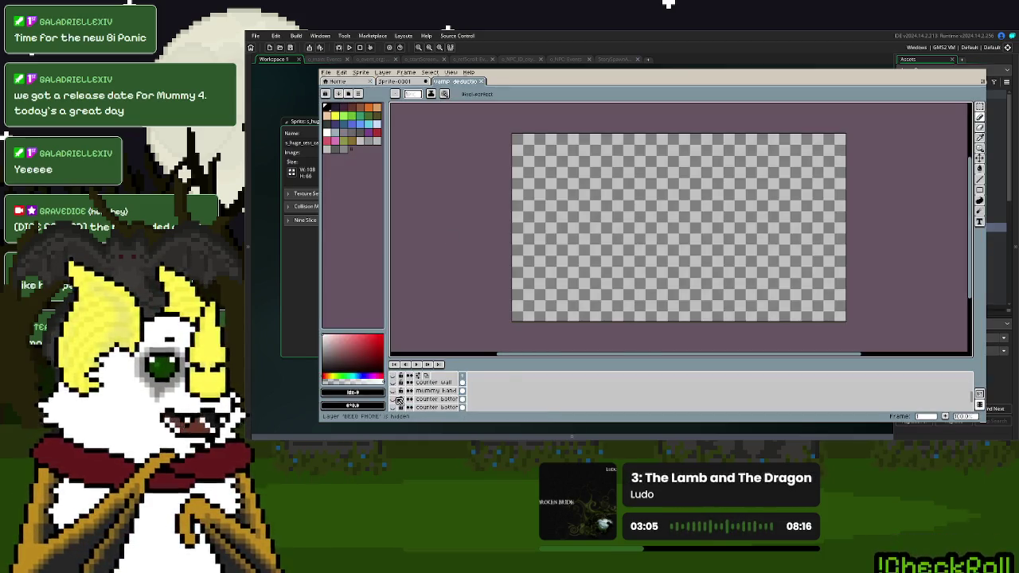
left_click(399, 401)
scroll(399, 400, "down", 2)
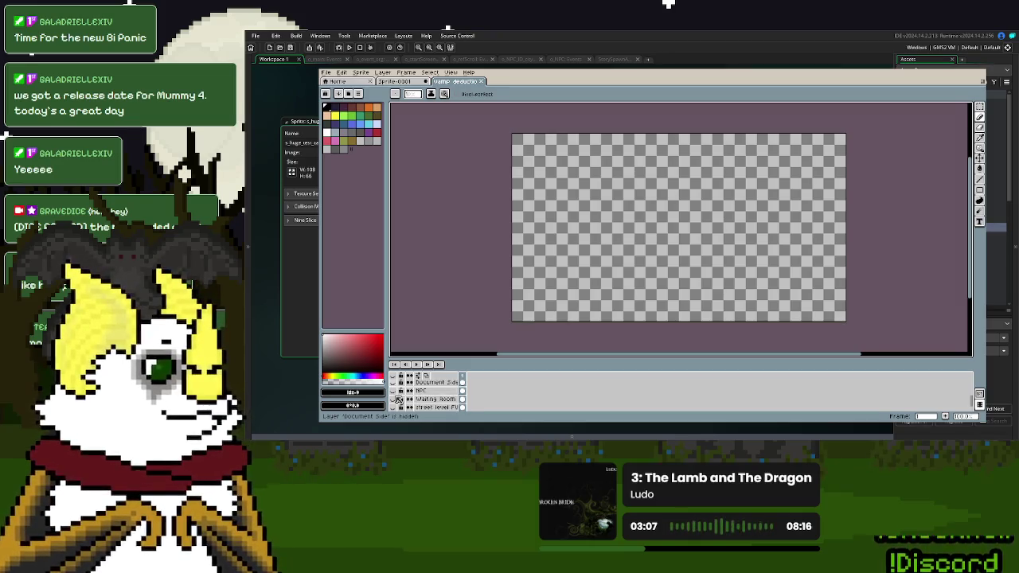
left_click(399, 401)
scroll(399, 400, "down", 2)
left_click(399, 401)
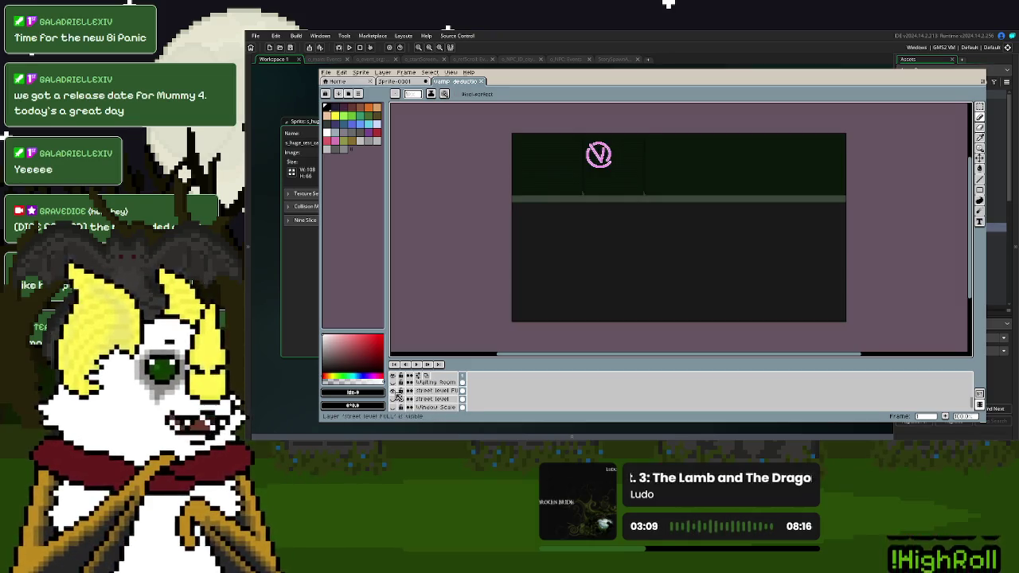
scroll(568, 210, "up", 3)
left_click(449, 391)
- Magic-wand select the pink V logo and paste it into Sprite-0001
left_click(980, 116)
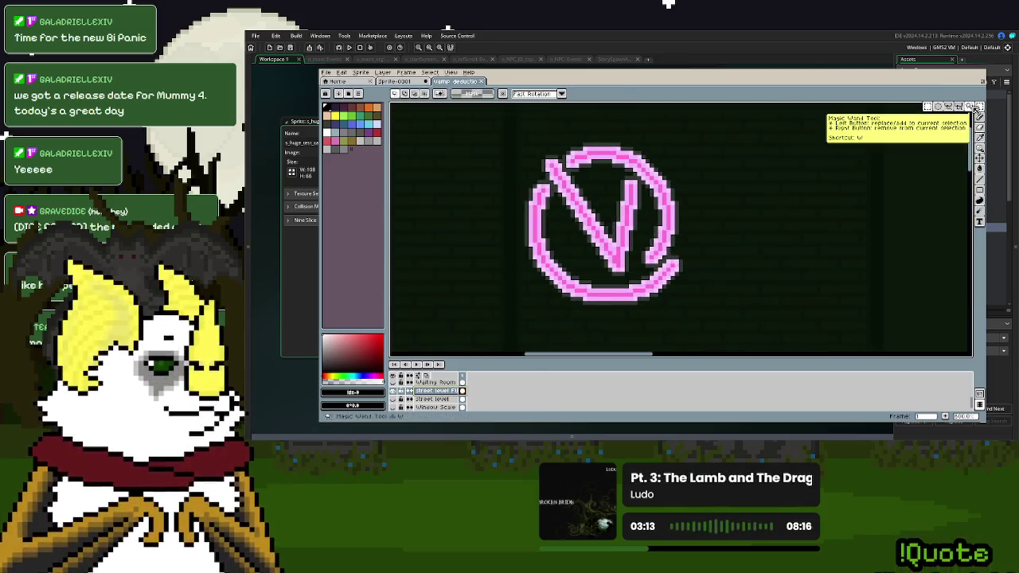
scroll(622, 161, "up", 3)
left_click(621, 162)
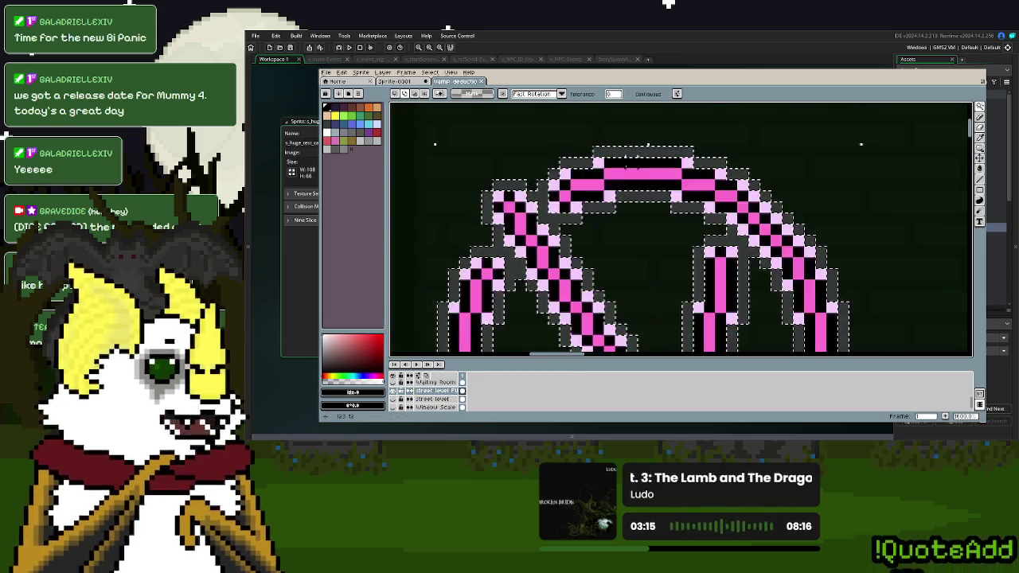
scroll(648, 176, "down", 3)
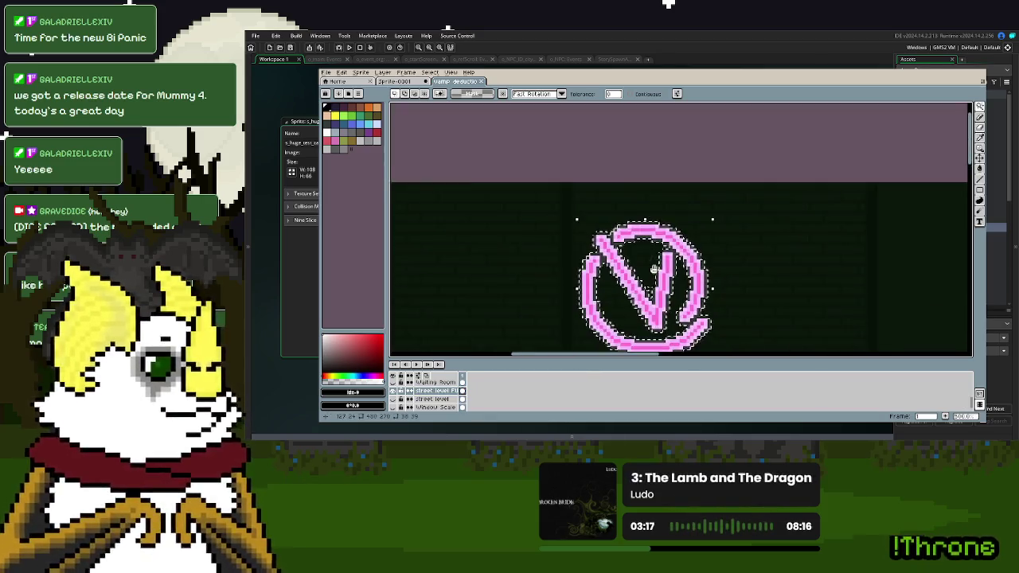
left_click(396, 83)
key("ctrl+v")
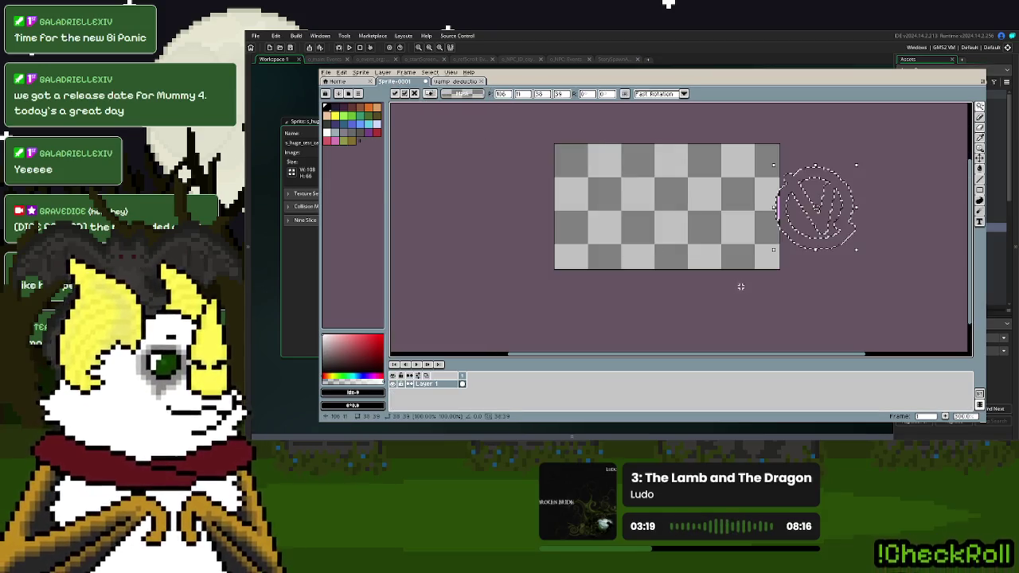
- Move the pasted pink logo to the canvas's upper-left and drop it
mouse_move(788, 198)
left_mouse_down()
mouse_move(689, 192)
mouse_move(710, 184)
mouse_move(725, 207)
mouse_move(718, 181)
mouse_move(586, 182)
left_mouse_up()
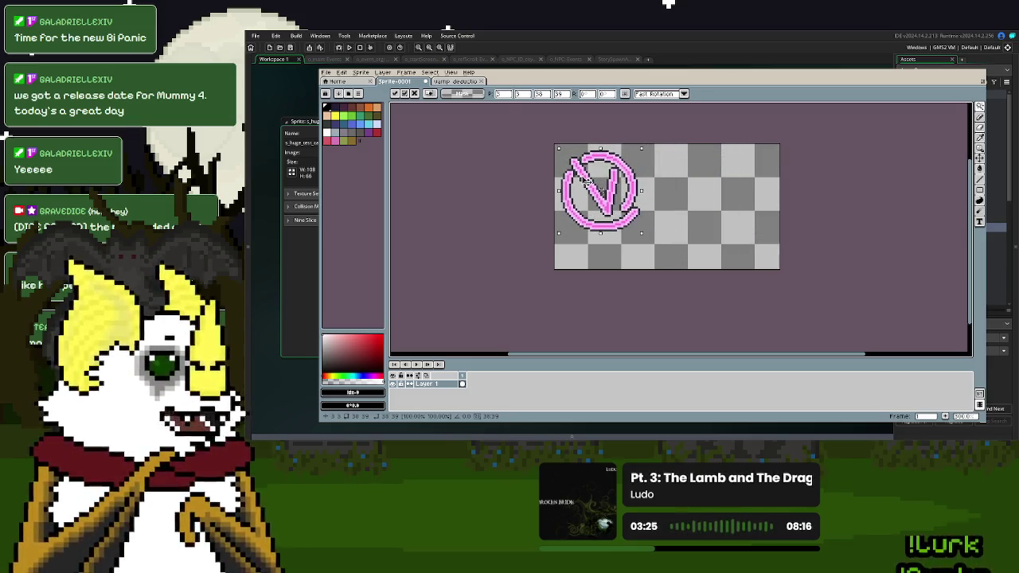
key("f")
scroll(721, 250, "up", 1)
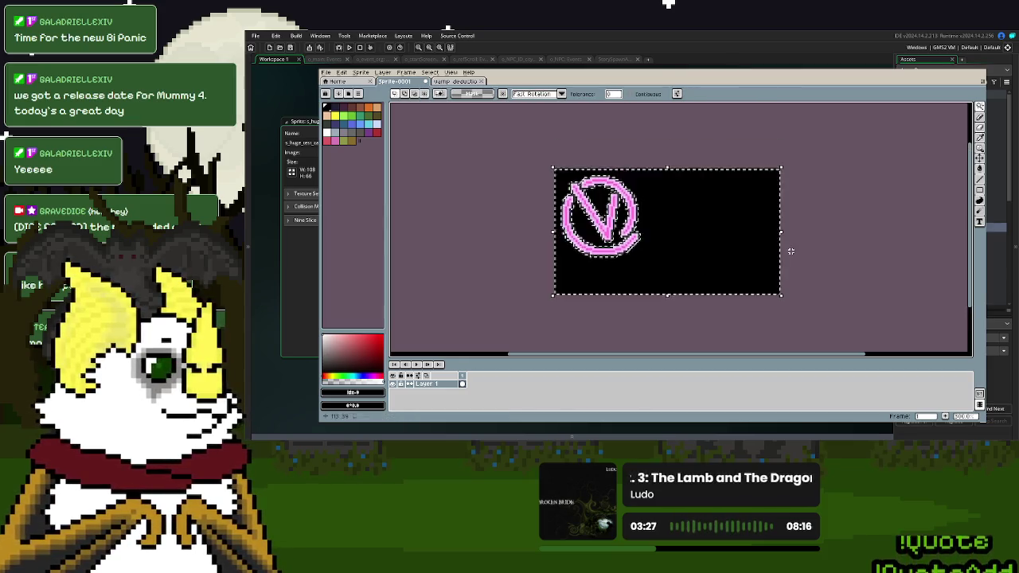
scroll(661, 272, "up", 1)
scroll(626, 282, "right", 1)
scroll(626, 282, "up", 1)
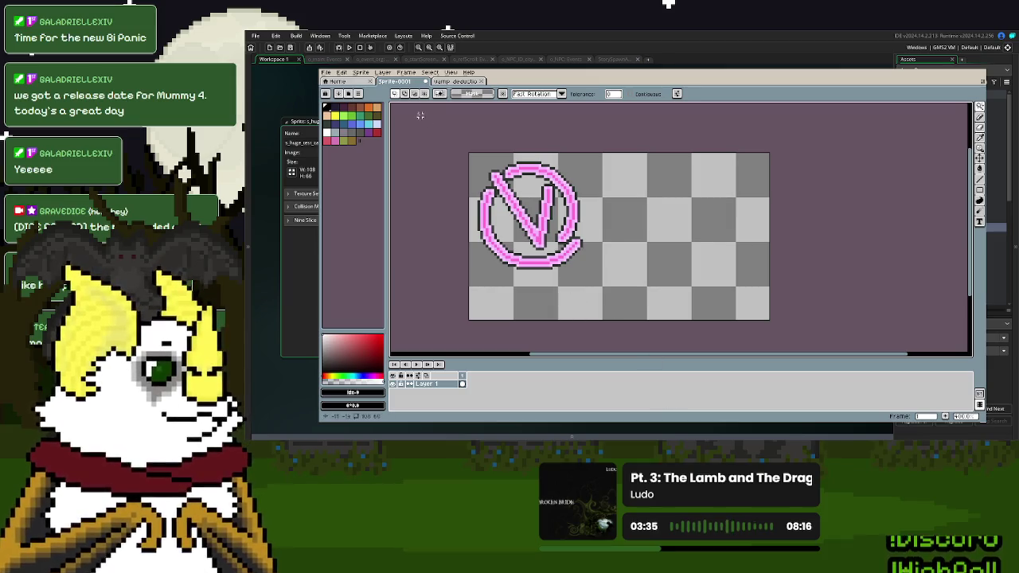
left_click(342, 72)
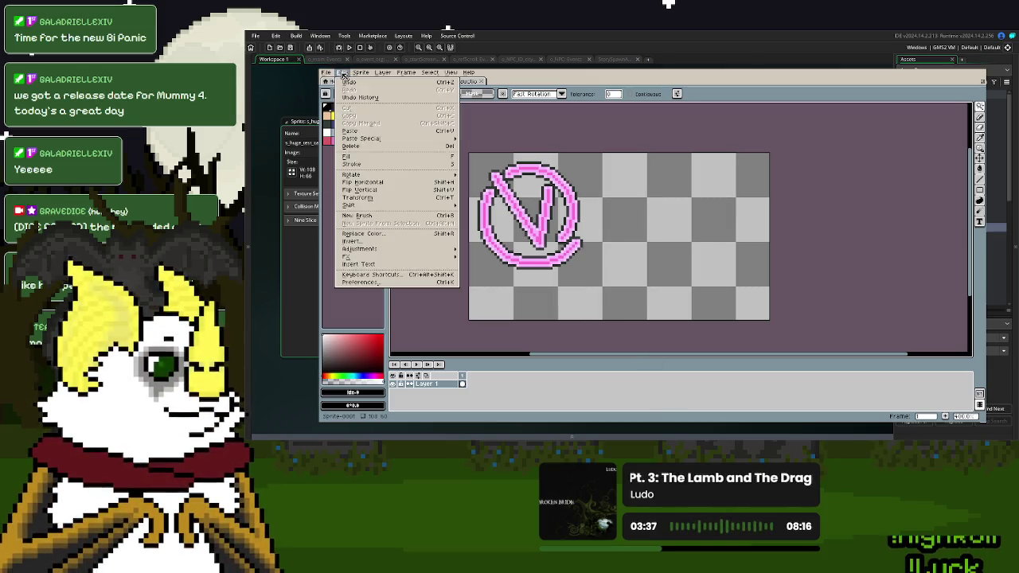
- Start a text insertion using the 04b03 font at size 8
left_click(360, 263)
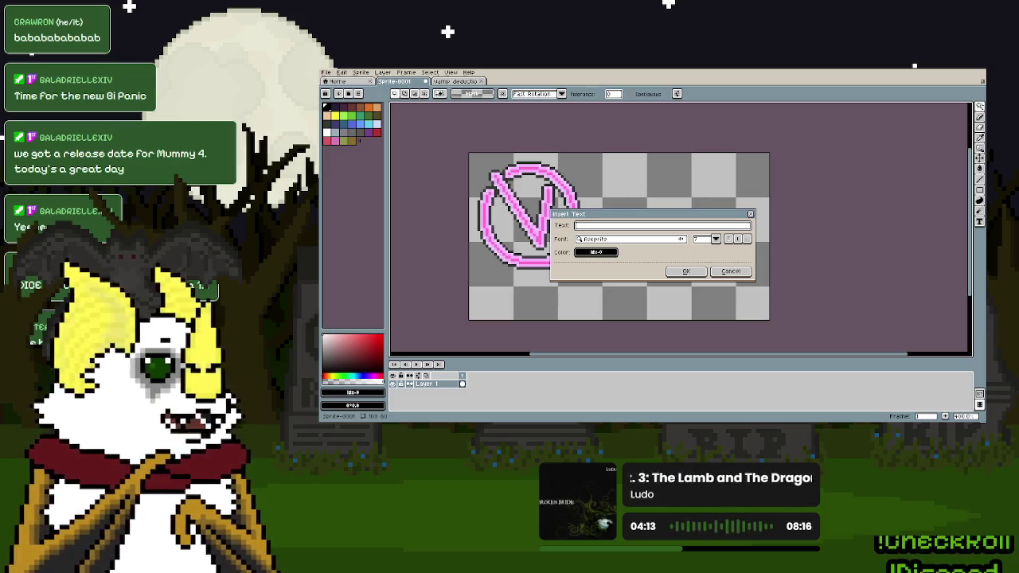
type("Dr")
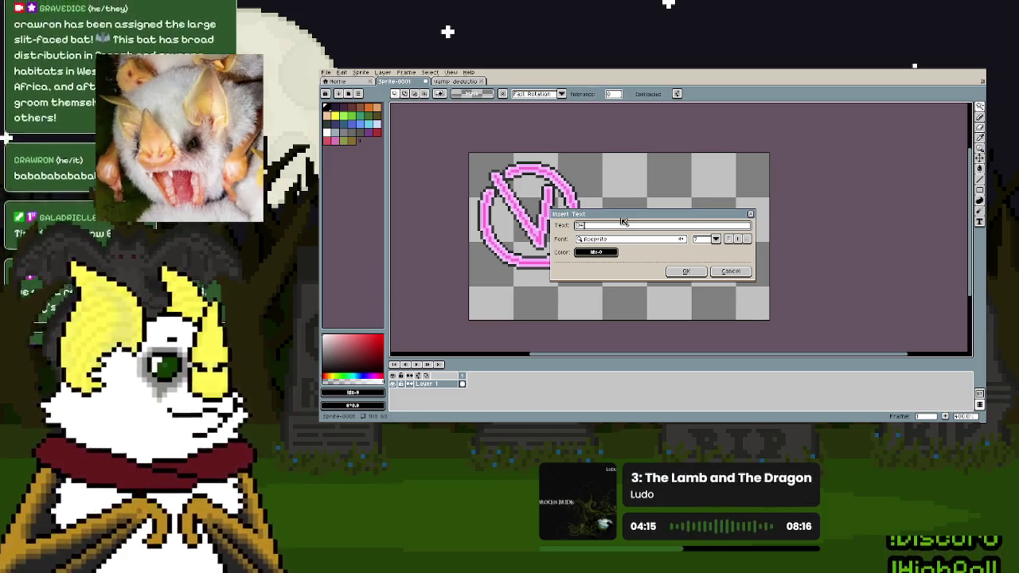
key("BackSpace")
key("BackSpace")
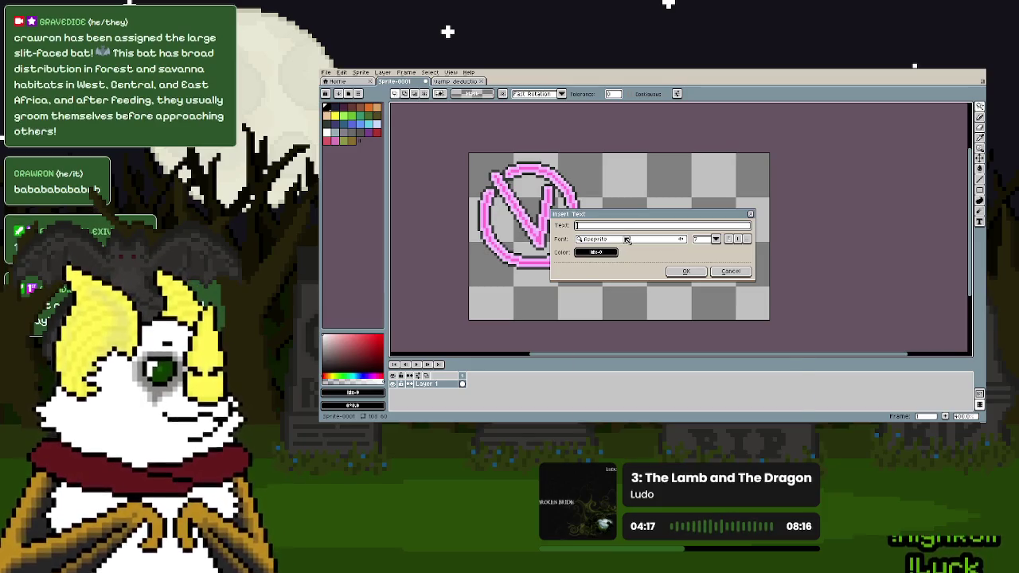
left_click(627, 239)
type("04b03")
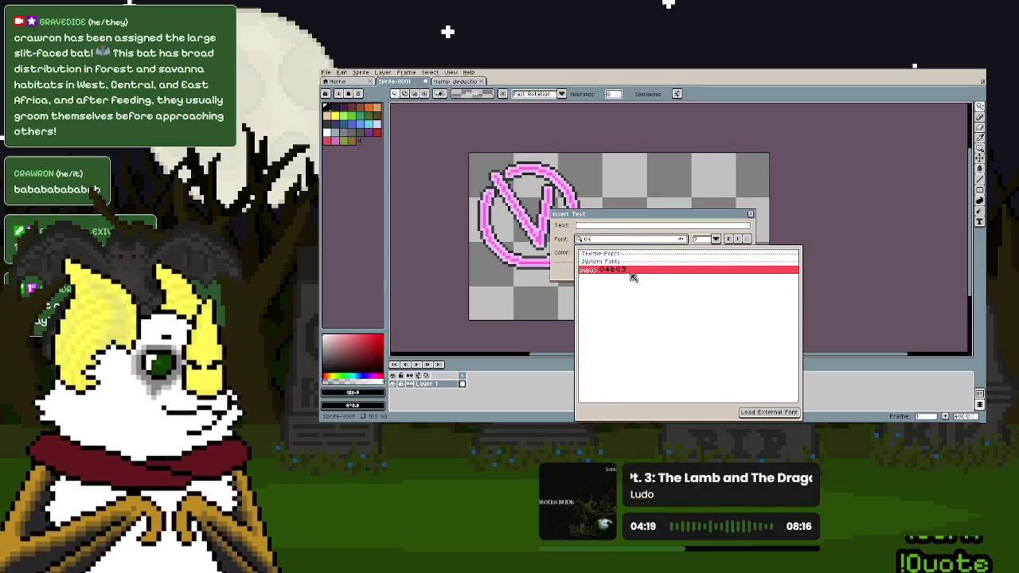
left_click(632, 271)
left_click(719, 239)
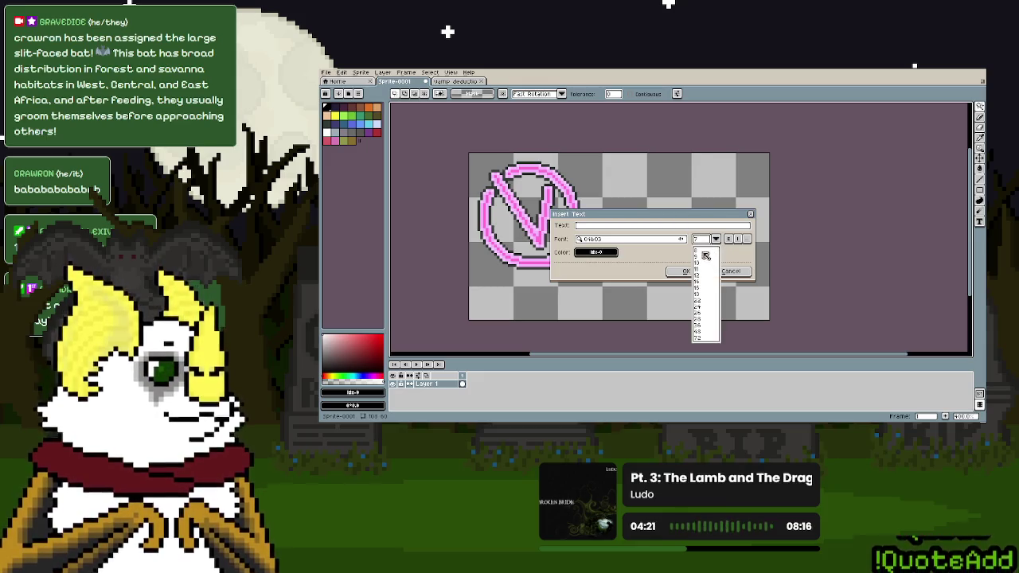
left_click(702, 252)
- Insert 'DJ Orlock' in black and place it right of the logo
left_click(653, 227)
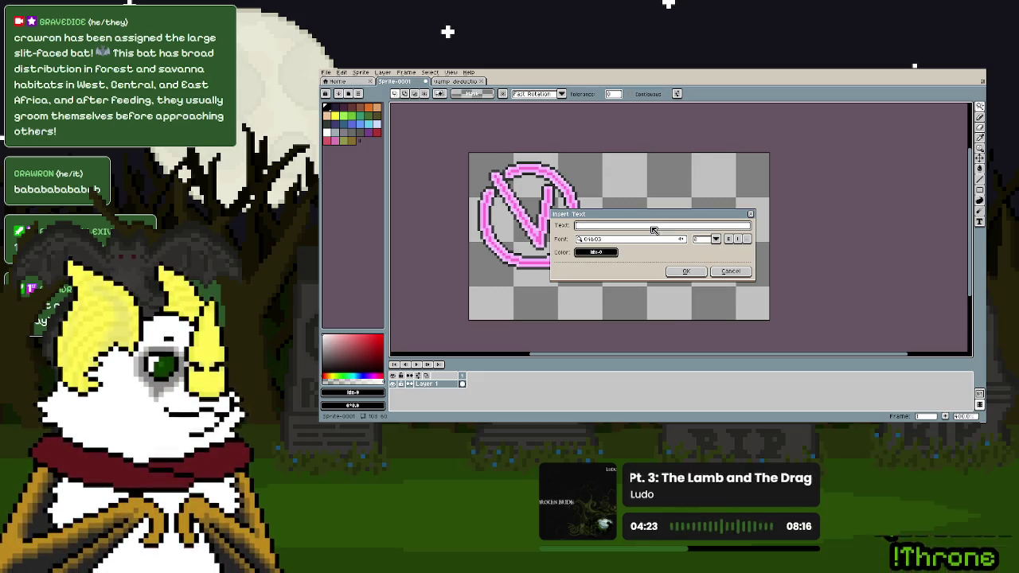
type("00 Cribc")
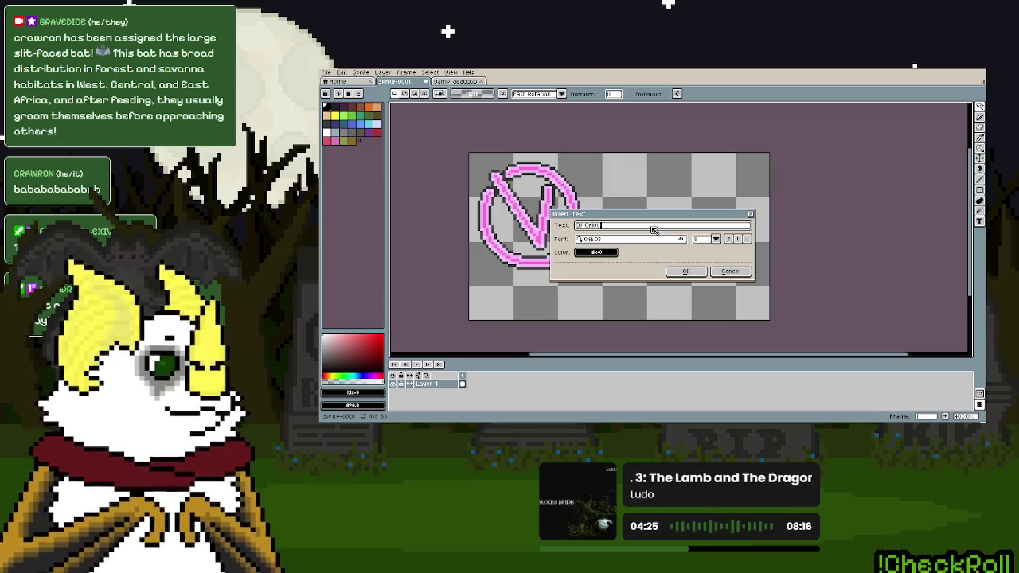
left_click(686, 272)
mouse_move(638, 229)
left_mouse_down()
mouse_move(698, 230)
mouse_move(684, 231)
mouse_move(684, 215)
mouse_move(686, 255)
left_mouse_up()
key("Return")
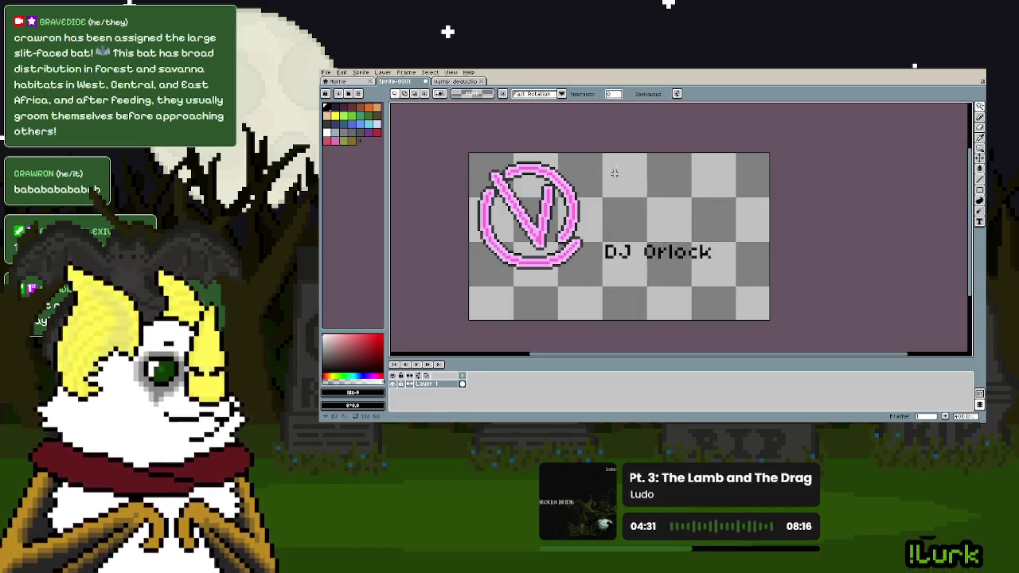
- Insert a 'Nas Ferrar Q' text line above DJ Orlock and clear the selection
left_click(343, 73)
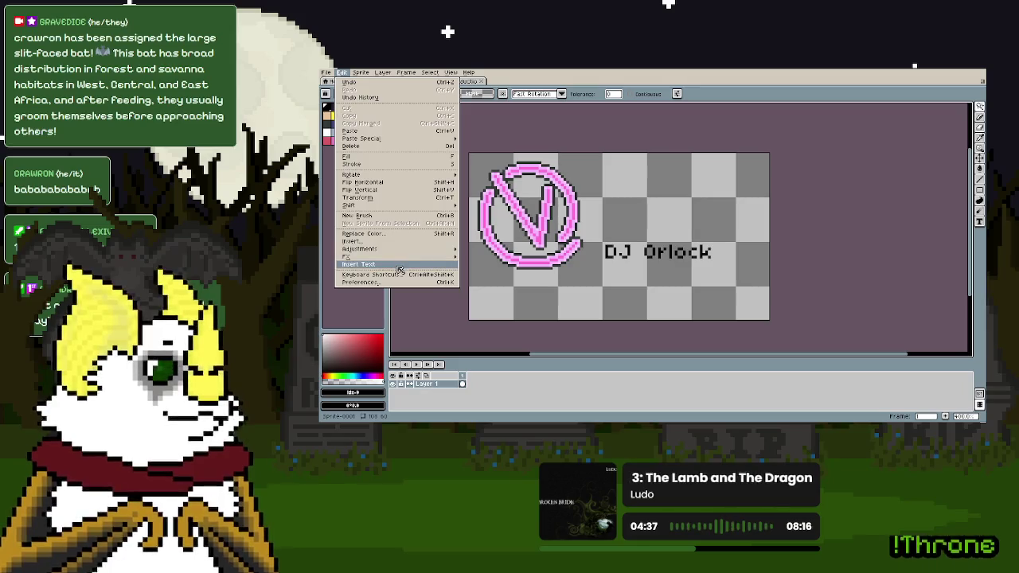
left_click(358, 263)
type("Nas Ferrar Q")
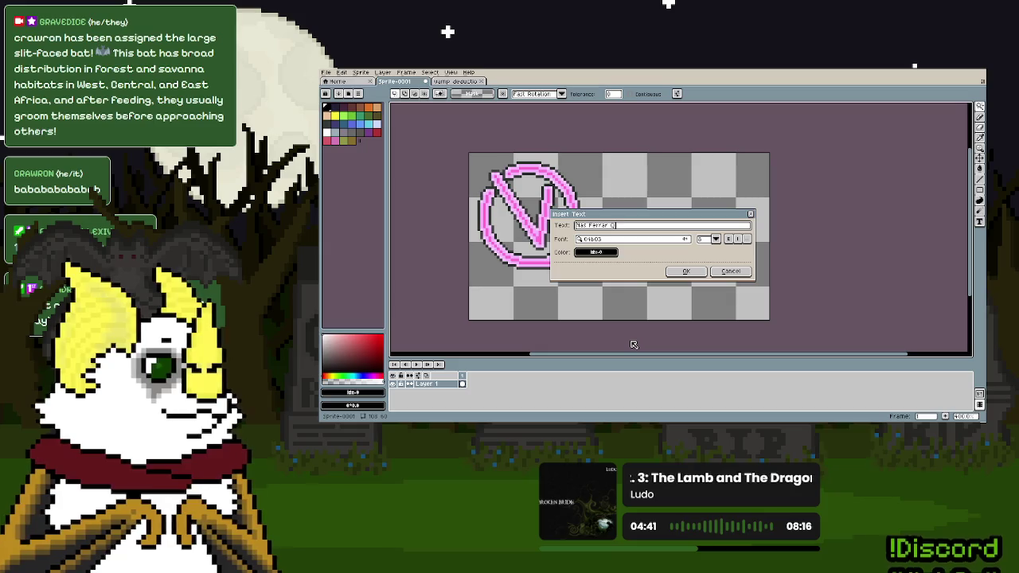
left_click(685, 271)
left_click_drag(672, 240, 712, 194)
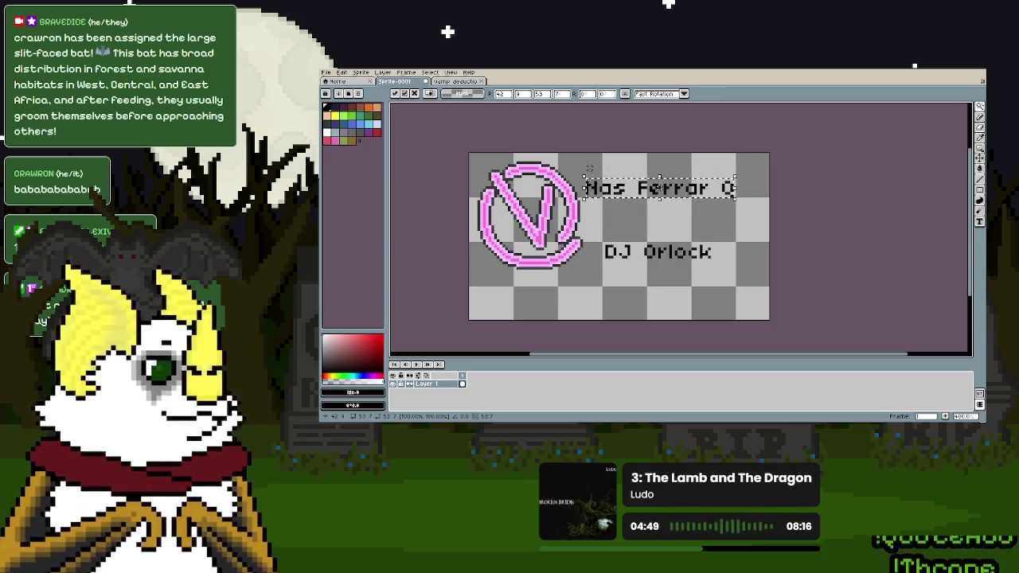
key("ctrl+a")
key("ctrl+d")
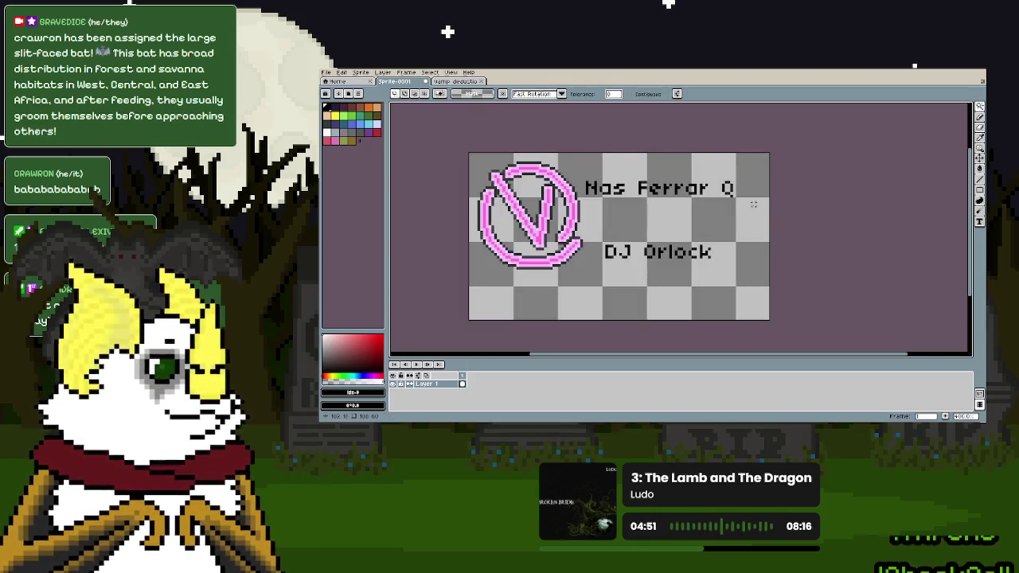
mouse_move(948, 109)
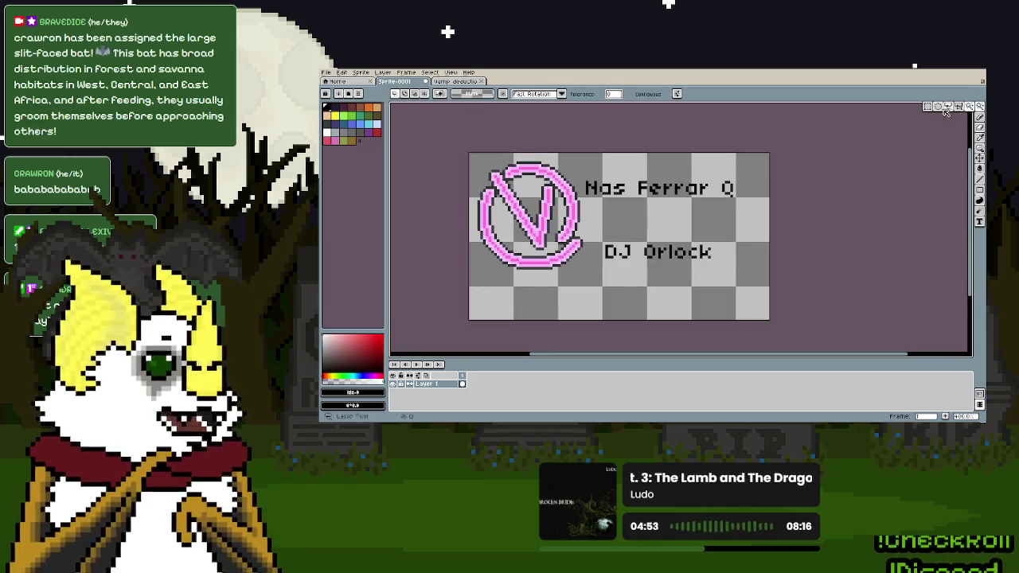
left_click(928, 106)
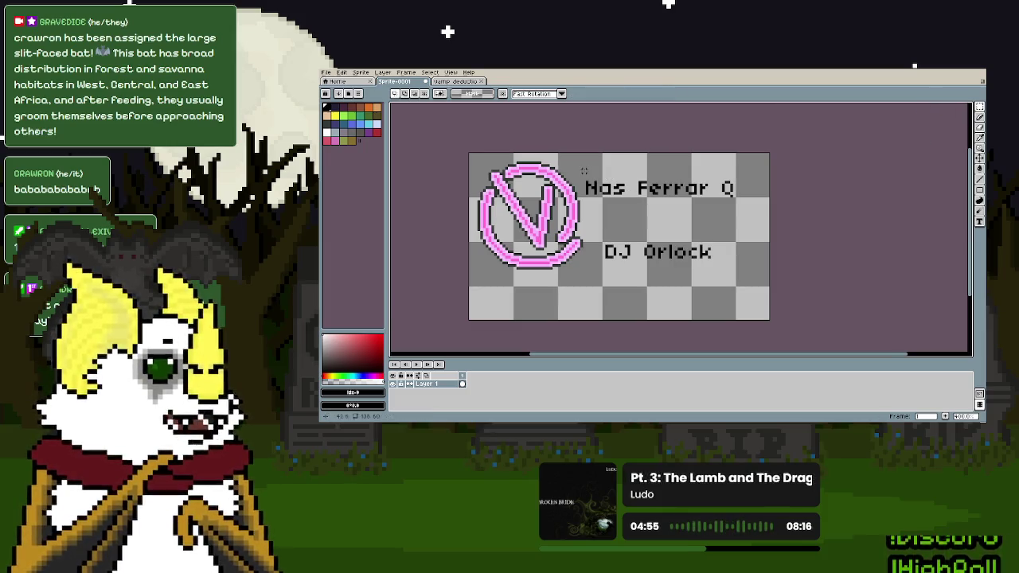
- Shift the 'Nas Ferrar Q' line into alignment with the text column
mouse_move(587, 170)
left_mouse_down()
mouse_move(749, 216)
mouse_move(737, 185)
left_mouse_up()
key("Left")
key("Up")
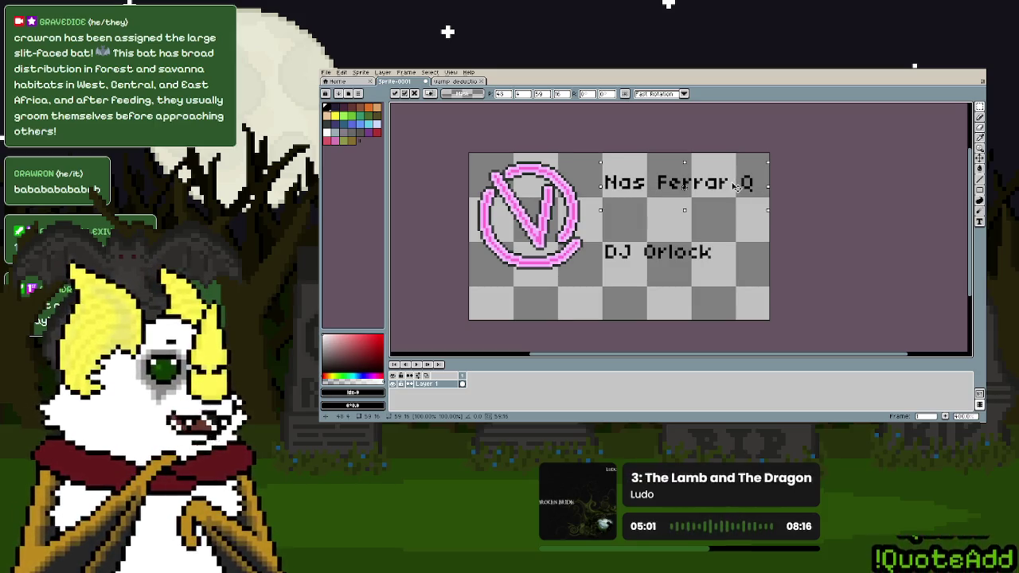
left_click_drag(732, 200, 735, 214)
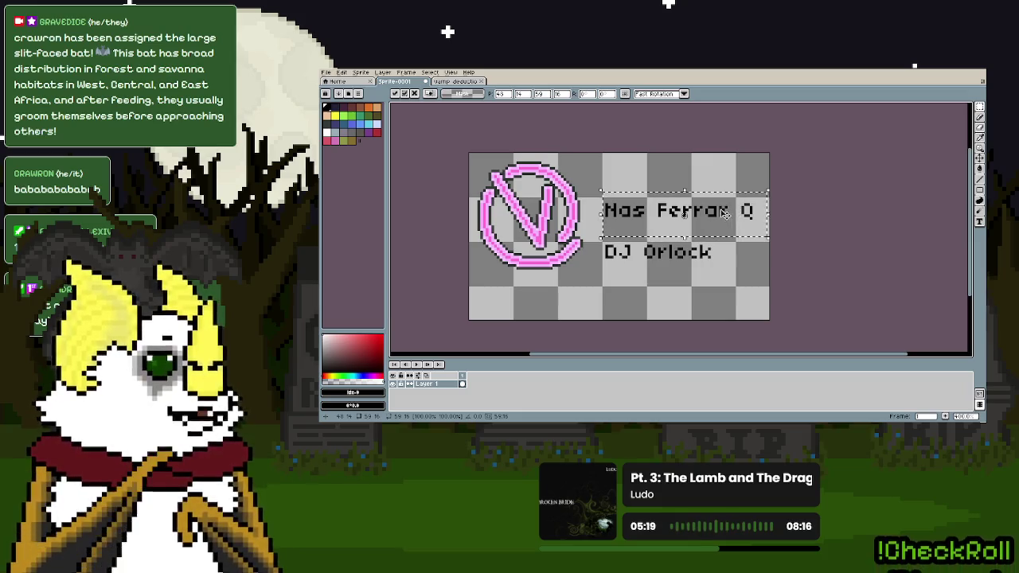
left_click_drag(724, 214, 721, 190)
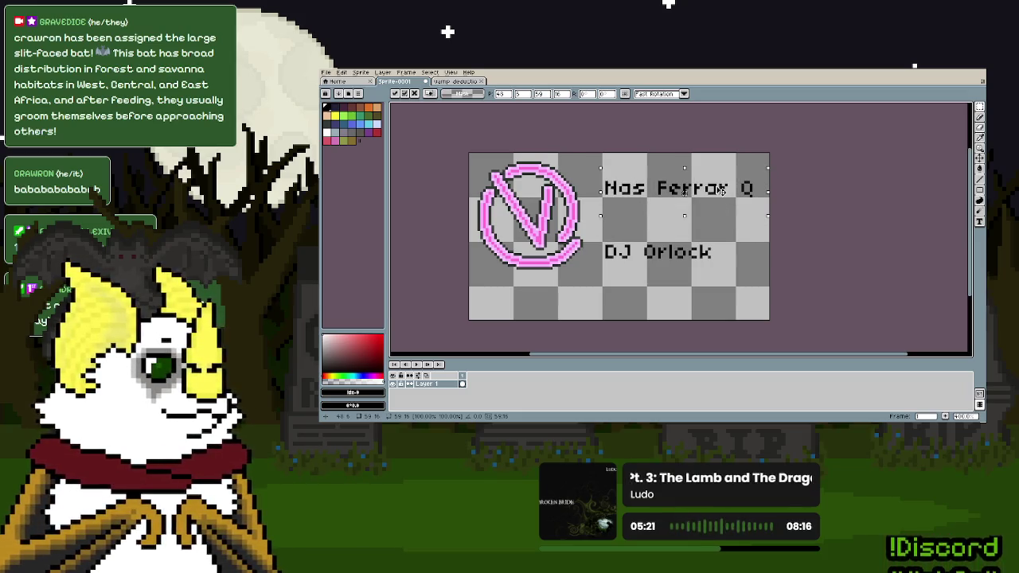
key("Return")
- Erase the small 'DJ Orlock' line
left_click_drag(592, 232, 742, 282)
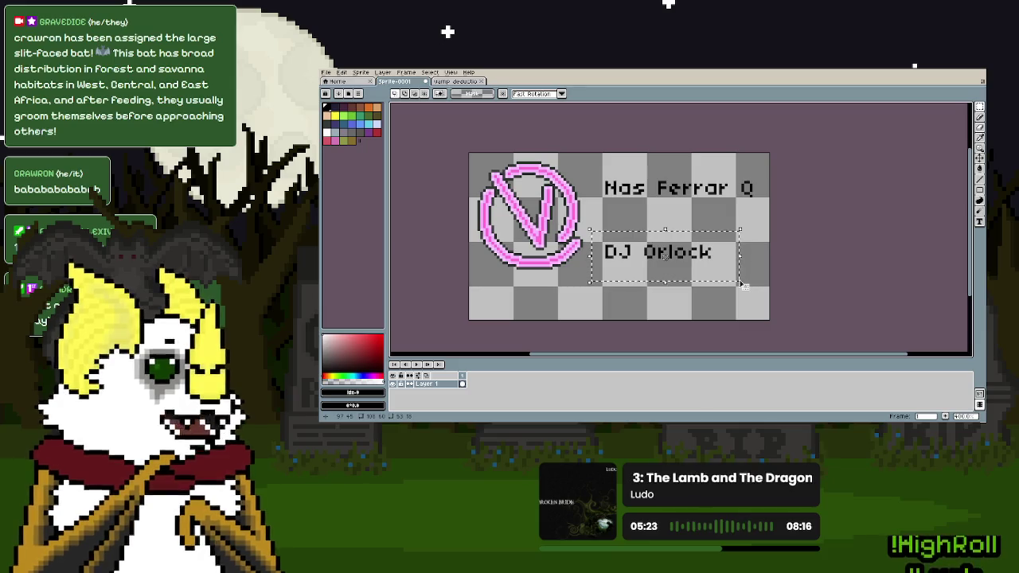
key("Delete")
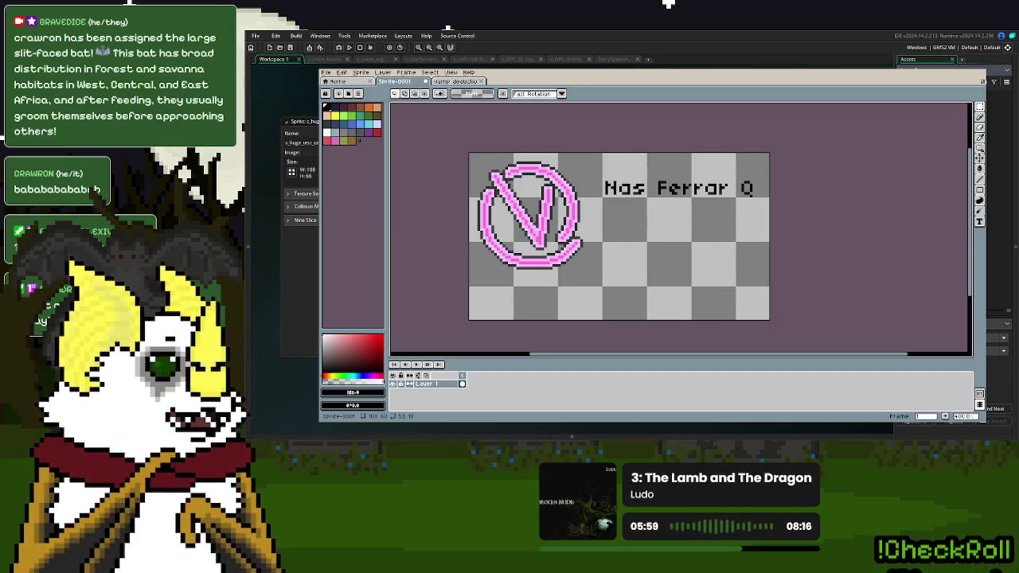
left_click(327, 73)
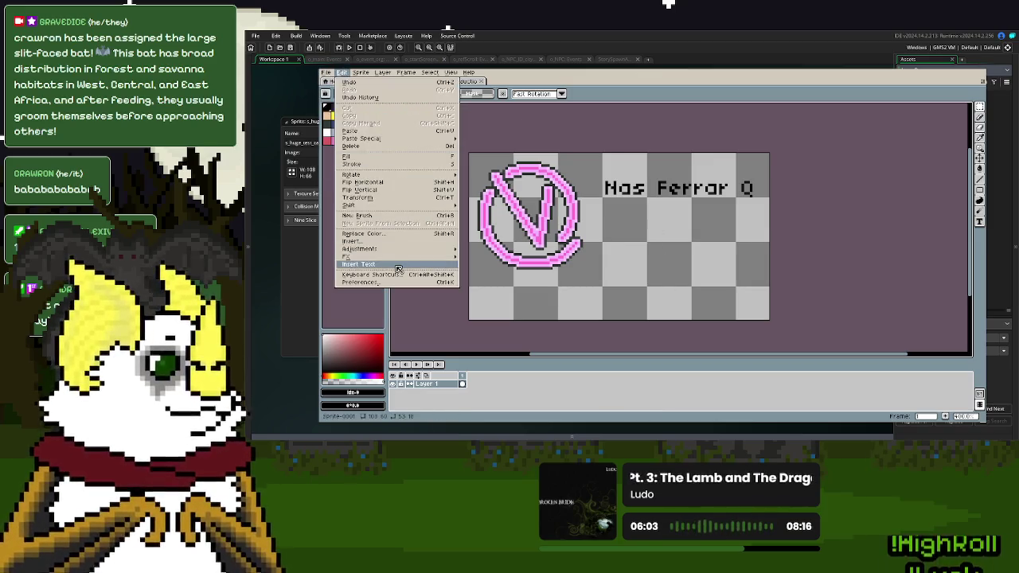
- Insert 'DJ Orlock' in a larger Alagard font at the lower right, below Nas Ferrar Q
left_click(403, 271)
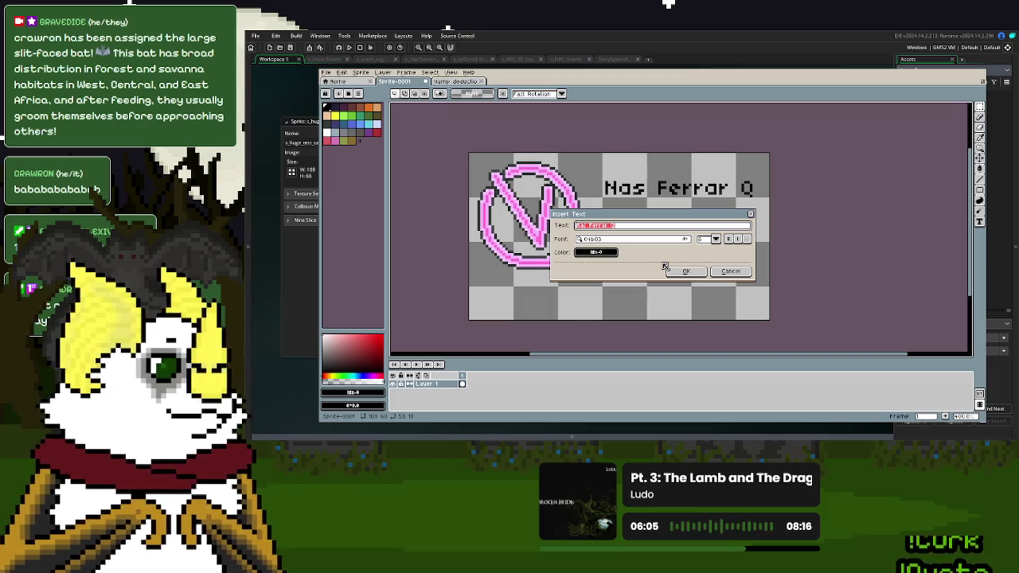
type("O' Clock")
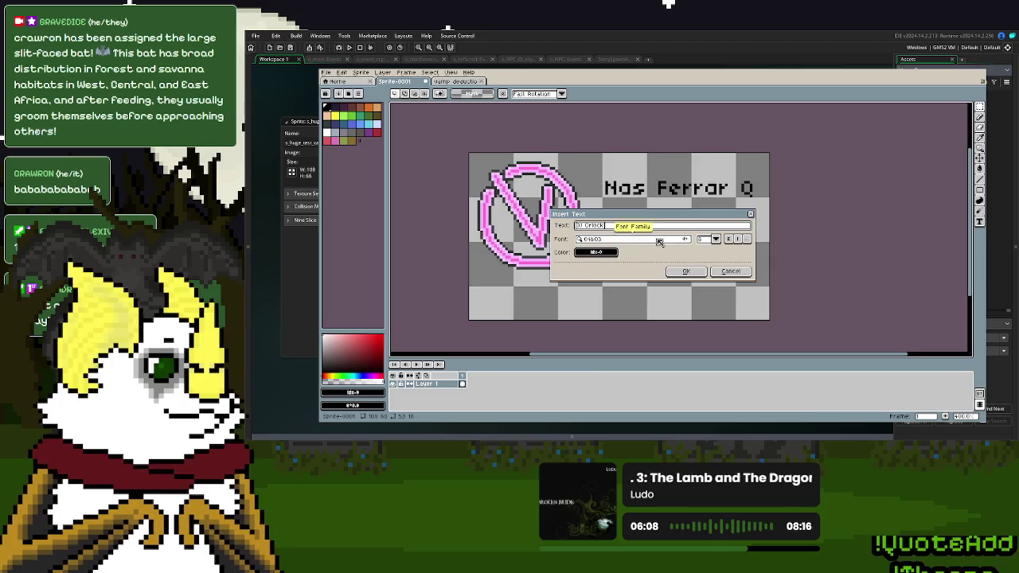
left_click(658, 240)
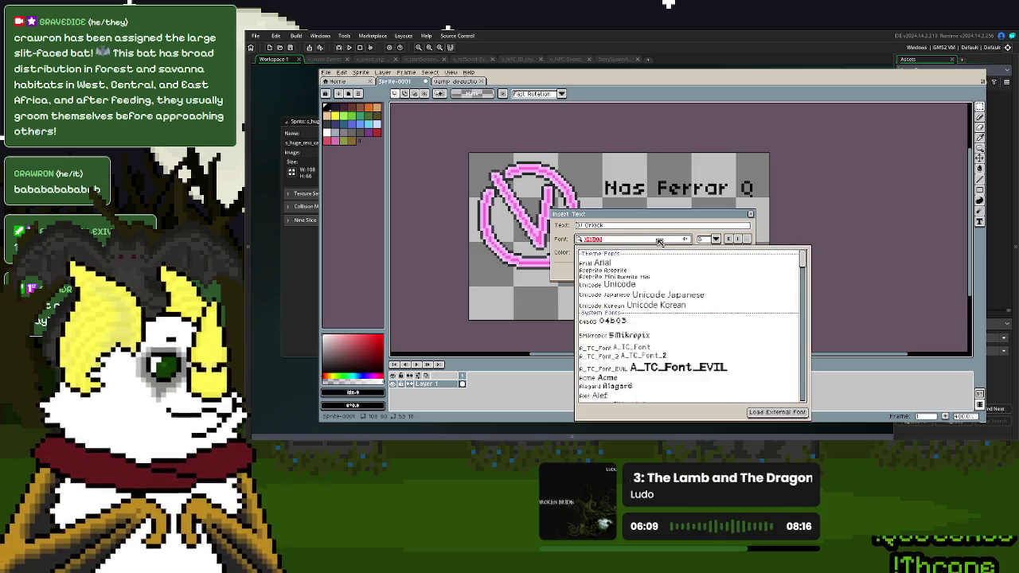
type("Aala")
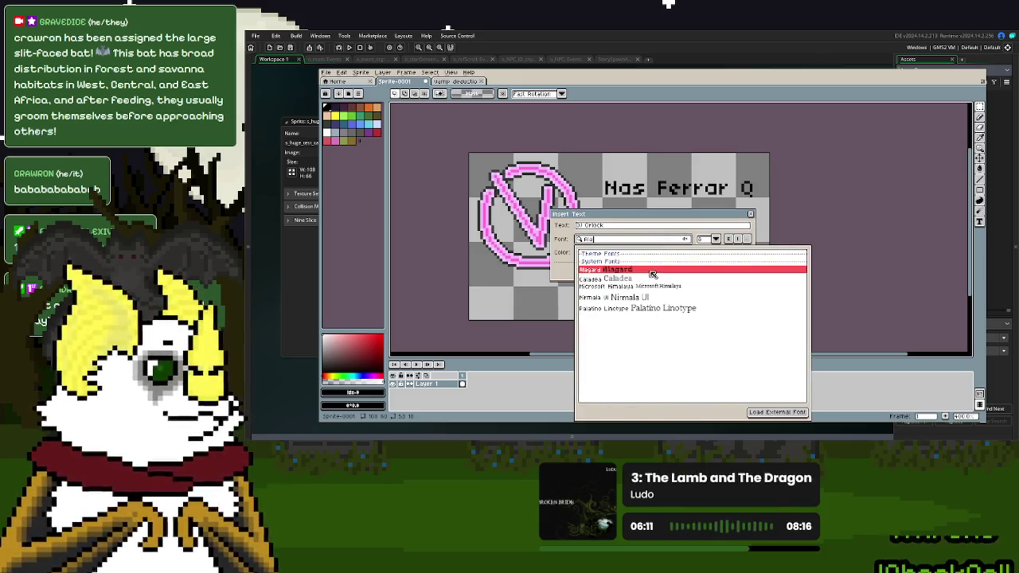
left_click(653, 271)
left_click(716, 239)
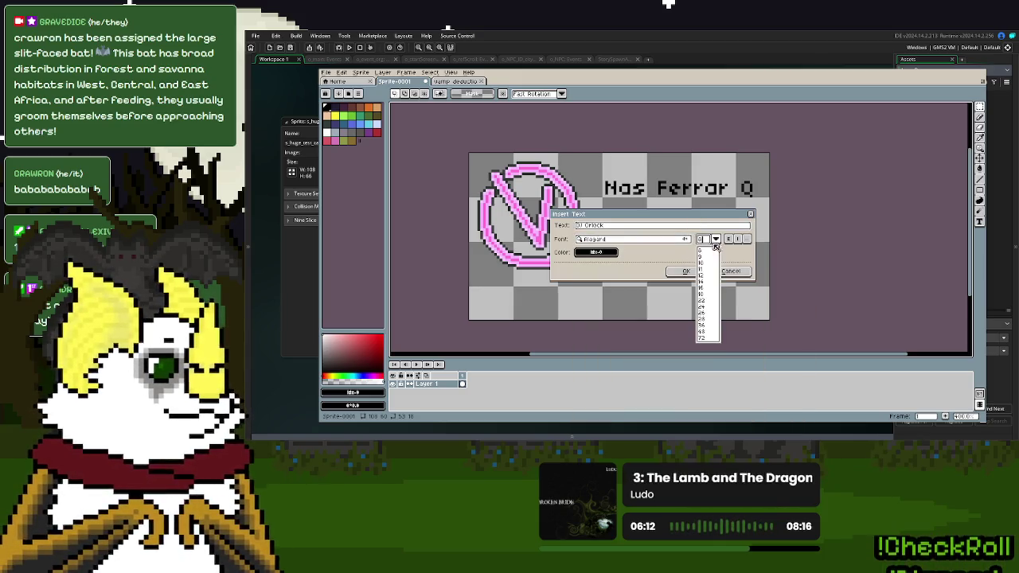
left_click(705, 293)
left_click(685, 271)
mouse_move(667, 238)
left_mouse_down()
mouse_move(712, 287)
mouse_move(708, 265)
left_mouse_up()
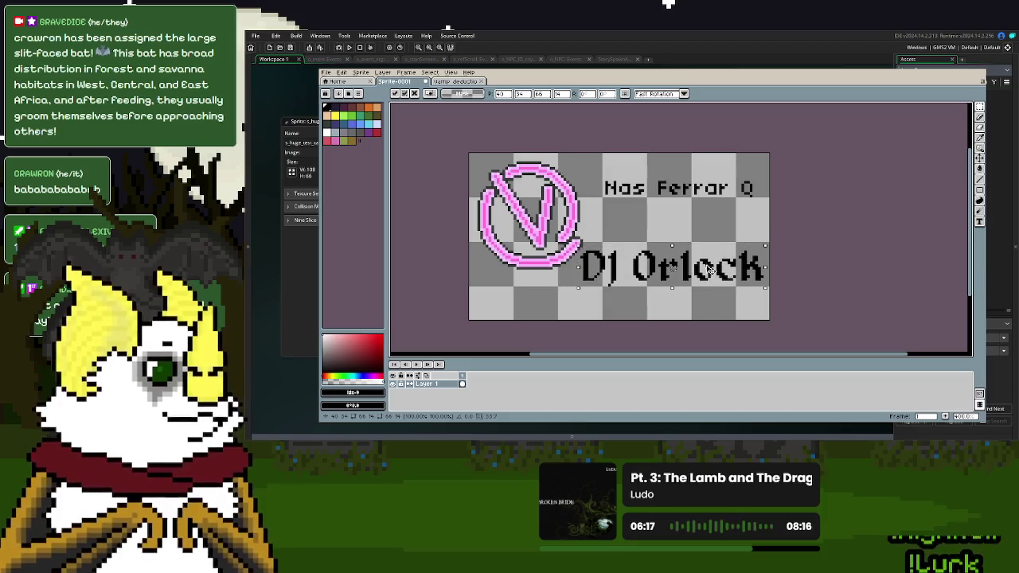
left_click_drag(709, 266, 709, 272)
key("Return")
- Add a new Layer 2 and move the text from Layer 1 onto it
right_click(430, 384)
mouse_move(470, 367)
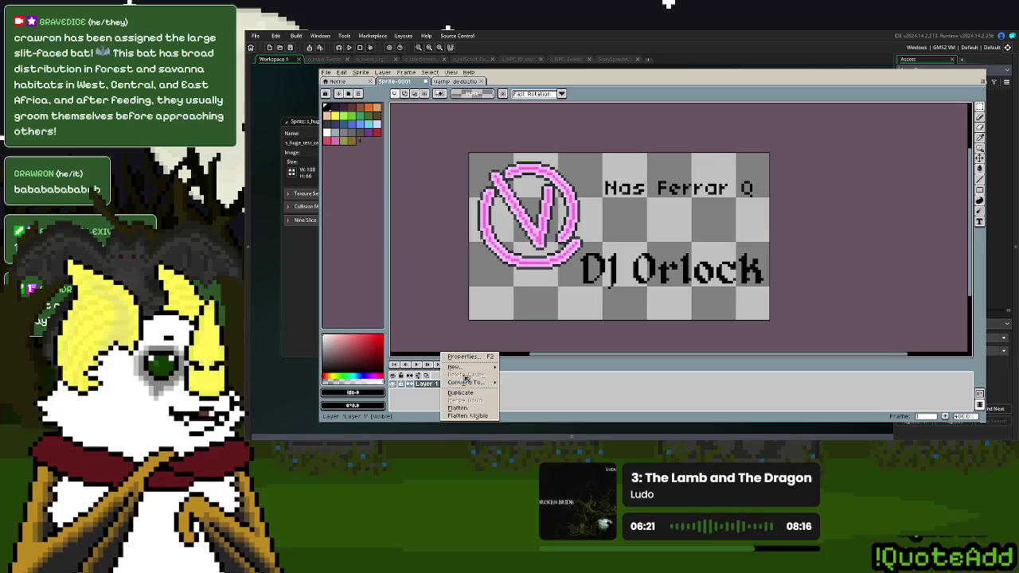
left_click(521, 367)
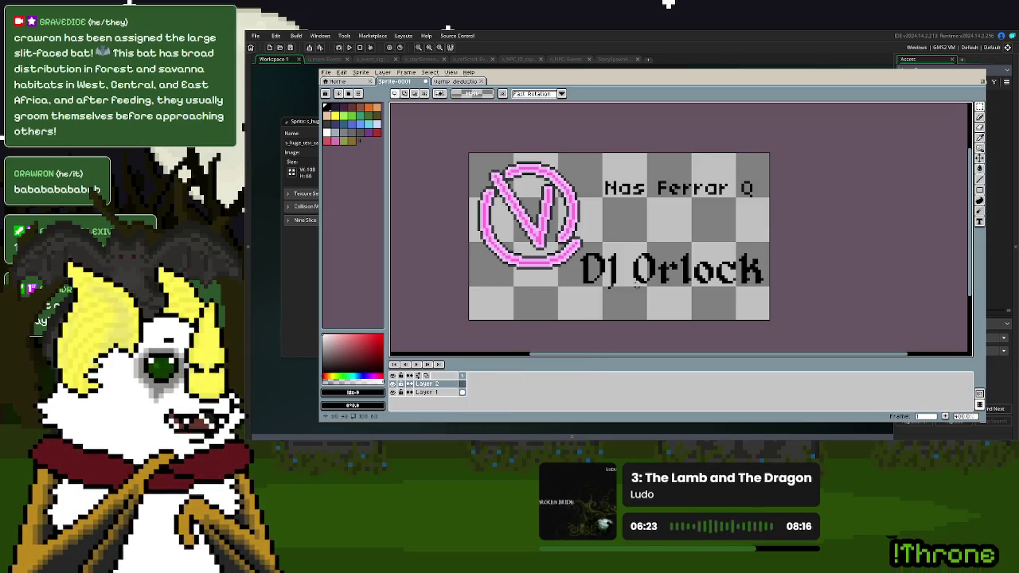
left_click(443, 393)
key("f")
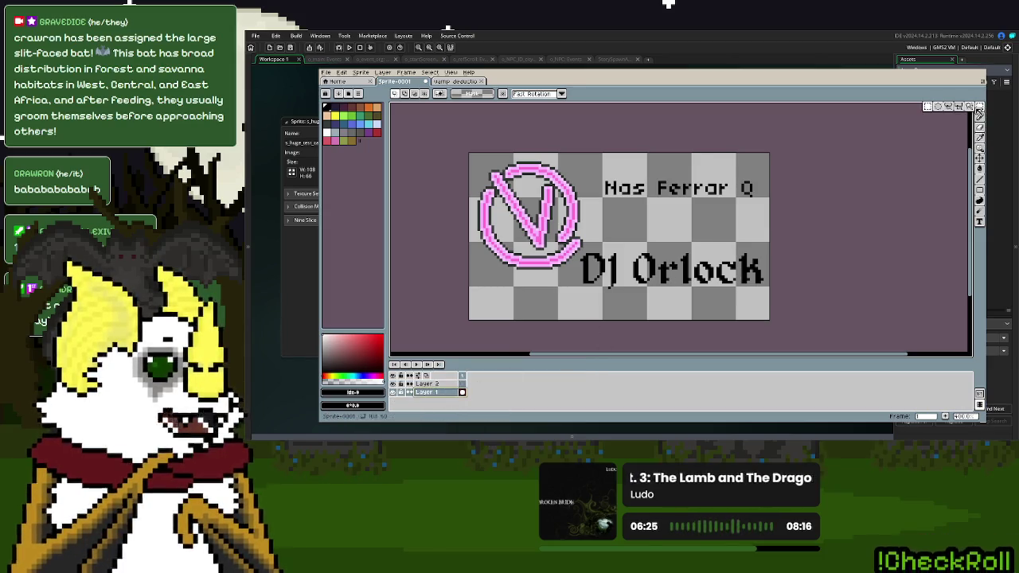
key("Delete")
left_click(447, 386)
key("ctrl+z")
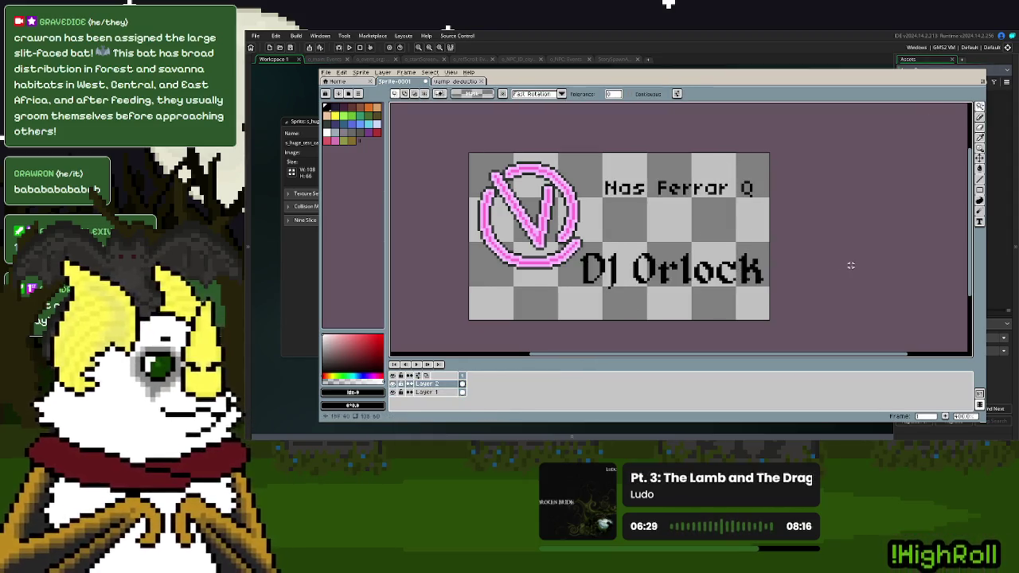
- Rename the text-holding layer to TEXT
left_click(393, 393)
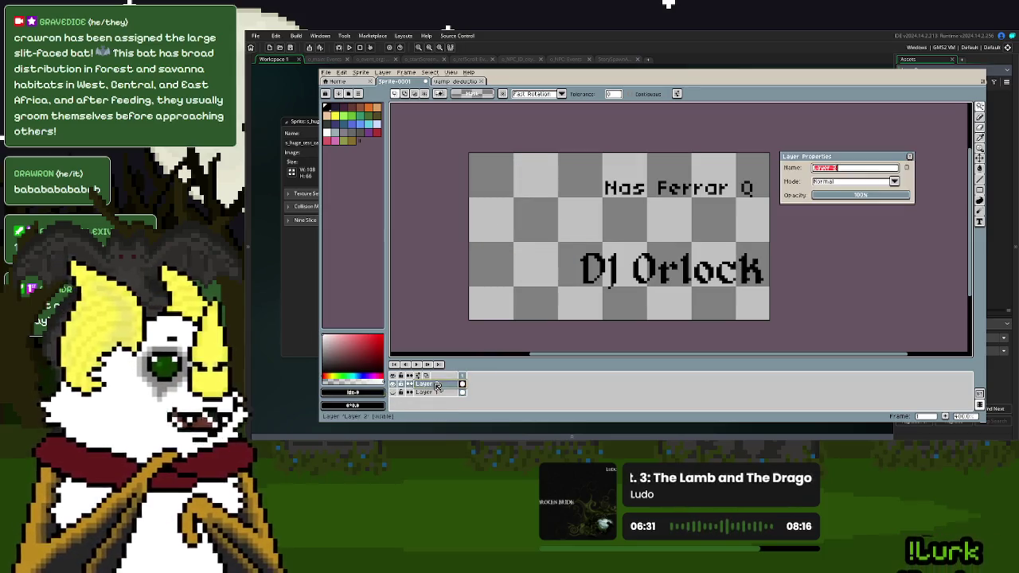
double_click(437, 385)
type("Text")
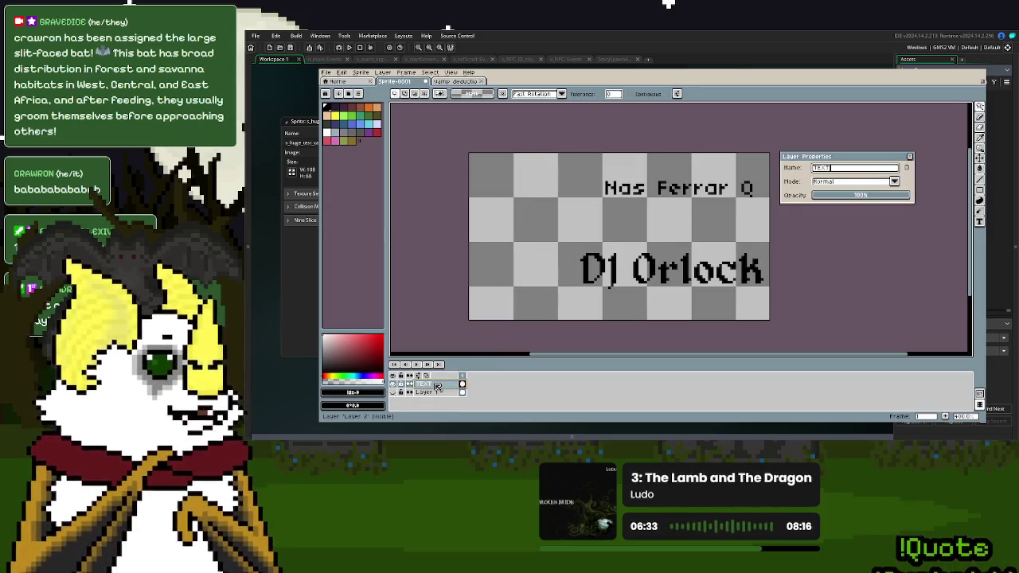
key("Return")
left_click_drag(692, 262, 746, 264)
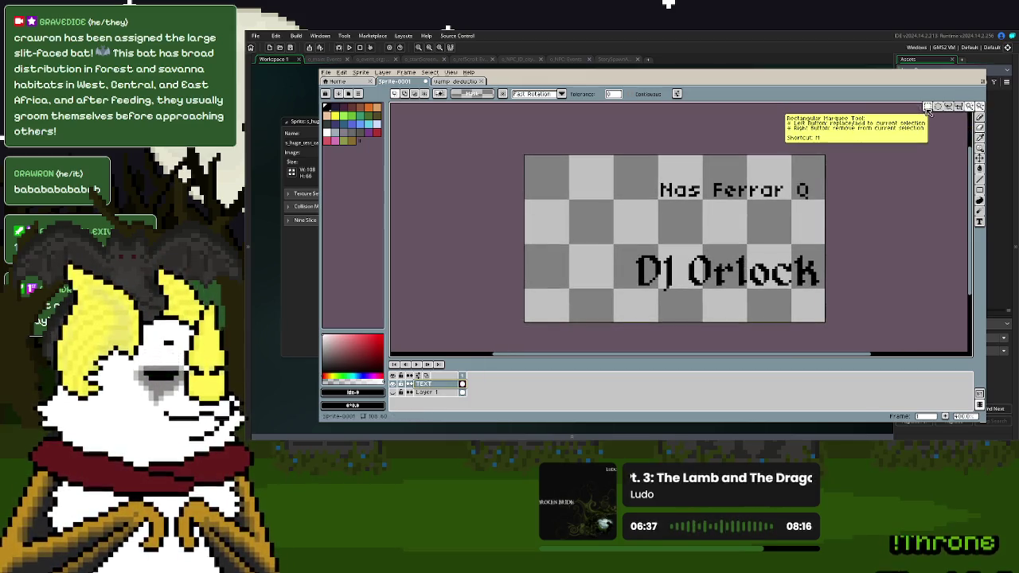
- With the Rectangular Marquee, move Nas Ferrar Q to the top-left and Dj Orlock just below it
left_click(981, 107)
mouse_move(653, 175)
left_mouse_down()
mouse_move(818, 209)
mouse_move(682, 188)
mouse_move(674, 176)
mouse_move(672, 240)
left_mouse_up()
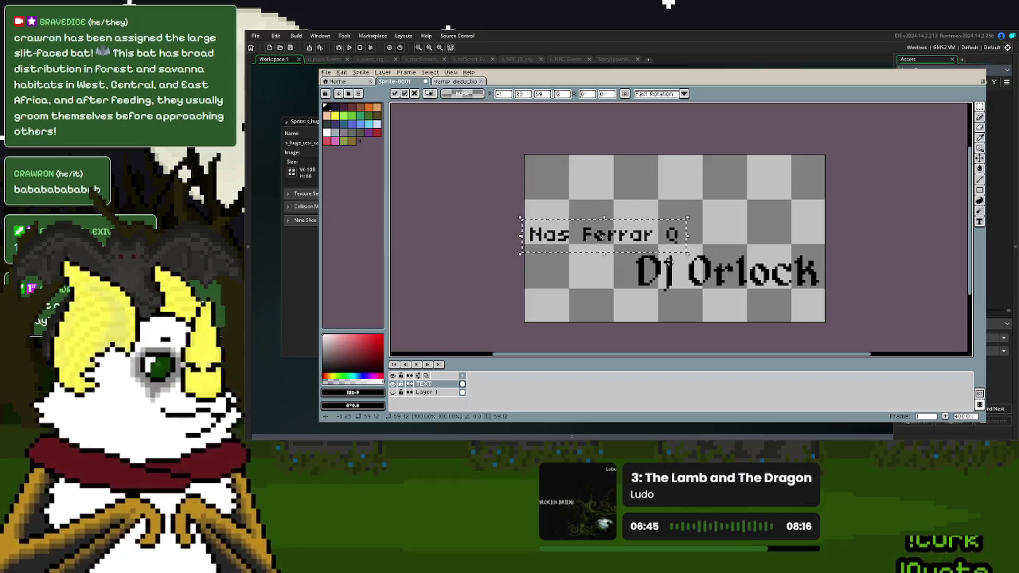
left_click_drag(628, 236, 630, 172)
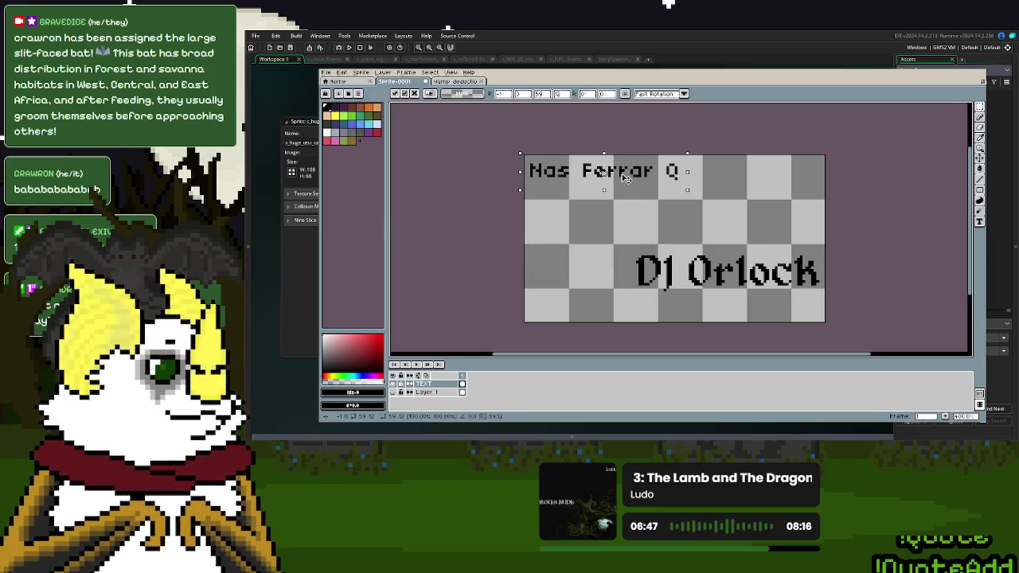
left_click(645, 254)
mouse_move(812, 277)
left_mouse_down()
mouse_move(700, 205)
mouse_move(705, 227)
left_mouse_up()
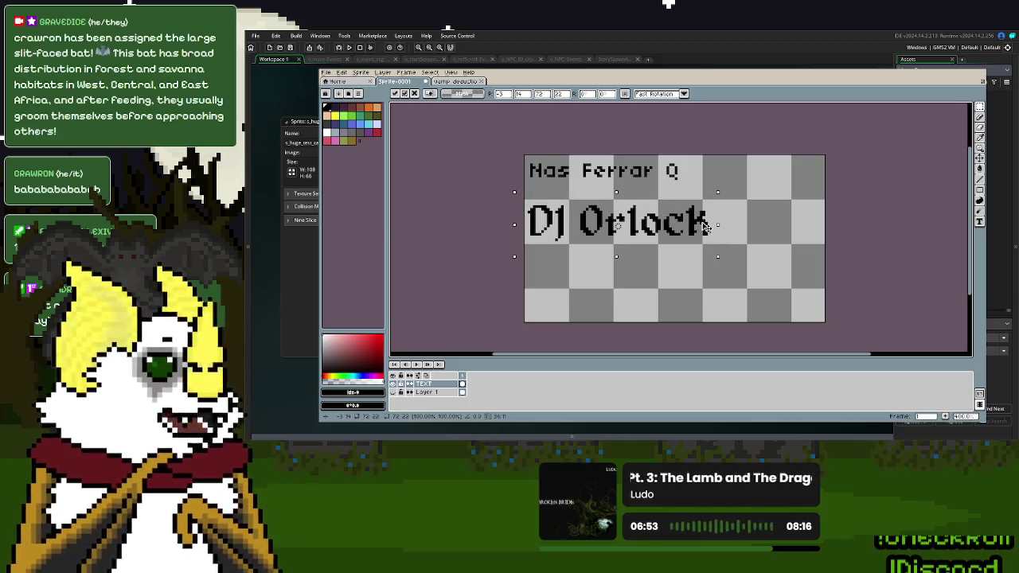
left_click(865, 212)
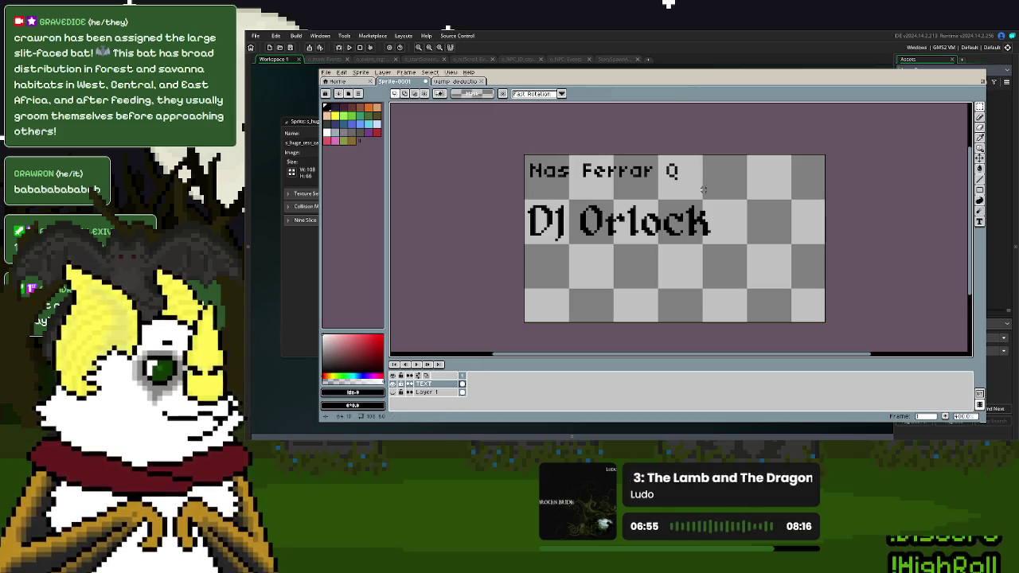
- Lower Nas Ferrar Q slightly, then move both text lines down toward the middle
left_click_drag(703, 190, 525, 156)
left_click_drag(646, 172, 649, 191)
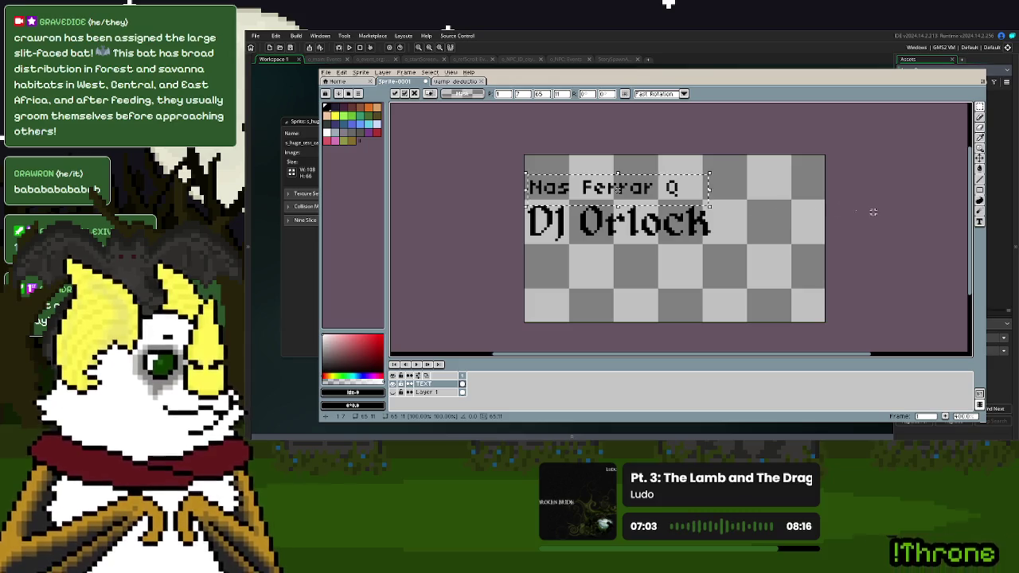
left_click(748, 232)
left_click_drag(784, 267, 523, 170)
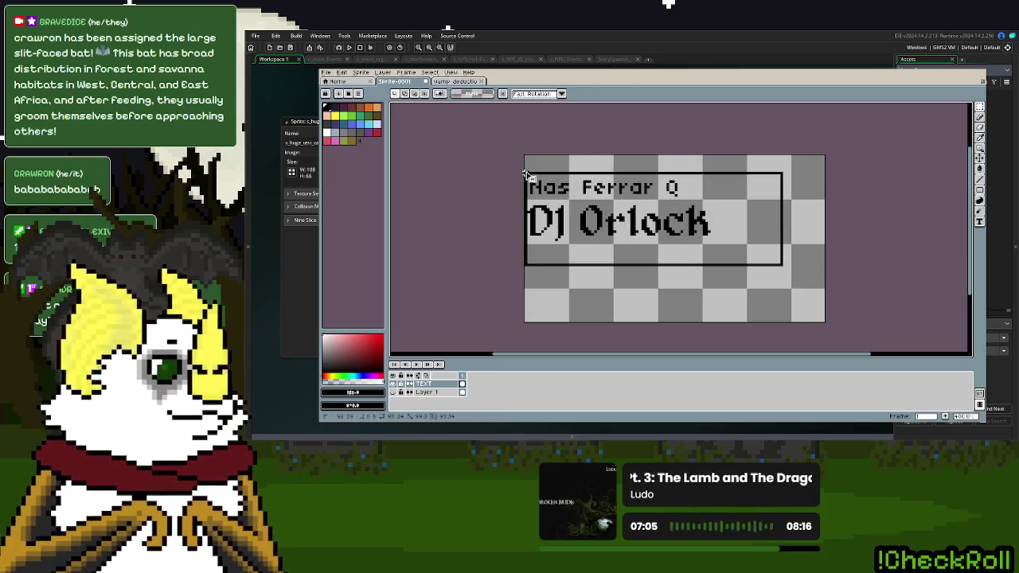
mouse_move(564, 220)
left_mouse_down()
mouse_move(563, 292)
mouse_move(562, 240)
mouse_move(562, 287)
mouse_move(562, 266)
left_mouse_up()
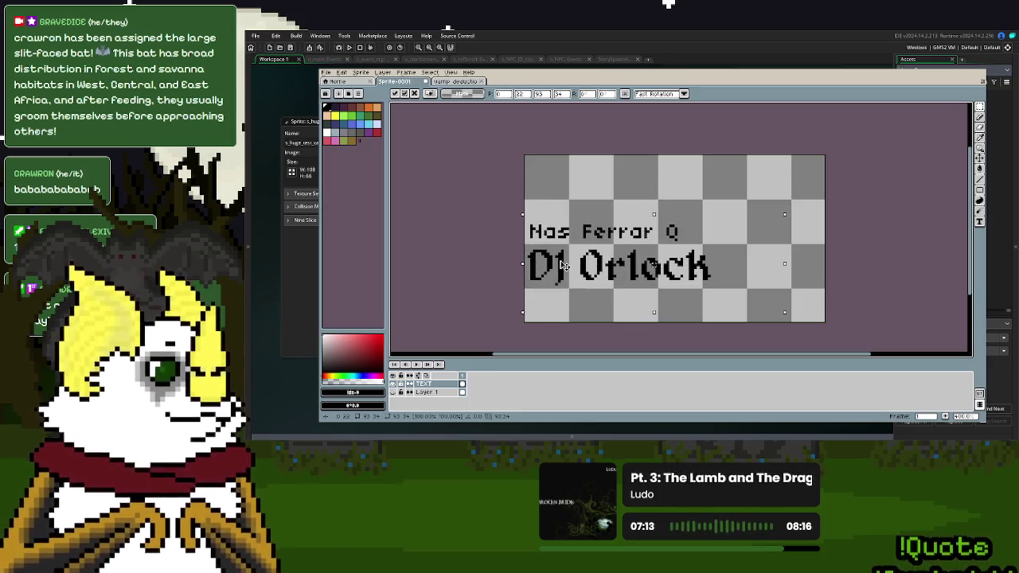
left_click(935, 250)
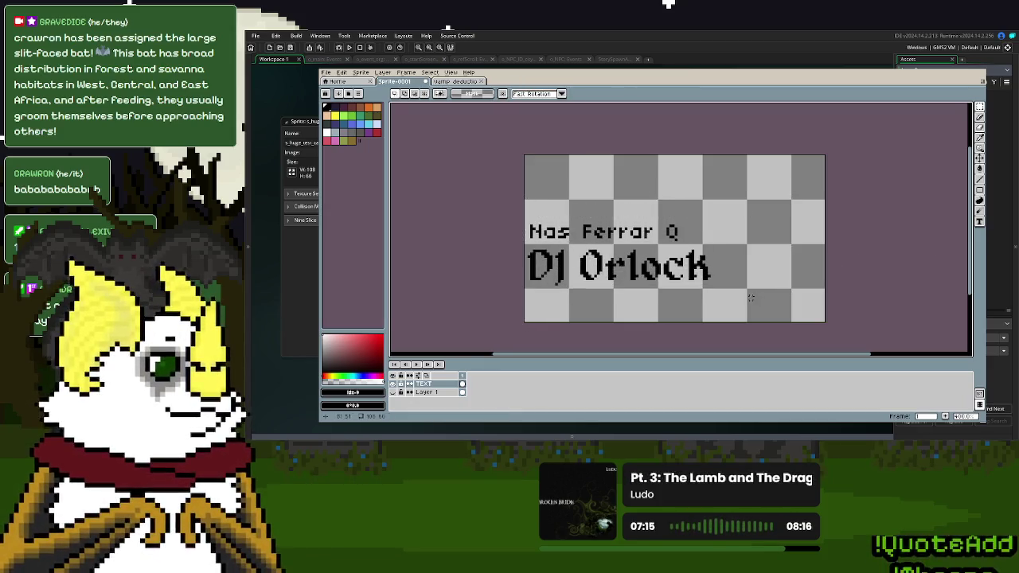
- Shift Dj Orlock right and set Nas Ferrar Q at the left just above it
mouse_move(528, 215)
left_mouse_down()
mouse_move(700, 246)
mouse_move(758, 314)
mouse_move(525, 231)
left_mouse_up()
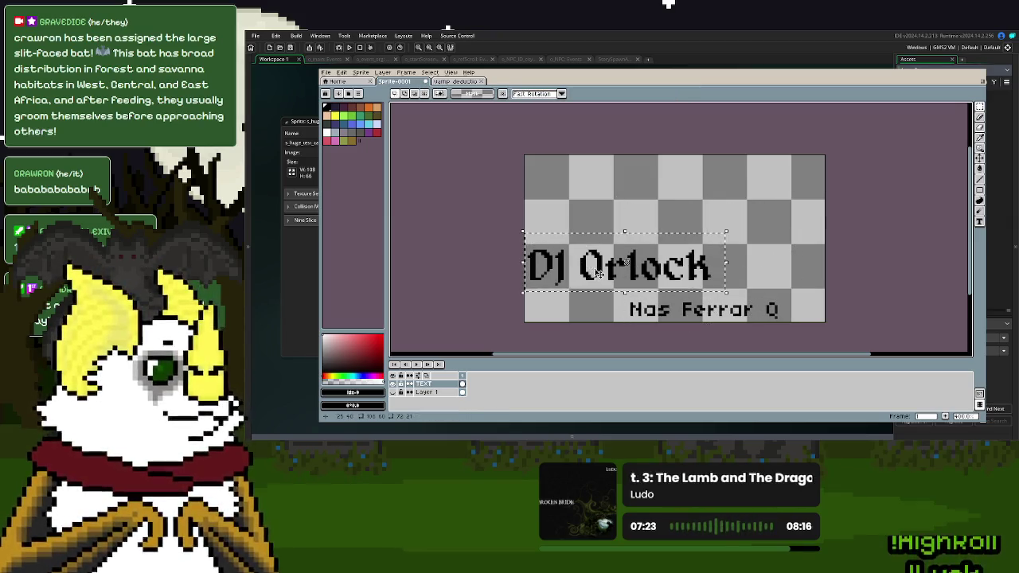
left_click_drag(601, 271, 651, 271)
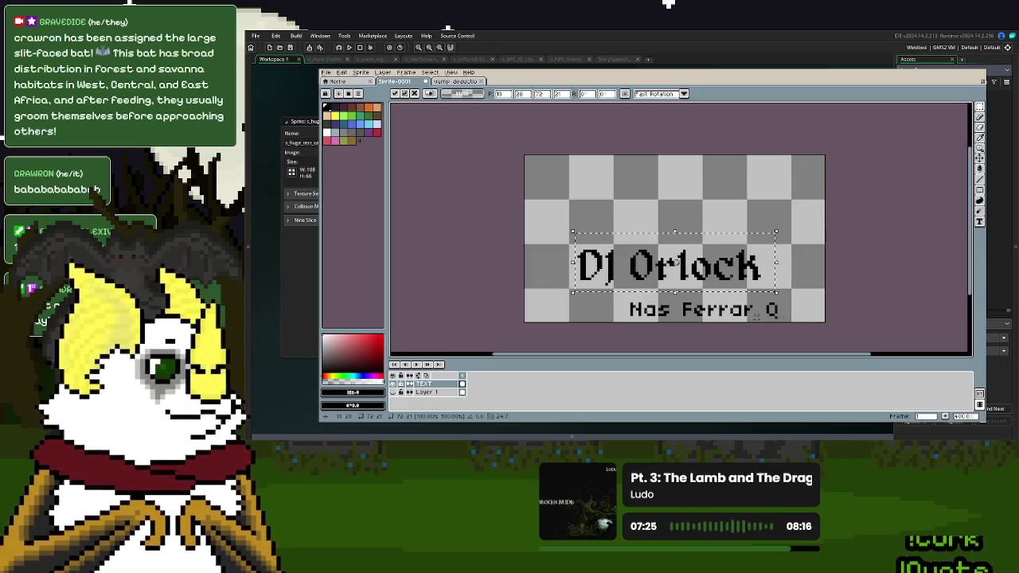
mouse_move(812, 295)
left_mouse_down()
mouse_move(612, 323)
mouse_move(596, 175)
left_mouse_up()
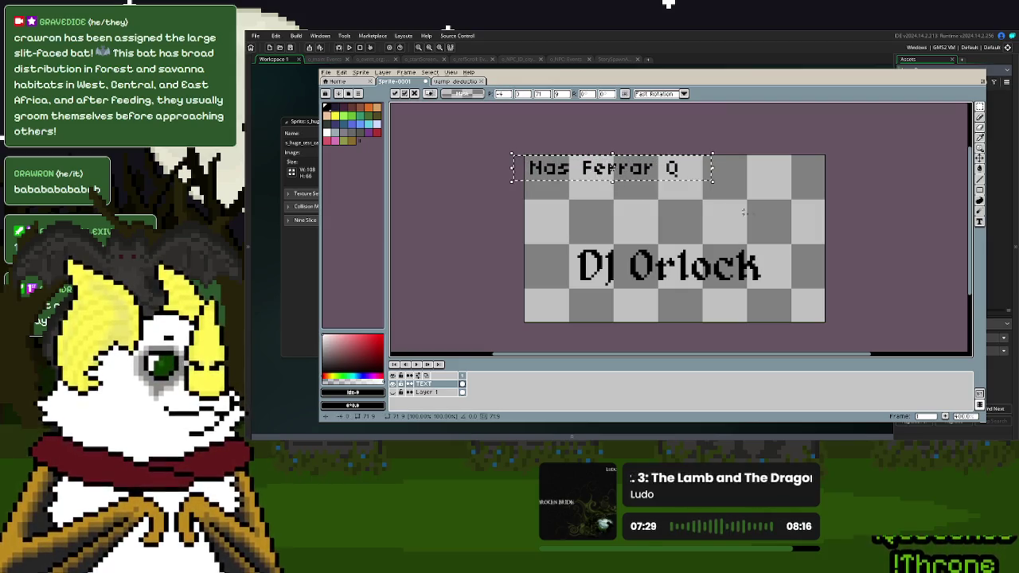
left_click(768, 214)
mouse_move(703, 192)
left_mouse_down()
mouse_move(524, 153)
mouse_move(560, 227)
left_mouse_up()
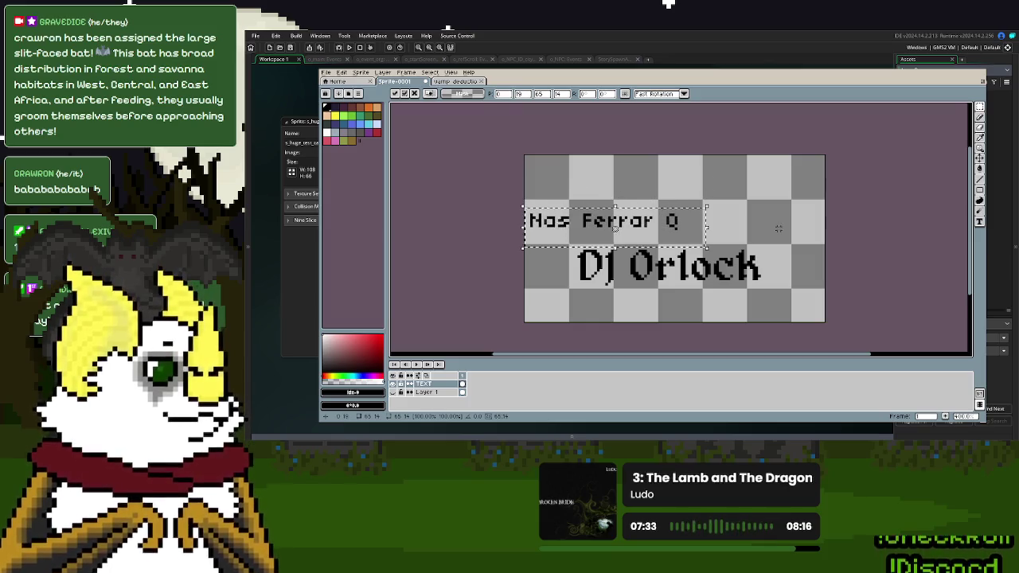
left_click(501, 175)
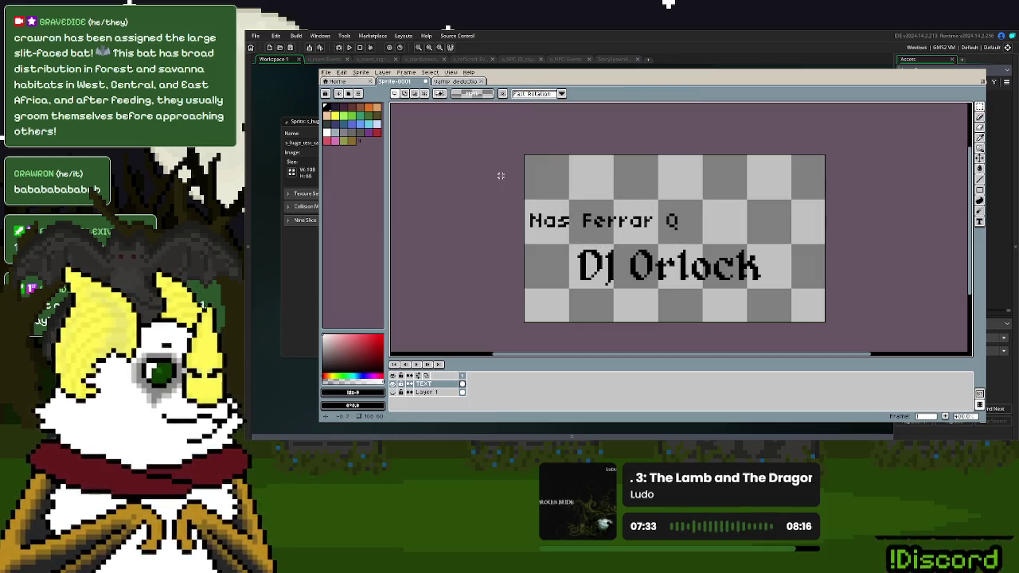
left_click(326, 72)
mouse_move(342, 73)
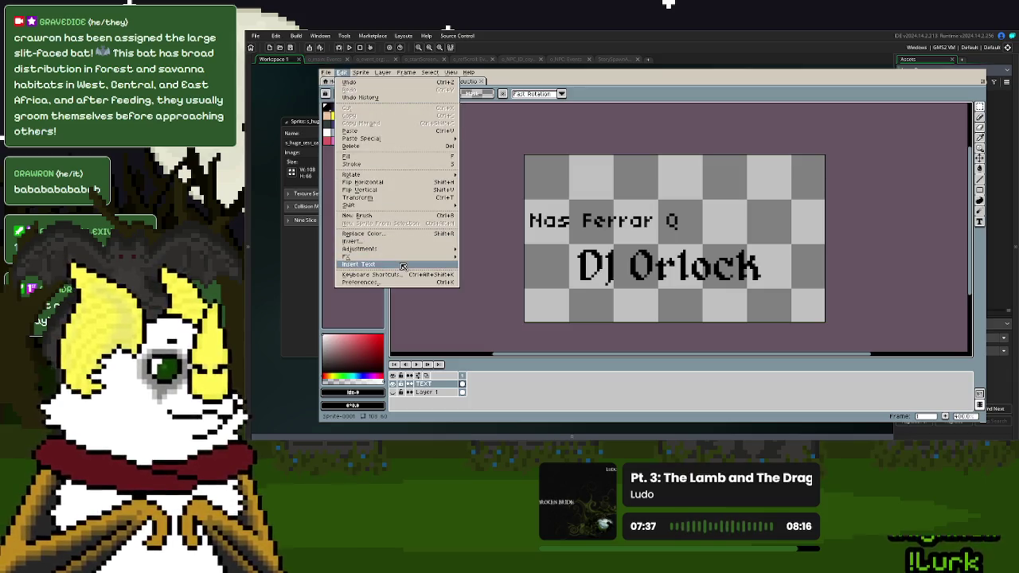
- Insert 'Owner and Operator' in the 04b03 font and drag it above Nas Ferrar Q
left_click(402, 264)
left_click(707, 240)
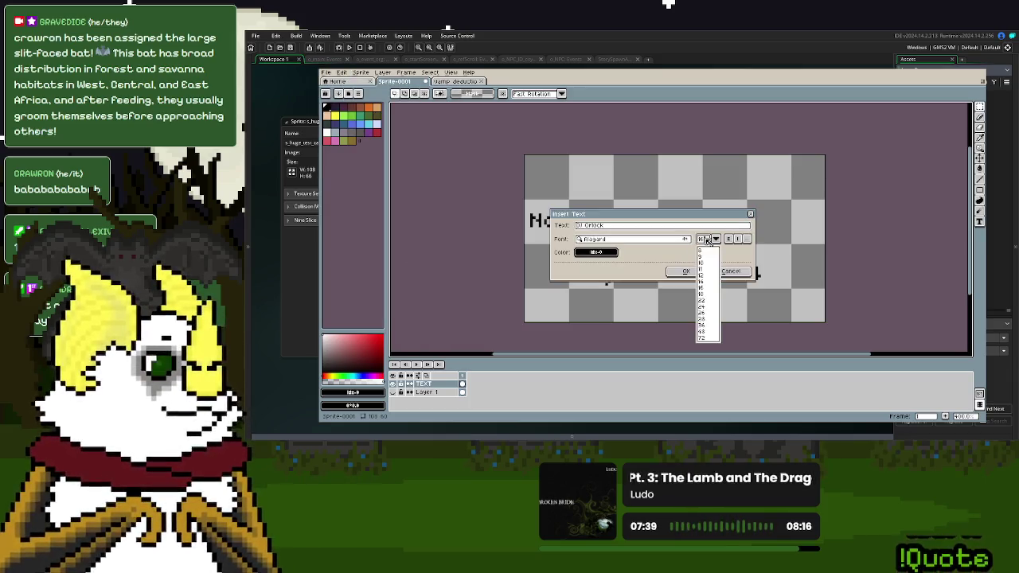
left_click(614, 240)
type("04")
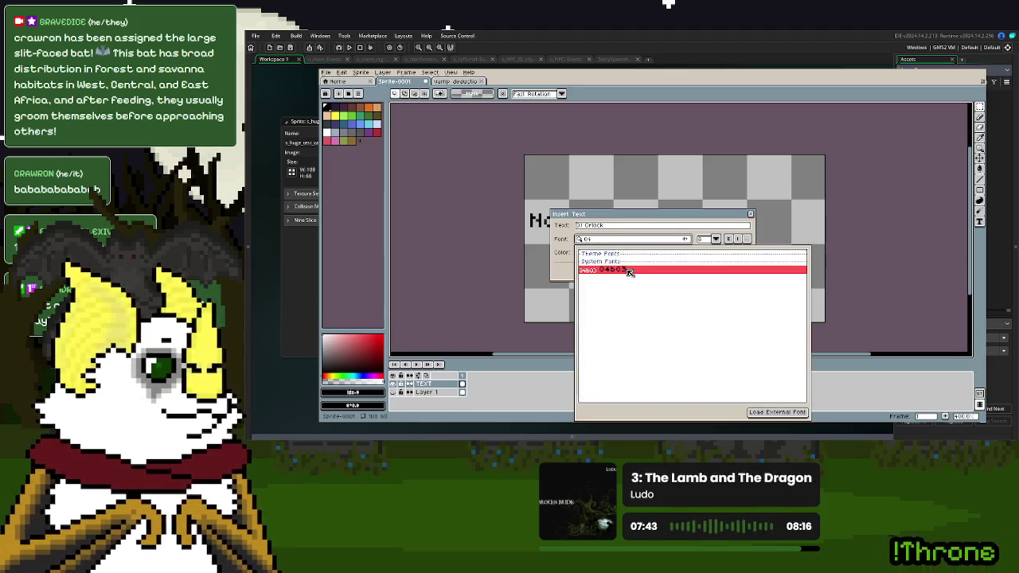
left_click(629, 270)
left_click(616, 227)
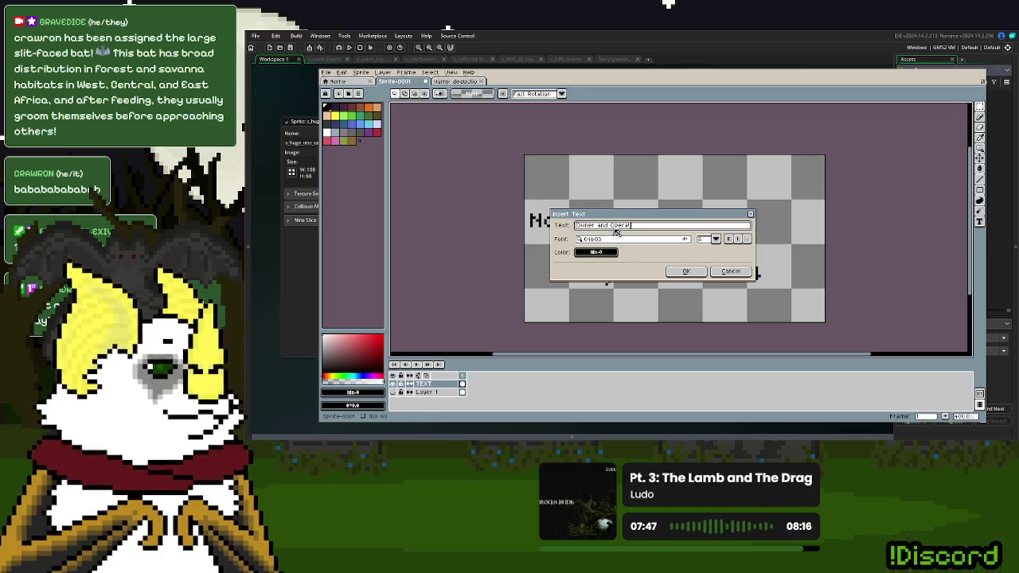
left_click(685, 272)
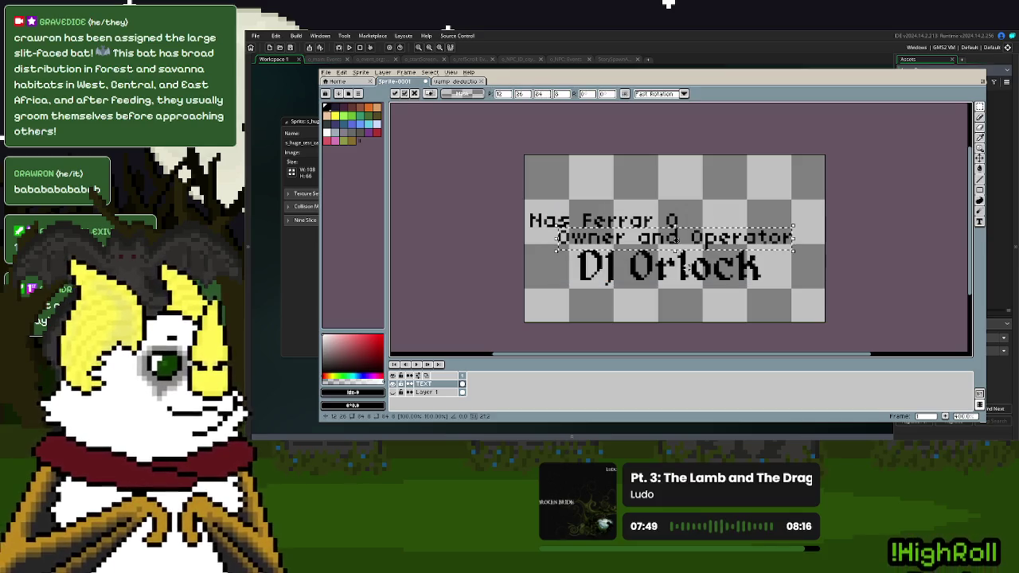
left_click_drag(699, 243, 687, 198)
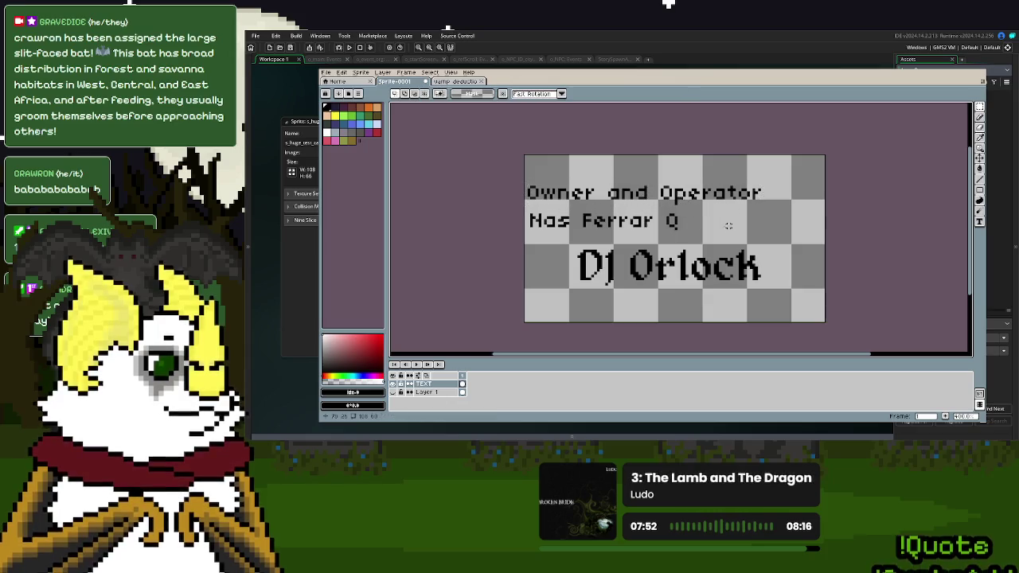
- Move Dj Orlock down-right, nudge Nas Ferrar Q, and place Owner and Operator above it
left_click_drag(689, 239, 531, 206)
left_click_drag(779, 298, 548, 242)
left_click_drag(713, 280, 771, 314)
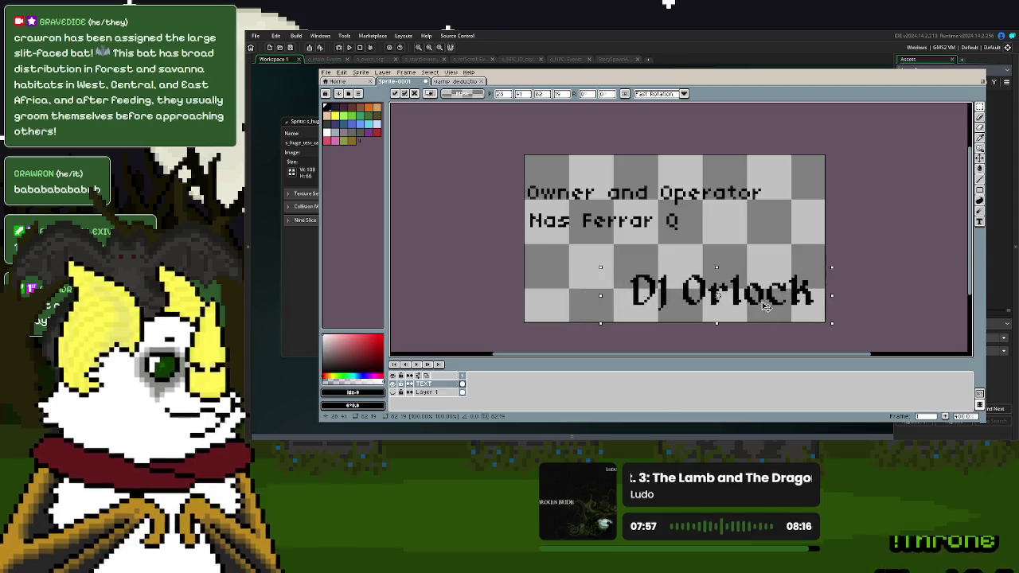
left_click_drag(715, 245, 522, 209)
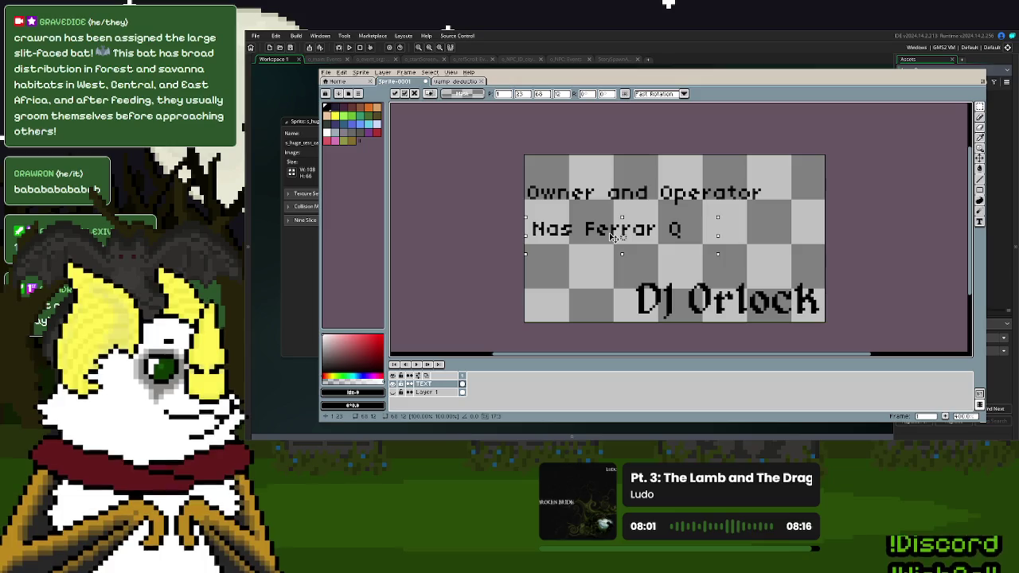
left_click_drag(611, 228, 615, 233)
left_click(795, 203)
mouse_move(795, 203)
left_mouse_down()
mouse_move(525, 177)
mouse_move(538, 206)
left_mouse_up()
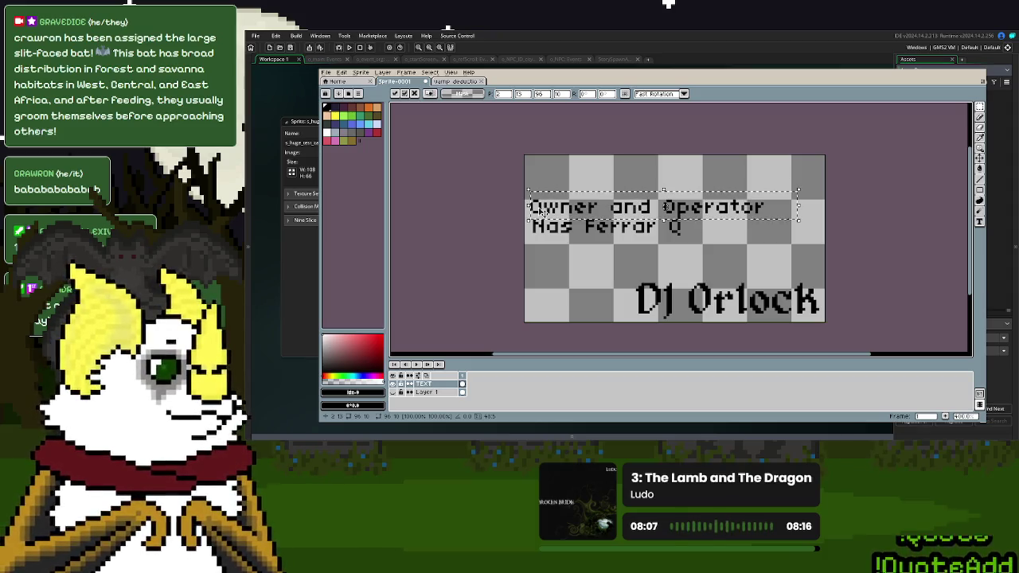
left_click(534, 239)
- Lower Nas Ferrar Q by one pixel and shift the two upper lines down slightly
left_click_drag(532, 250, 733, 224)
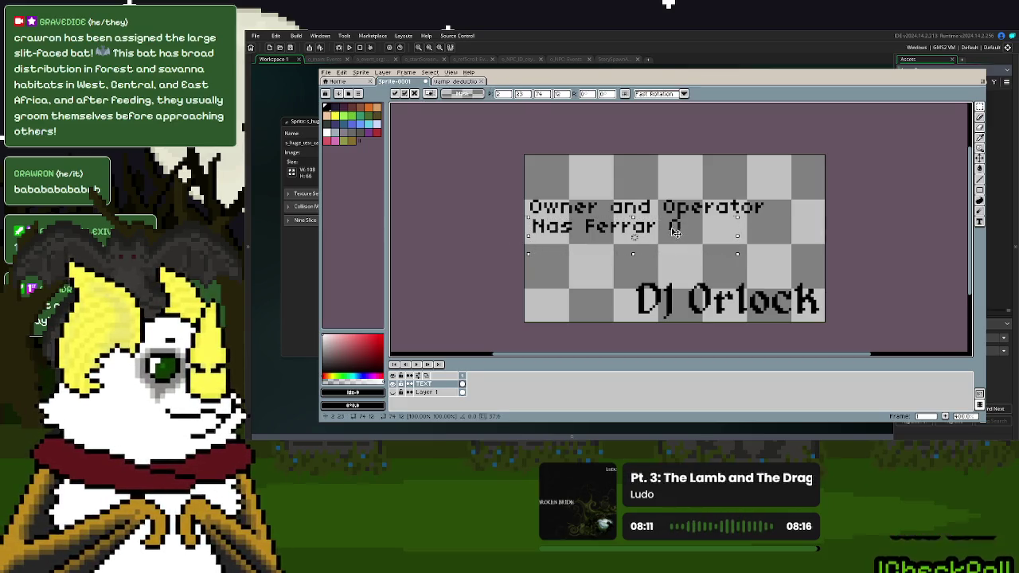
left_click_drag(673, 232, 675, 239)
key("Escape")
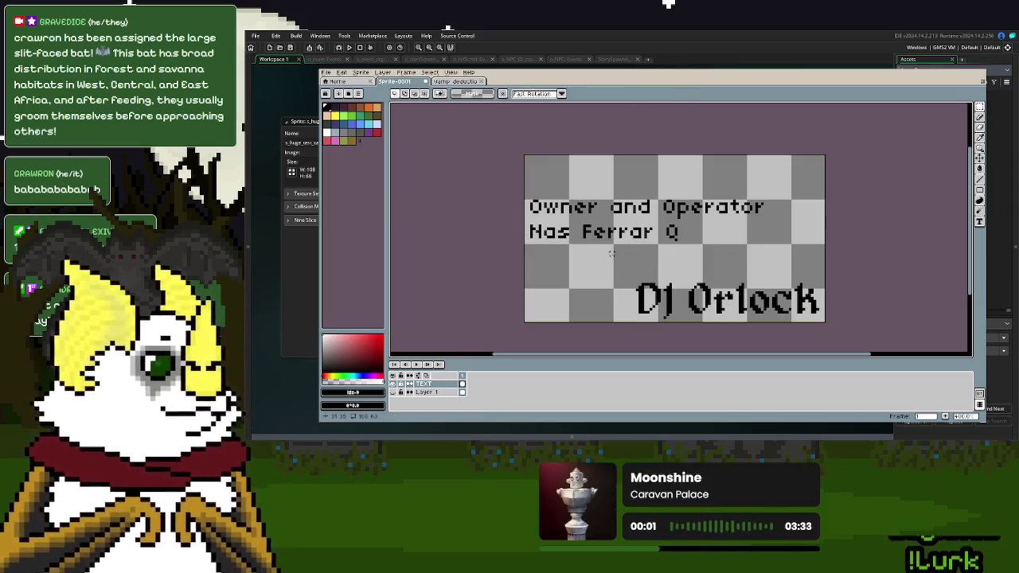
mouse_move(525, 185)
left_mouse_down()
mouse_move(542, 205)
mouse_move(826, 266)
left_mouse_up()
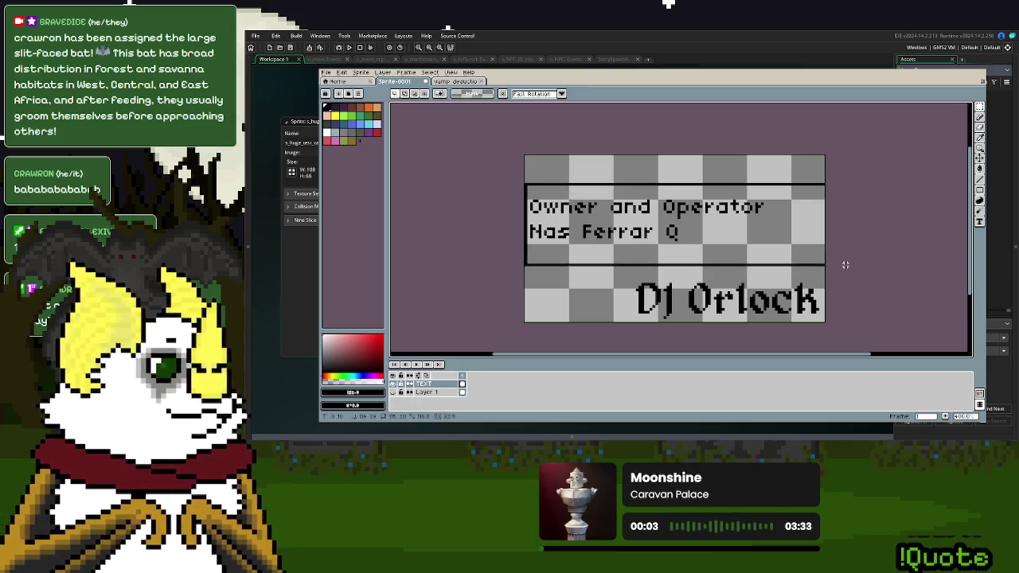
left_click_drag(715, 207, 713, 231)
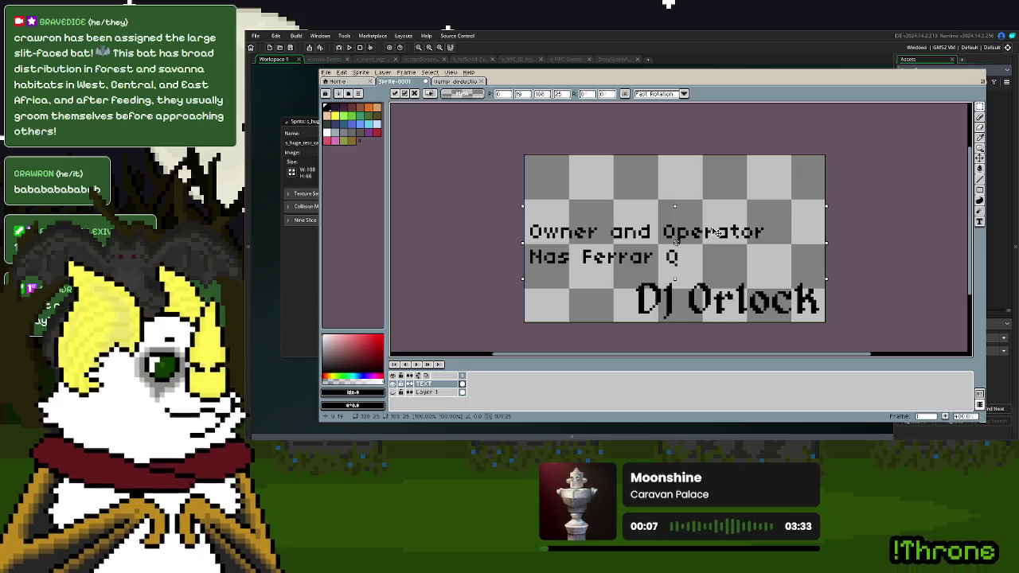
left_click_drag(715, 232, 715, 224)
left_click(898, 226)
- Move Dj Orlock up and place the name line above Owner and Operator
left_click_drag(826, 324, 607, 265)
left_click_drag(738, 304, 739, 291)
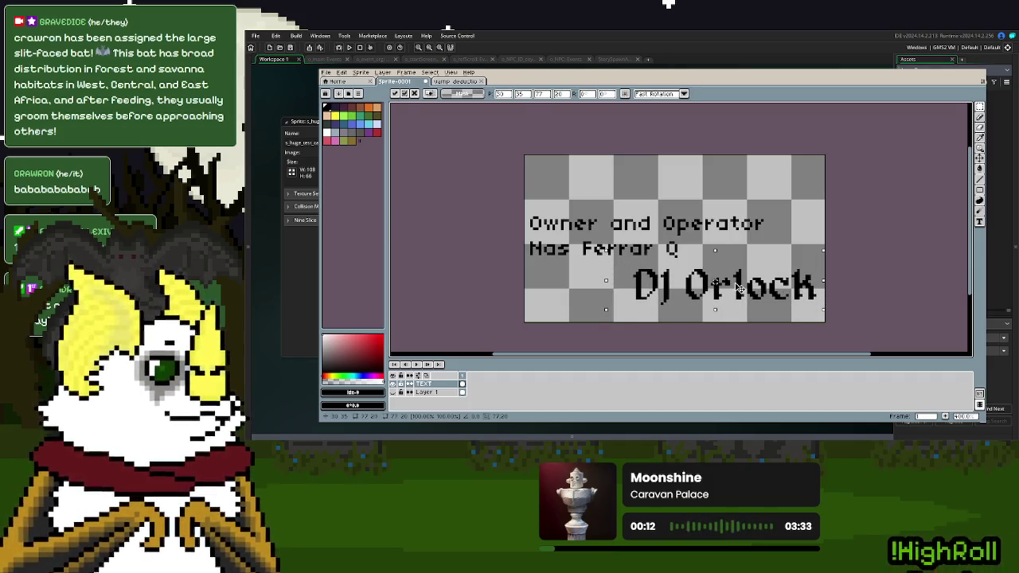
left_click(865, 225)
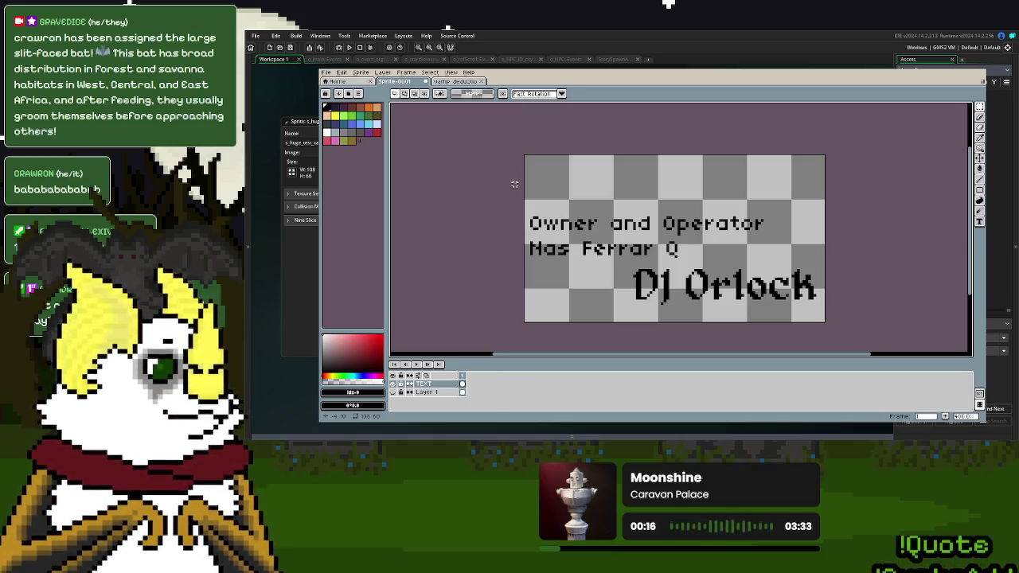
left_click_drag(528, 209, 770, 243)
left_click(730, 247)
mouse_move(704, 265)
left_mouse_down()
mouse_move(526, 237)
mouse_move(579, 195)
mouse_move(582, 207)
left_mouse_up()
left_click(583, 207)
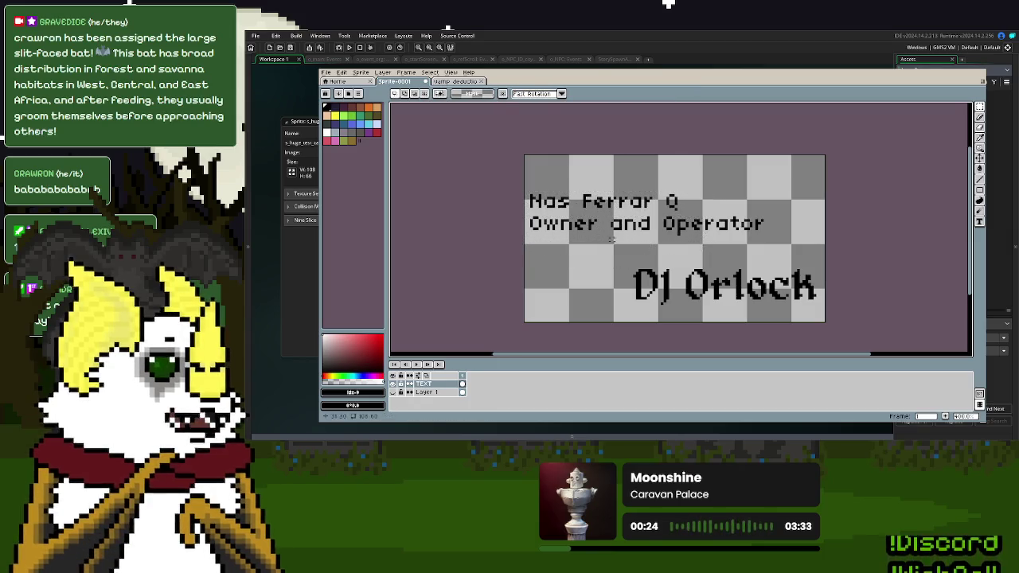
- Nudge Owner and Operator up one pixel, then raise both small lines toward the top
mouse_move(786, 248)
left_mouse_down()
mouse_move(565, 221)
mouse_move(615, 235)
left_mouse_up()
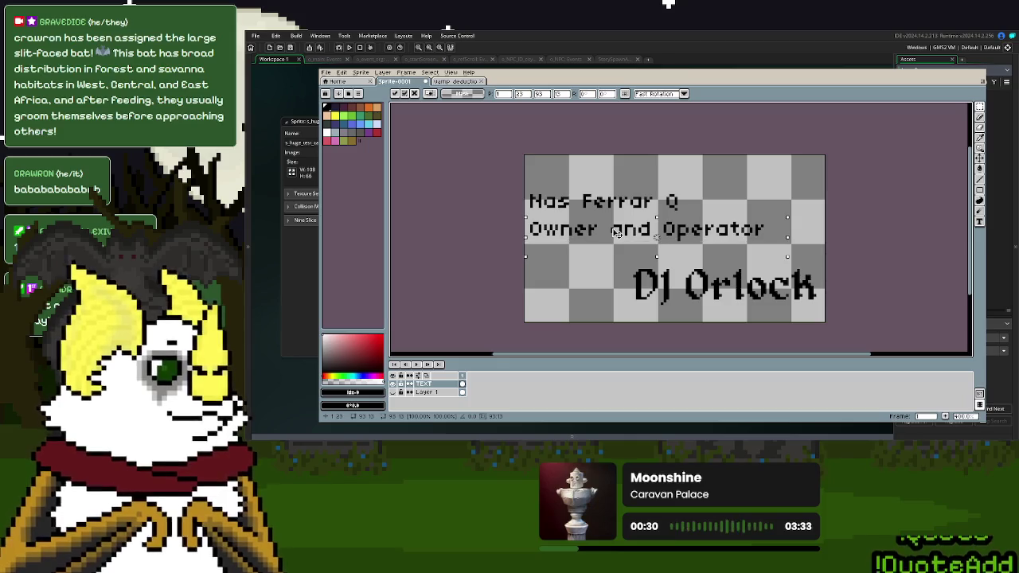
key("Up")
left_click(831, 212)
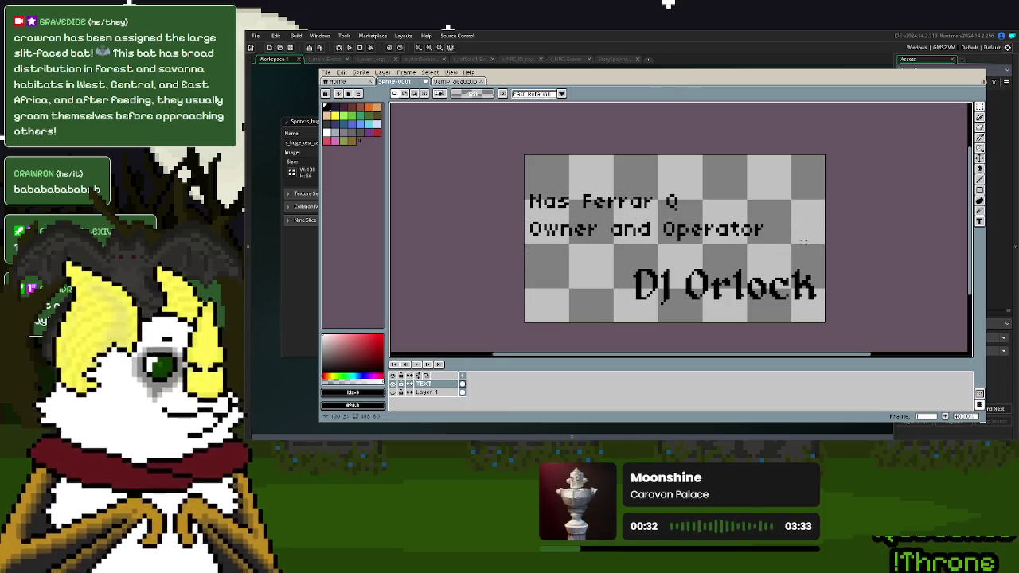
left_click_drag(795, 254, 523, 176)
left_click(573, 202)
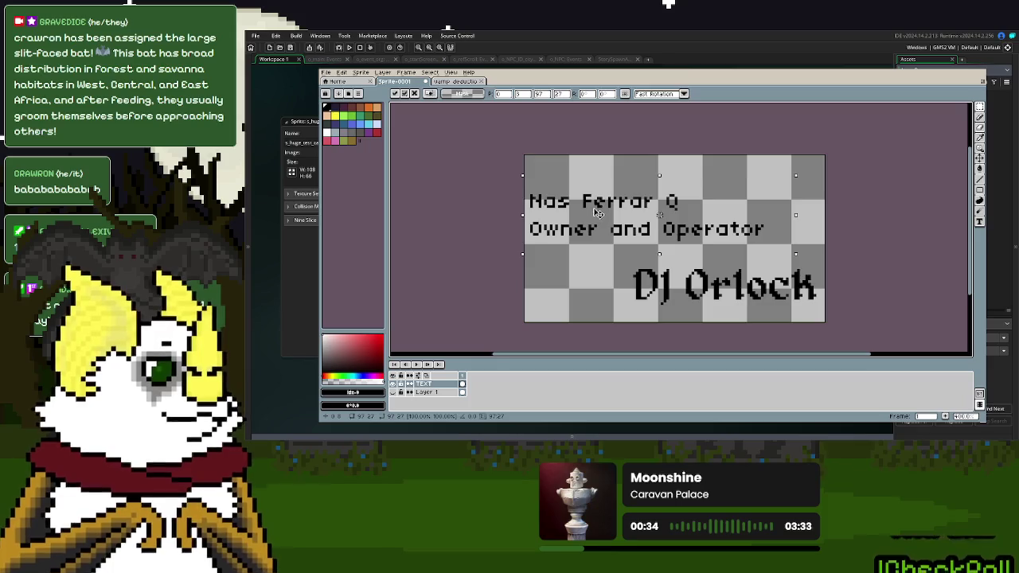
left_click_drag(595, 215, 594, 207)
left_click(848, 223)
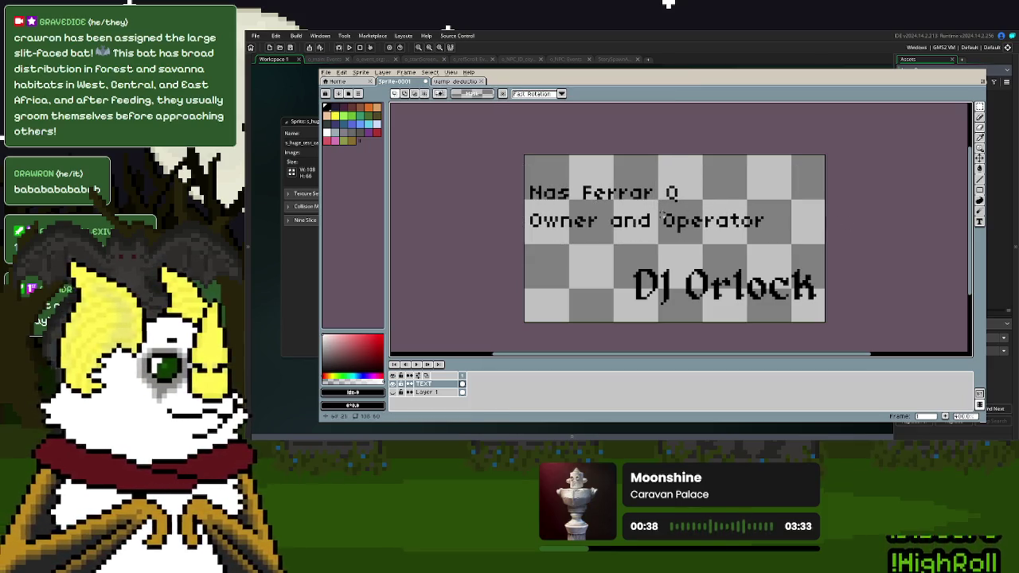
left_click(326, 72)
mouse_move(337, 149)
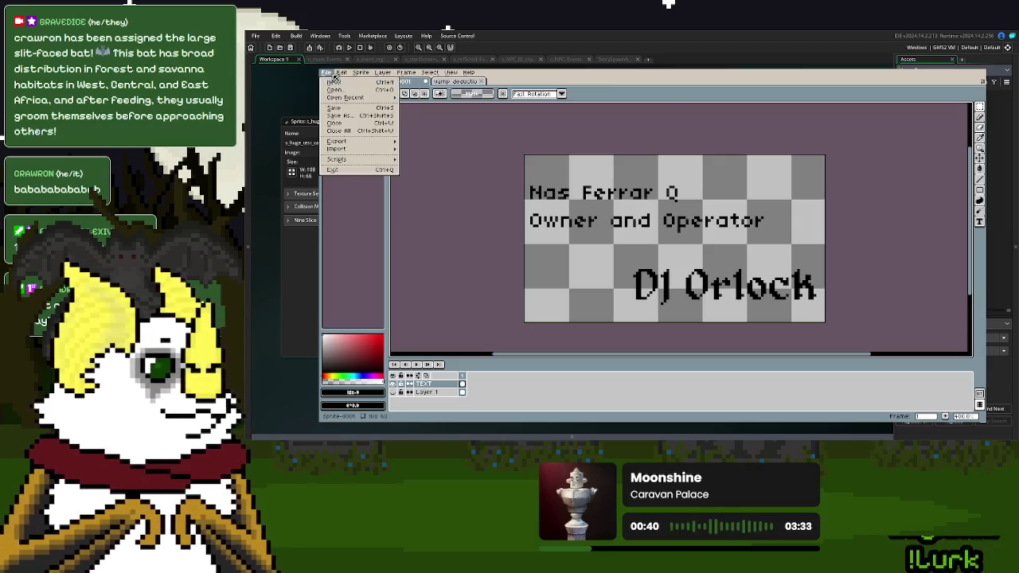
left_click(479, 129)
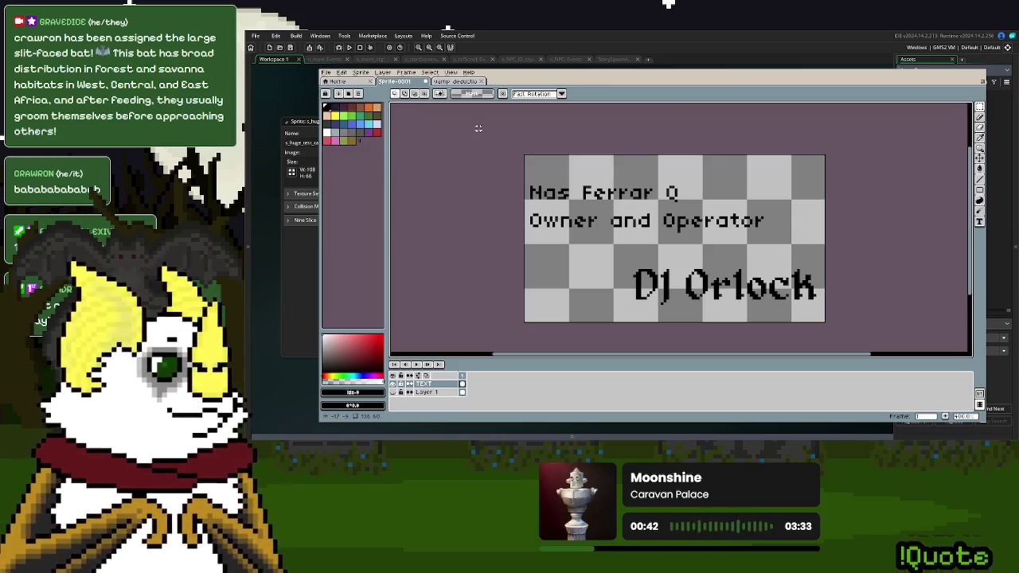
left_click(341, 72)
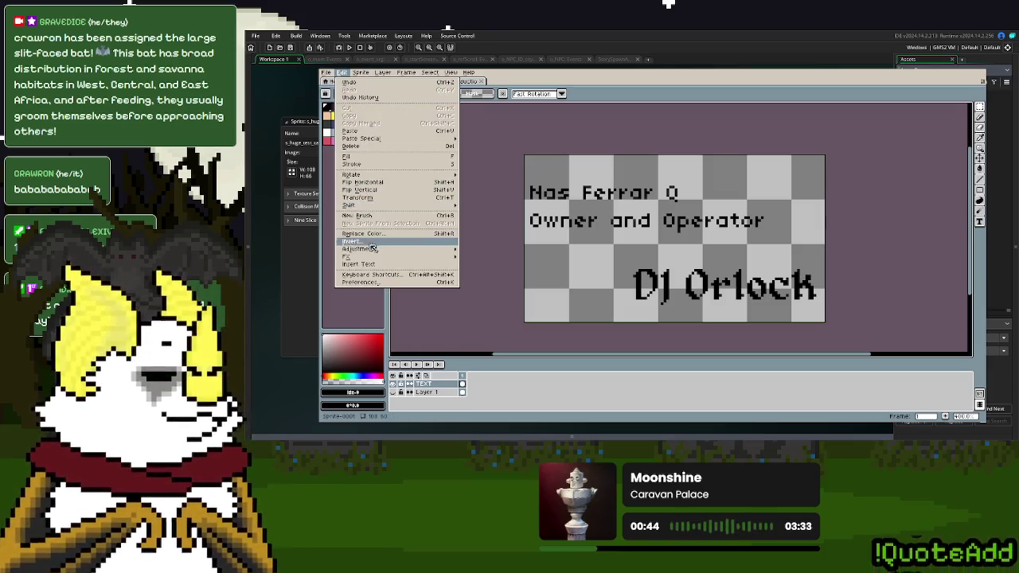
- Insert an 'of V Card' line and place it indented under the word Owner
left_click(403, 265)
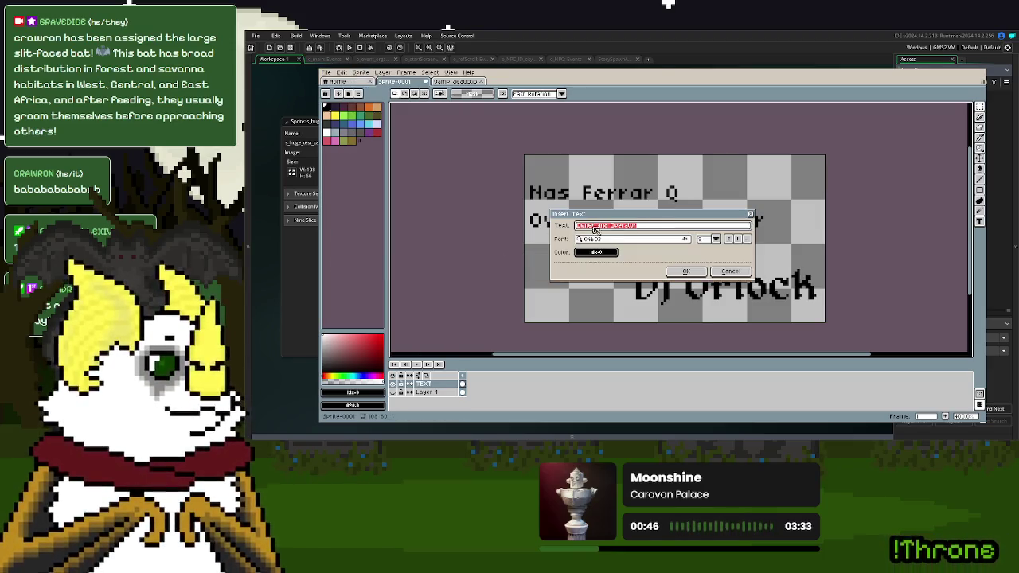
key("BackSpace")
type("Dr U Ca")
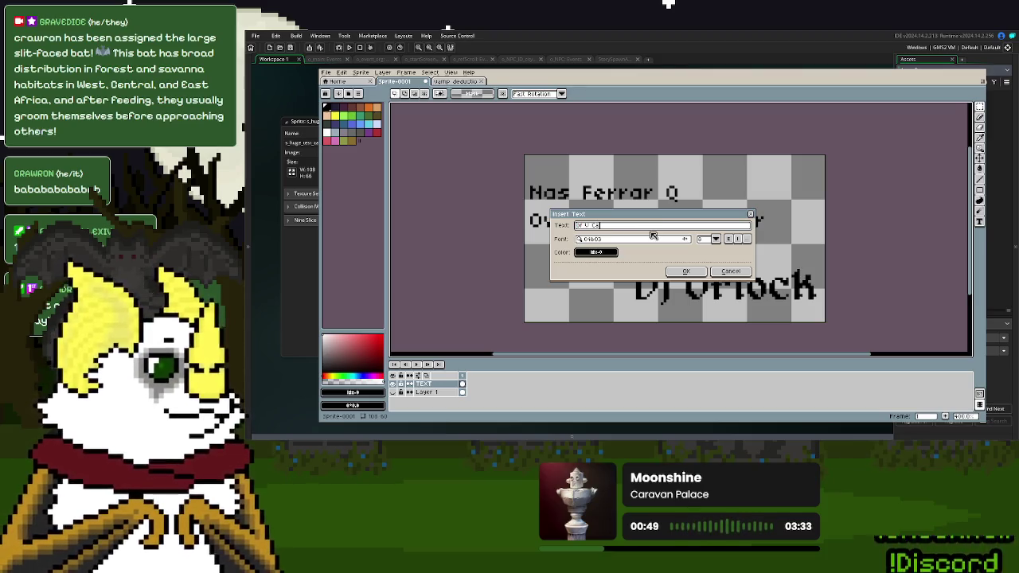
type("rd")
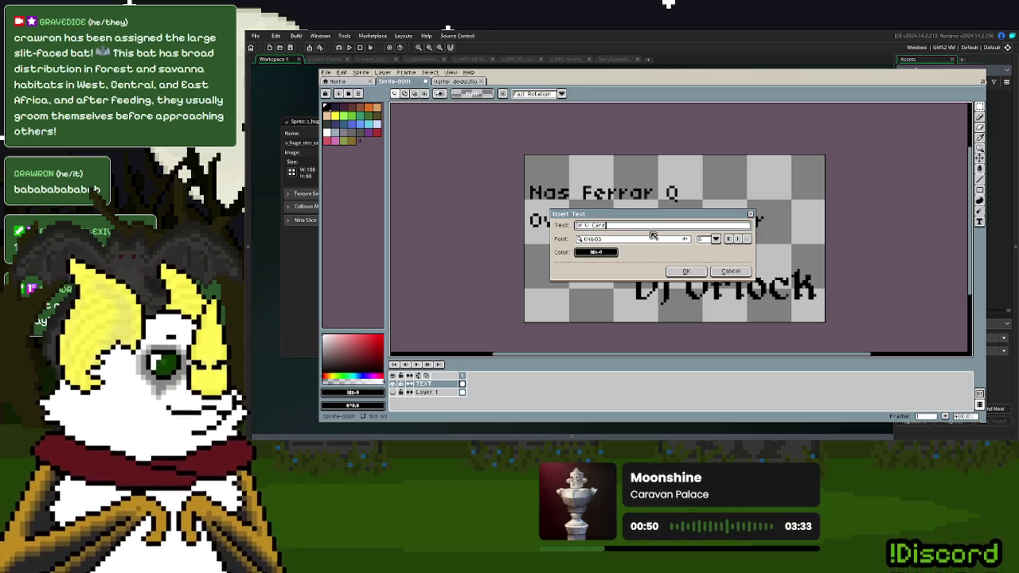
left_click(676, 271)
left_click_drag(708, 245, 741, 249)
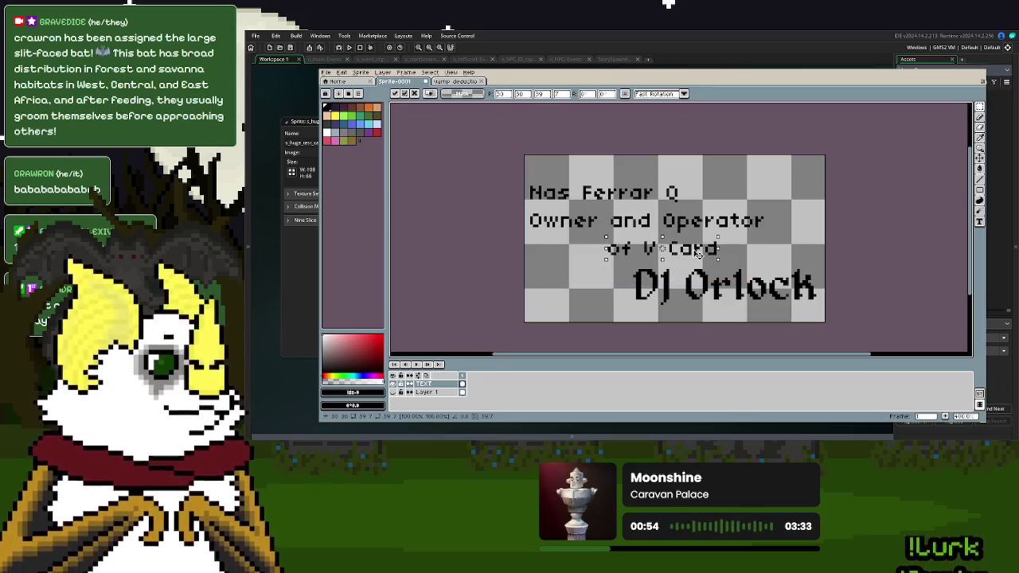
left_click_drag(743, 249, 740, 251)
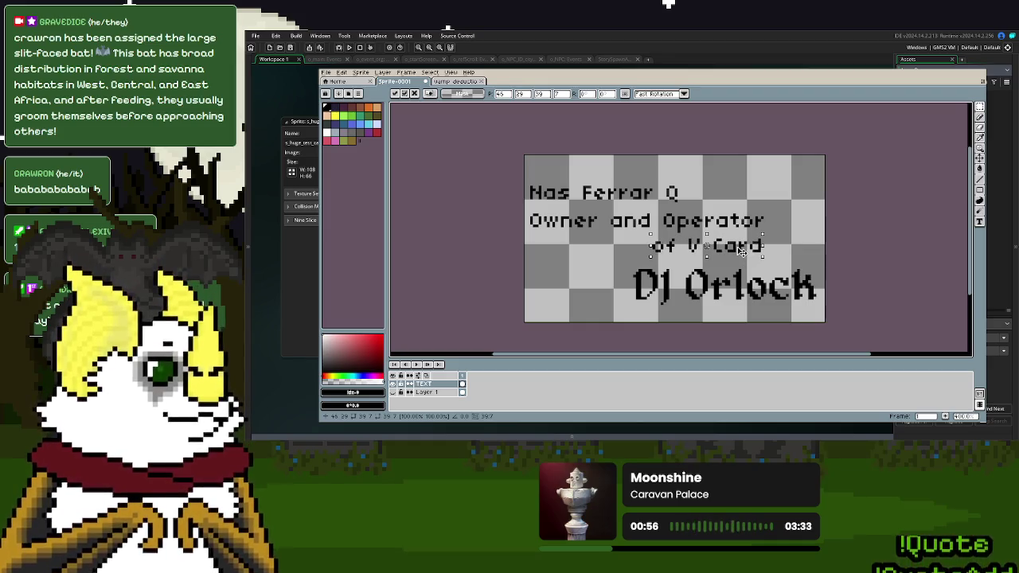
left_click_drag(741, 252, 637, 248)
left_click(577, 189)
- Select the upper three text lines and move them higher
left_click_drag(518, 159, 804, 259)
left_click_drag(728, 245, 730, 226)
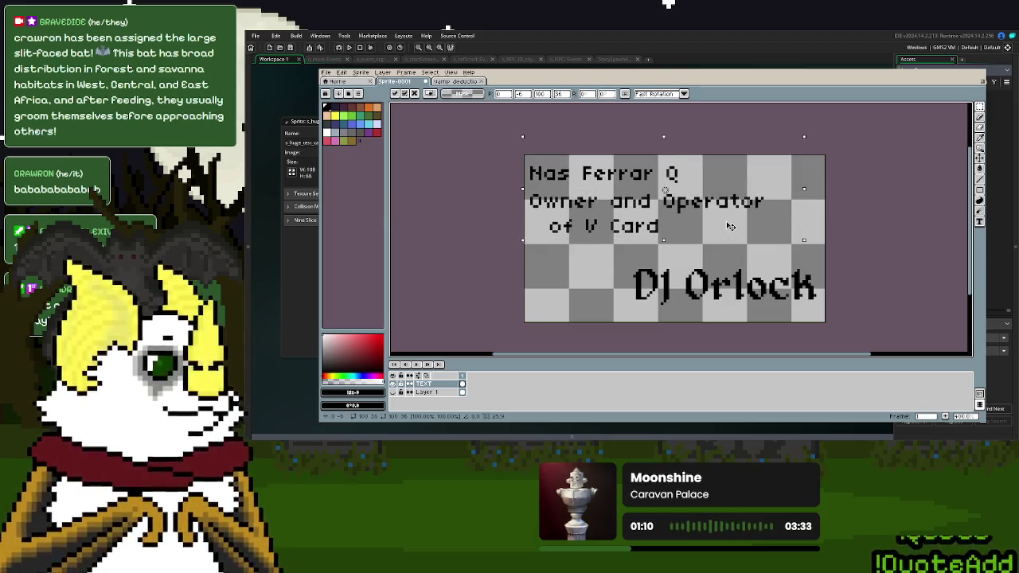
left_click(730, 226)
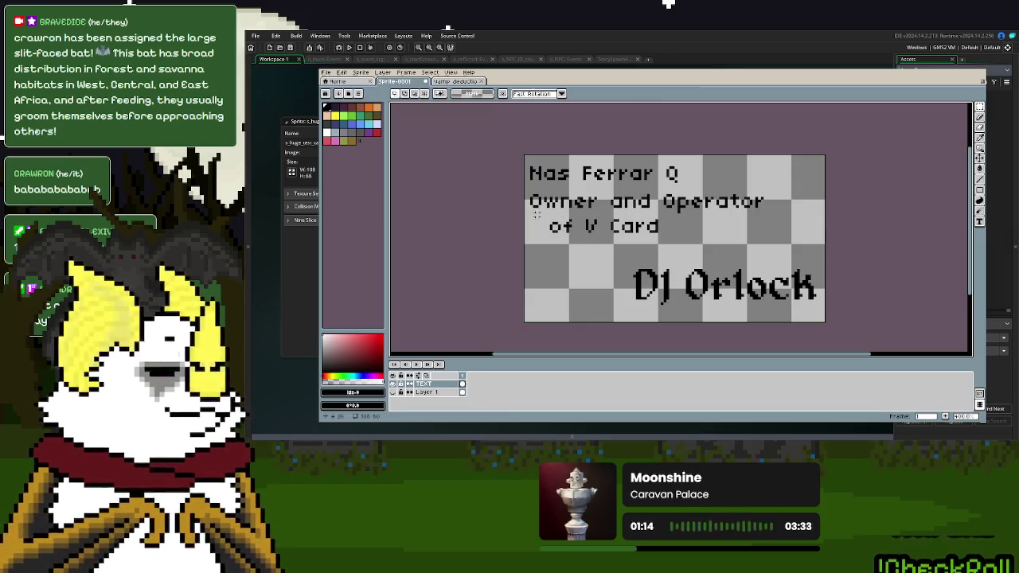
left_click(326, 72)
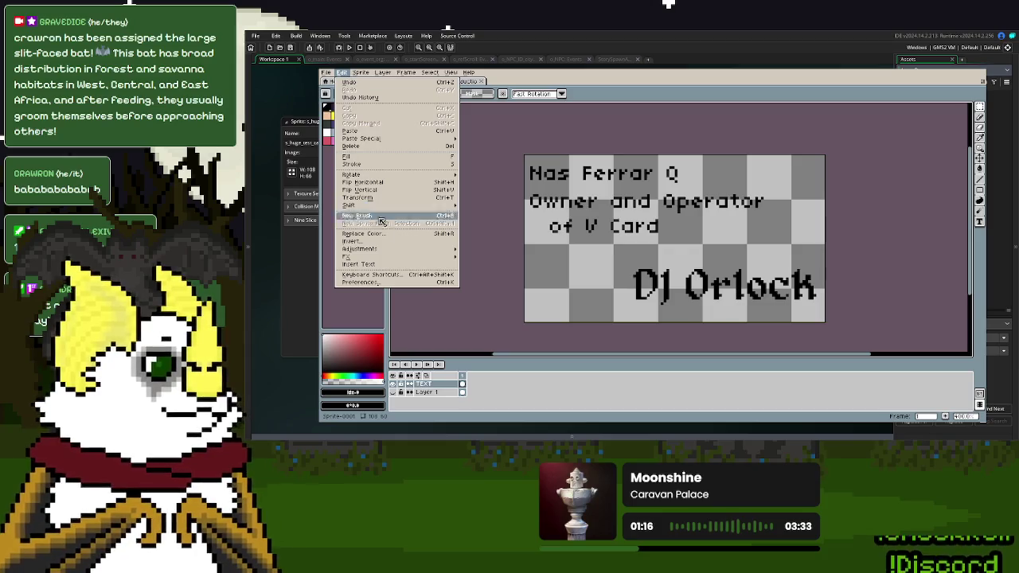
- Insert 'also known as' text and drop it above the DJ name
left_click(359, 263)
type("also known as")
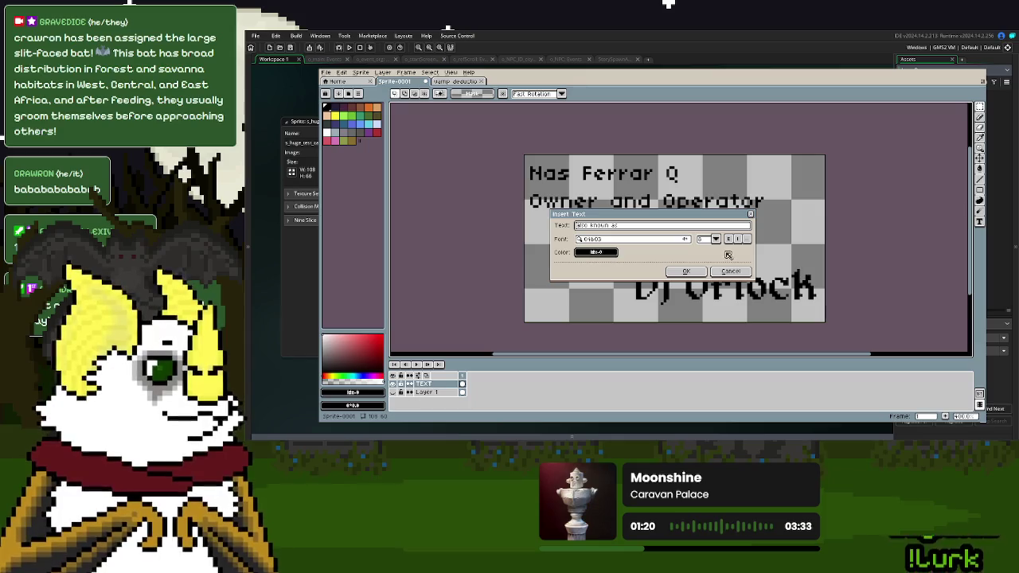
left_click(686, 271)
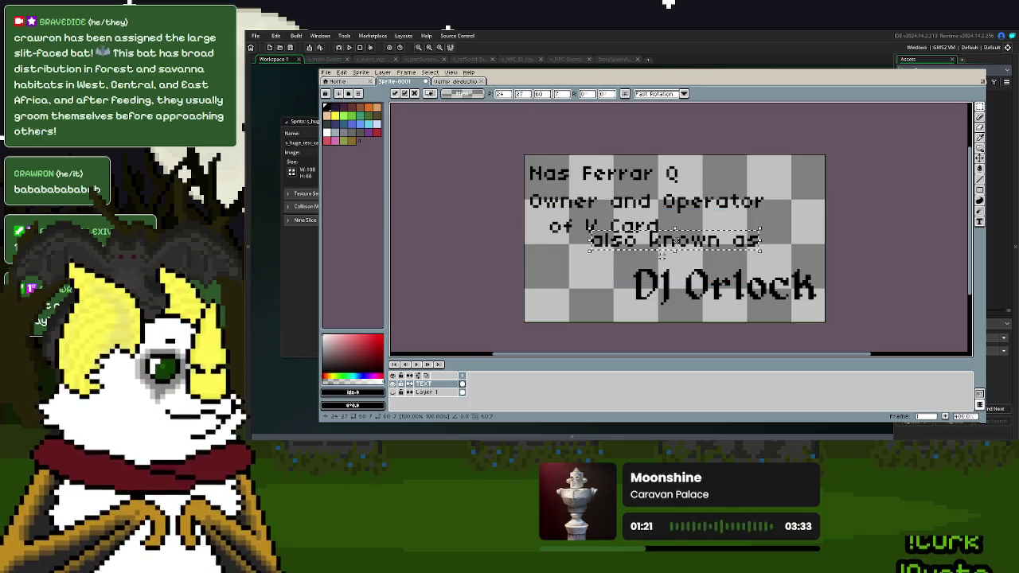
left_click(742, 257)
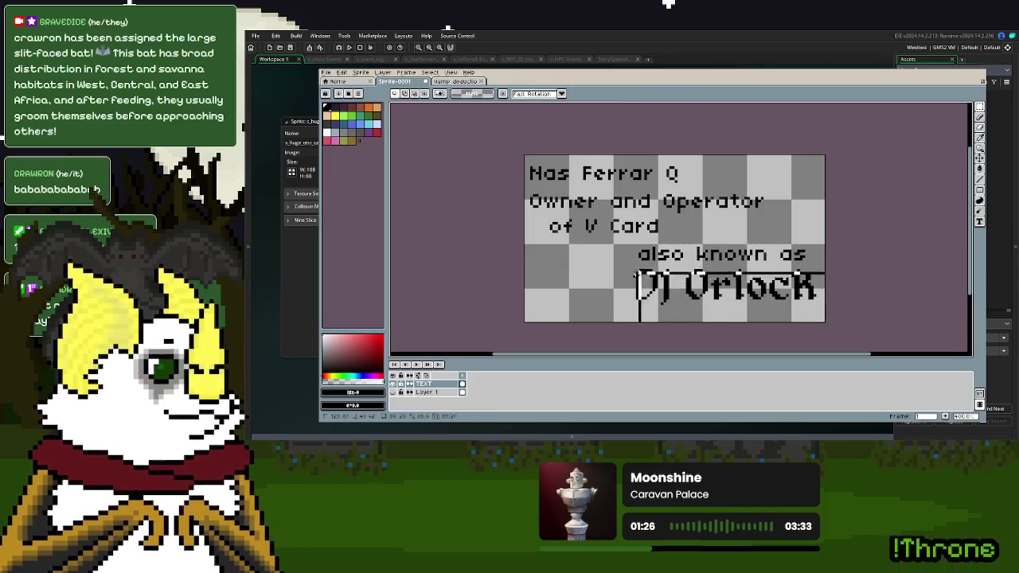
- Move the DJ name slightly down-left and shift 'also known as' left
left_click_drag(867, 325, 629, 270)
left_click_drag(697, 296, 658, 297)
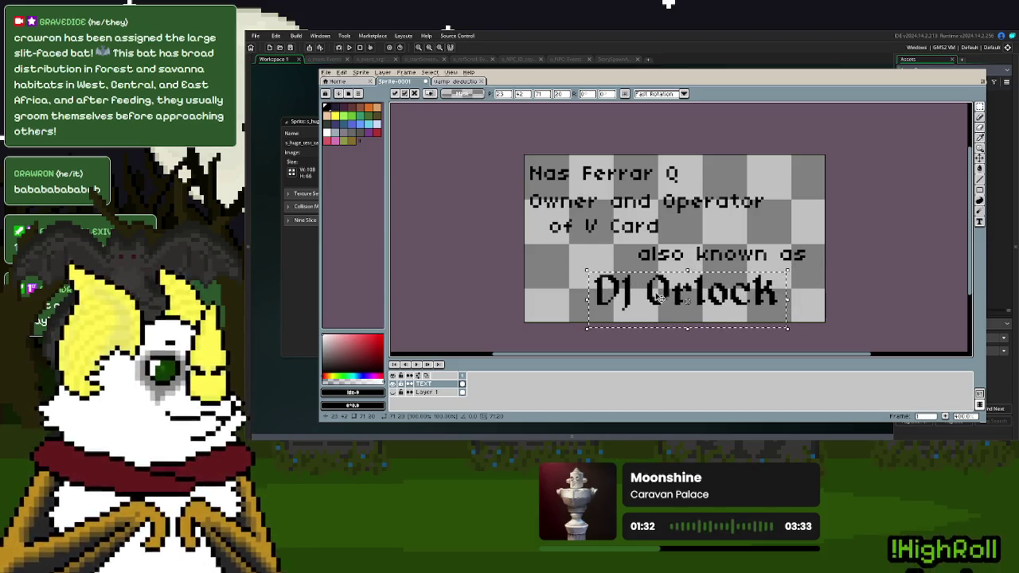
left_click(789, 232)
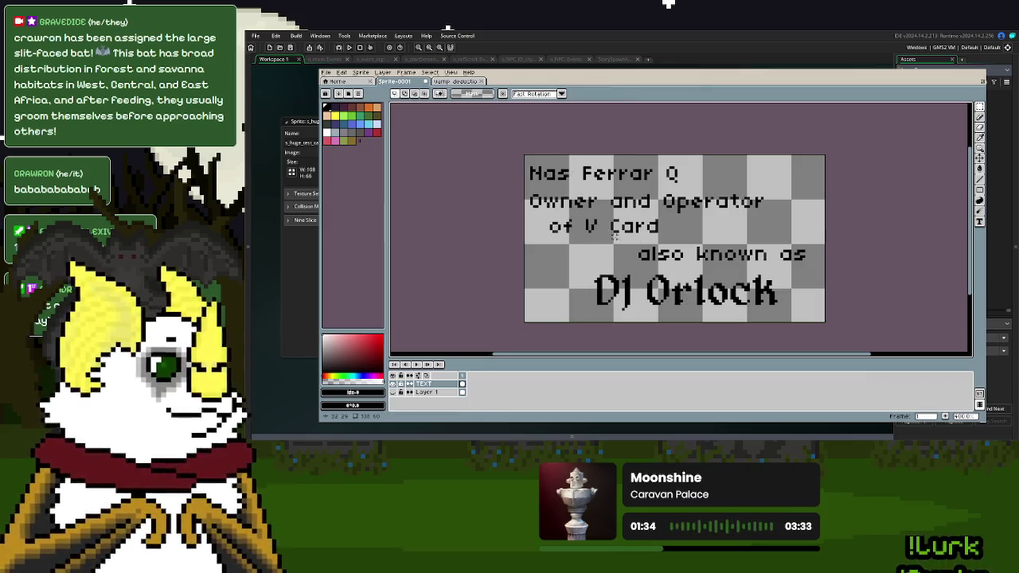
mouse_move(614, 236)
left_mouse_down()
mouse_move(809, 276)
mouse_move(792, 266)
left_mouse_up()
left_click(887, 245)
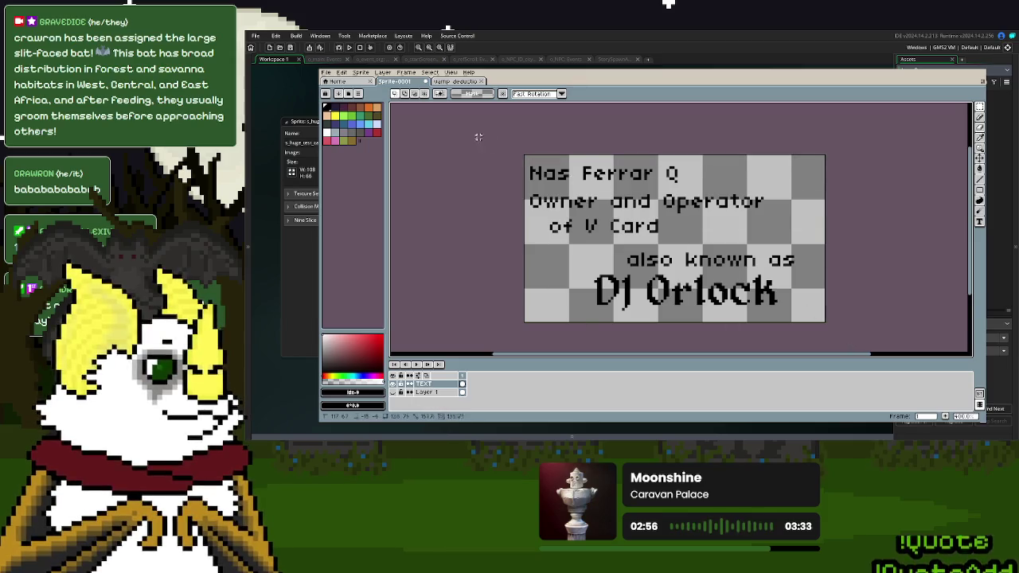
- Undo the previous text and insert a V CARD title in the Alagard font near mid-canvas
key("ctrl+z")
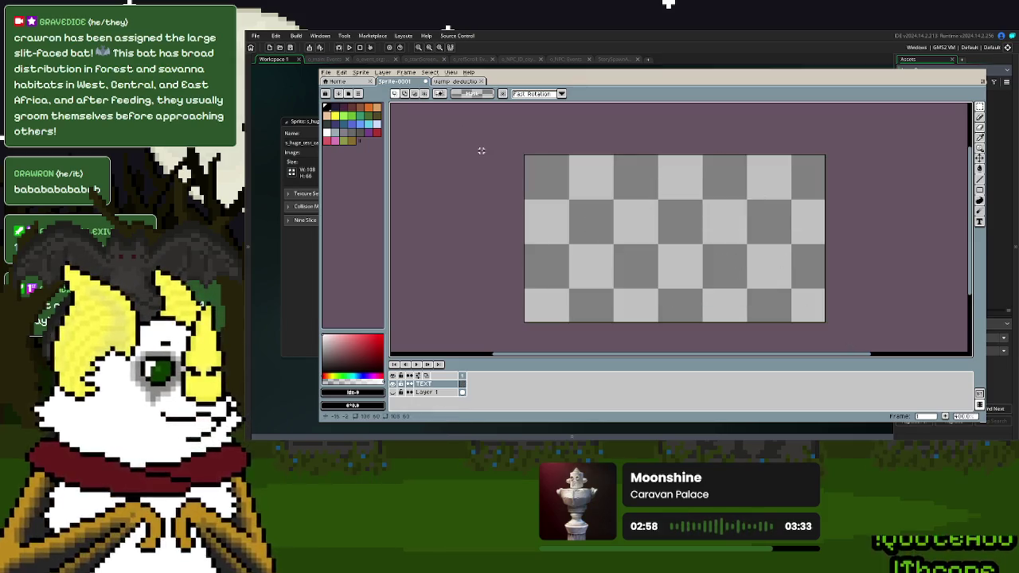
left_click(341, 73)
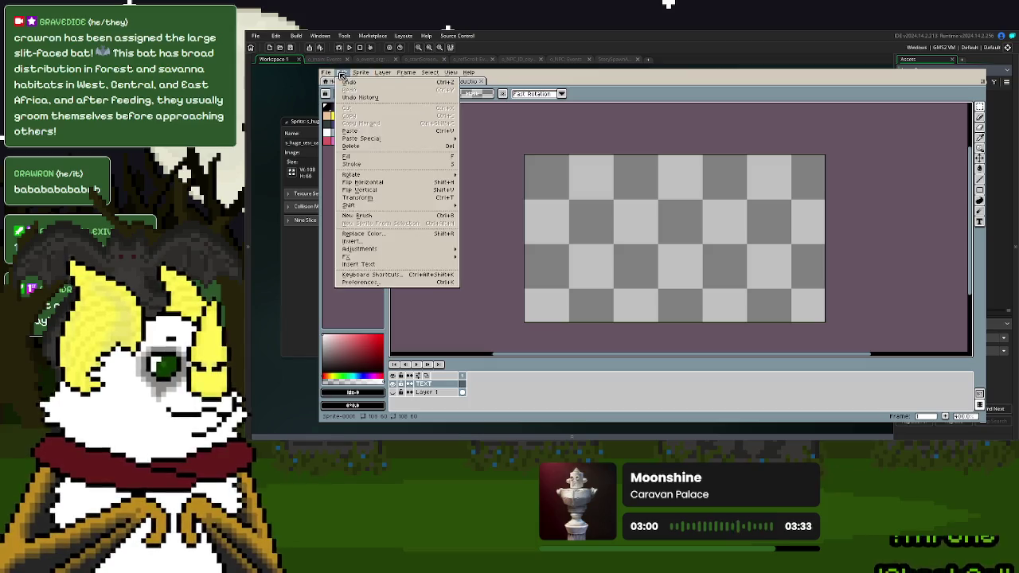
left_click(369, 264)
key("BackSpace")
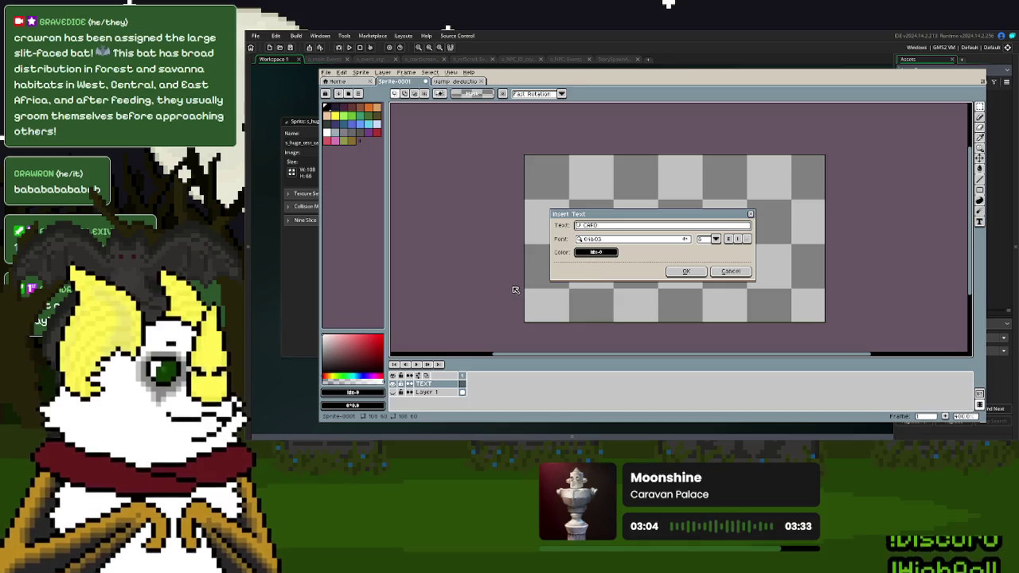
left_click(652, 240)
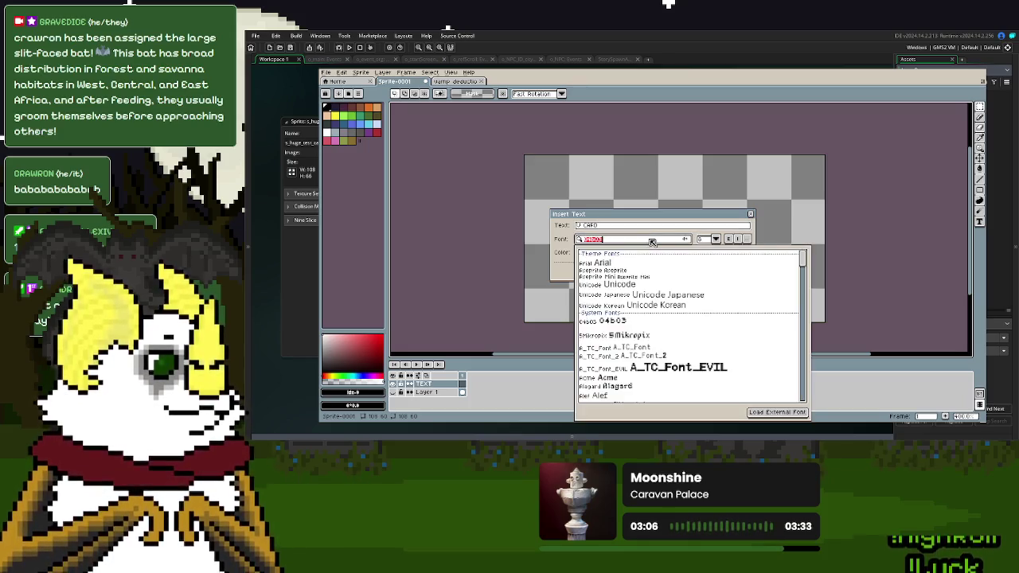
type("al")
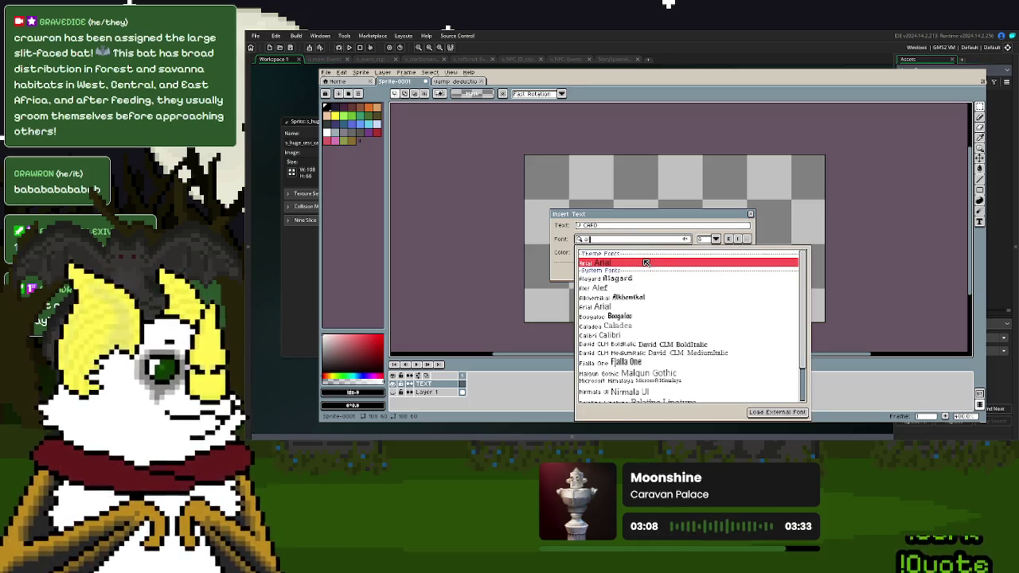
type("a")
left_click(631, 271)
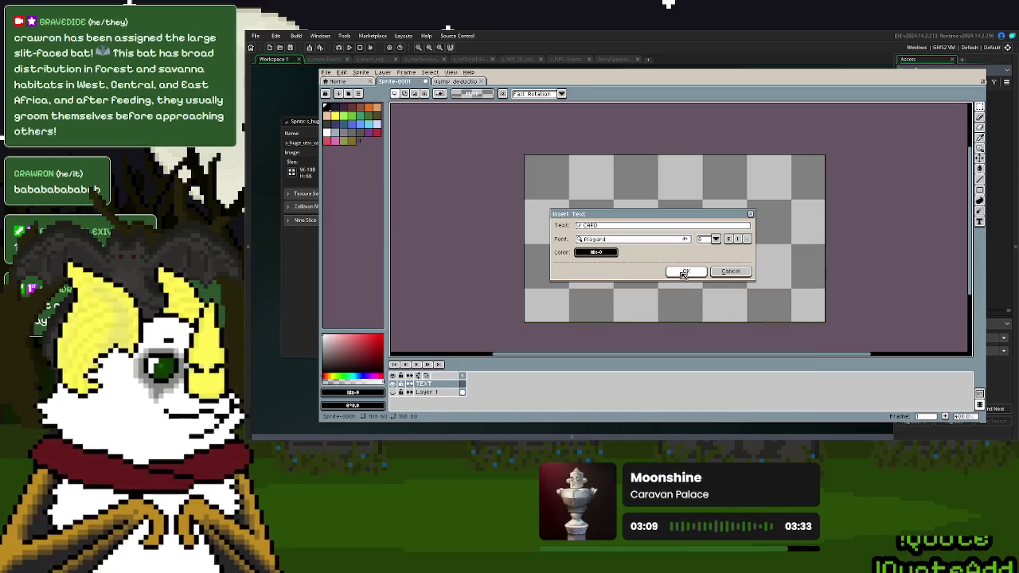
left_click(716, 240)
left_click(706, 293)
left_click(686, 271)
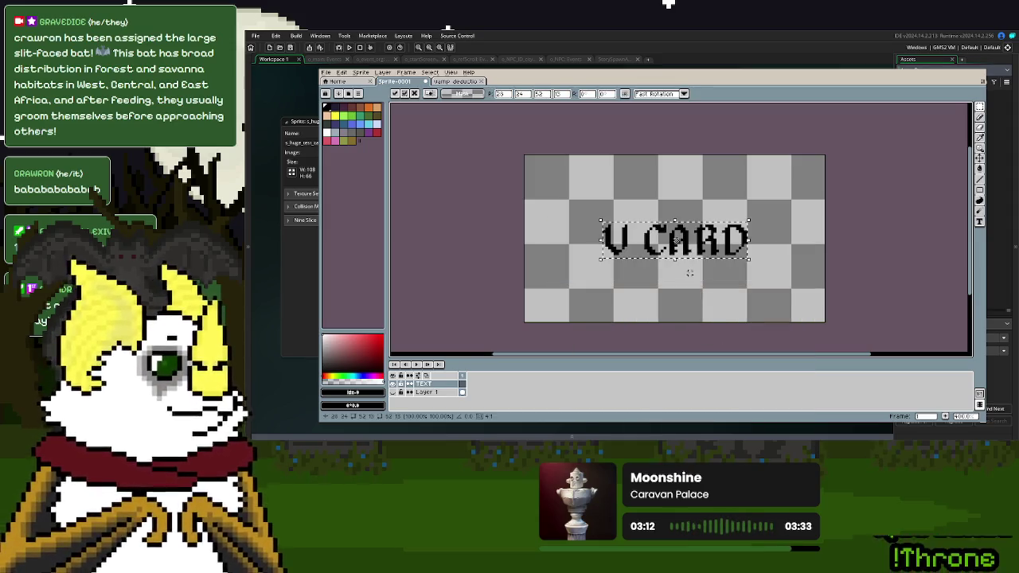
left_click_drag(705, 237, 700, 232)
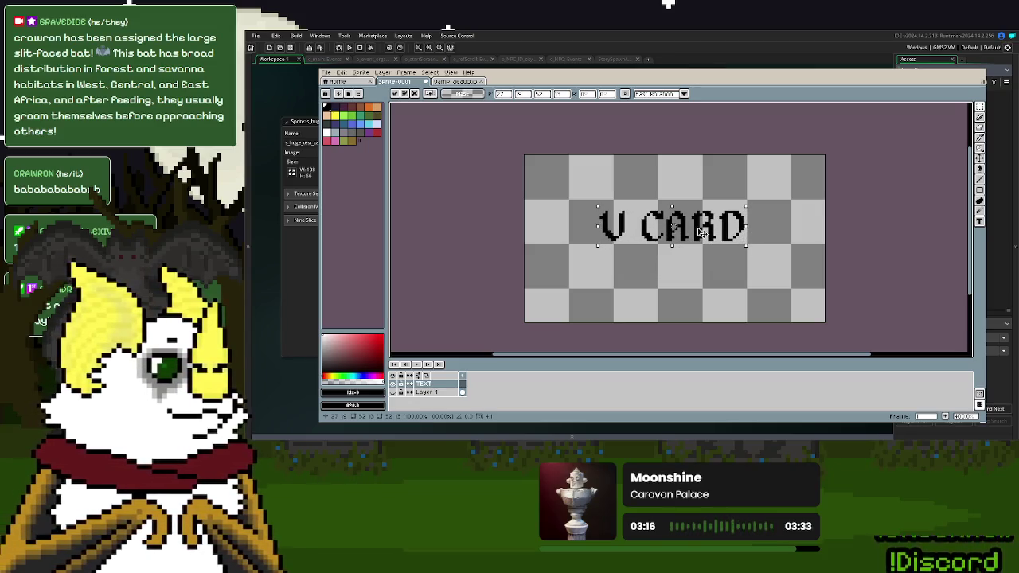
key("Return")
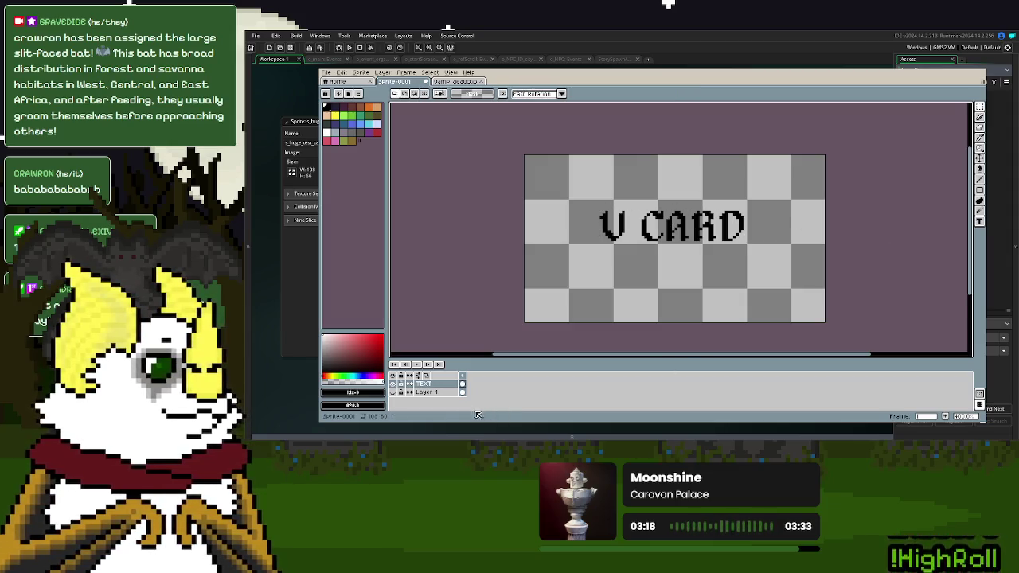
- Add Layer 2 below Layer 1 and draw a green corner-to-corner X with the Pencil
right_click(435, 398)
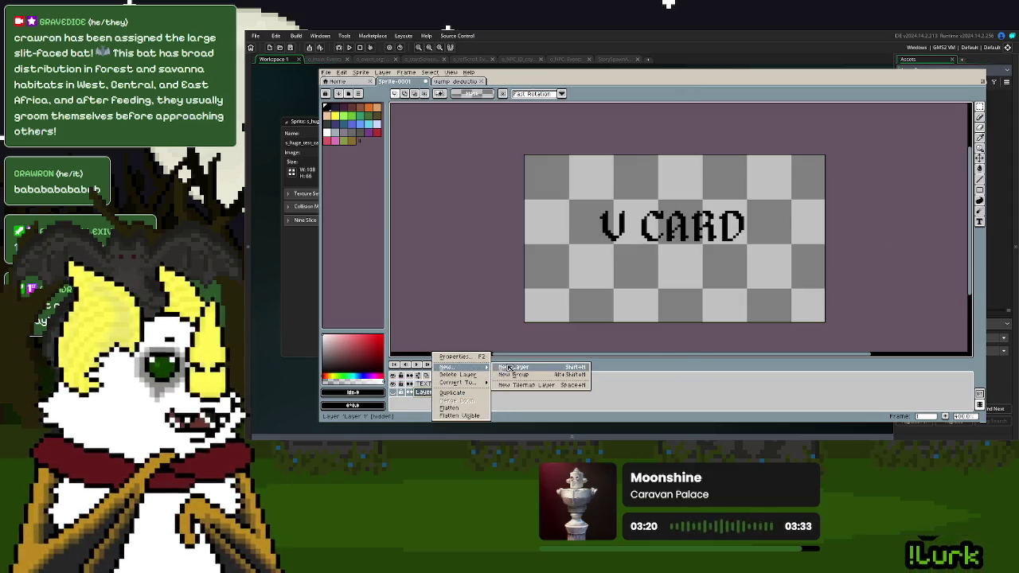
left_click(525, 370)
left_click(442, 394)
left_click_drag(442, 394, 442, 402)
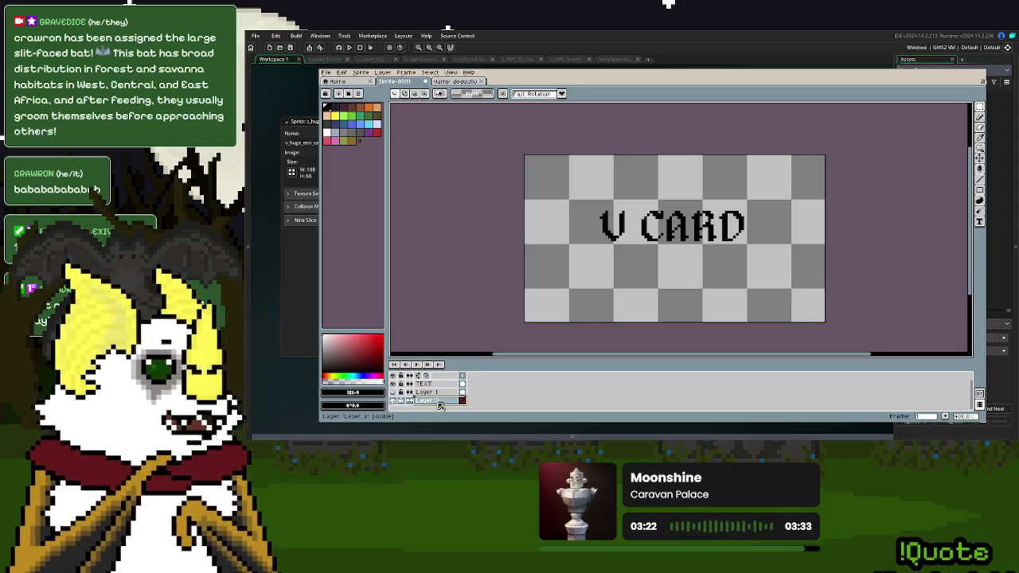
left_click(358, 119)
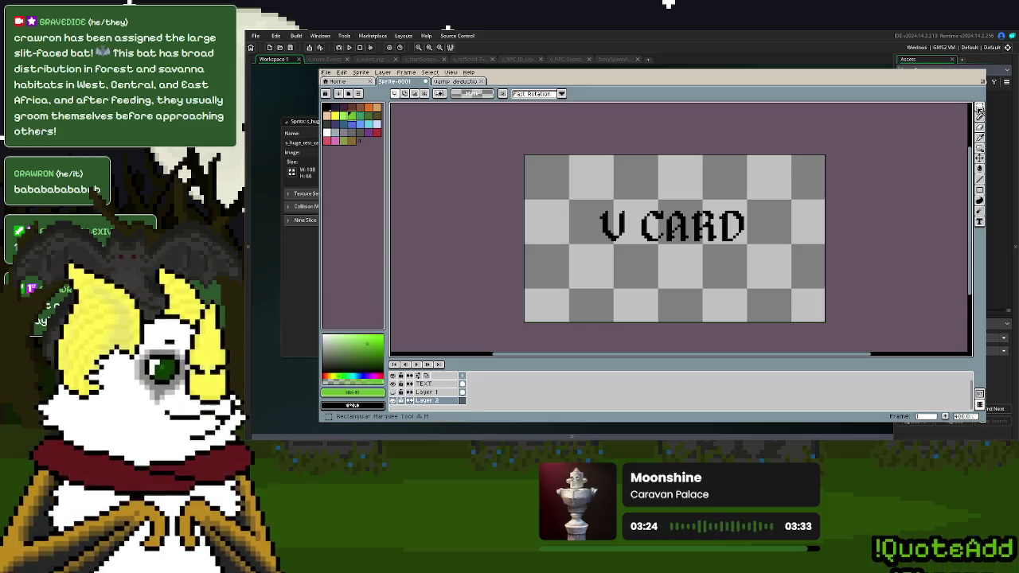
left_click(979, 117)
left_click_drag(525, 156, 825, 318)
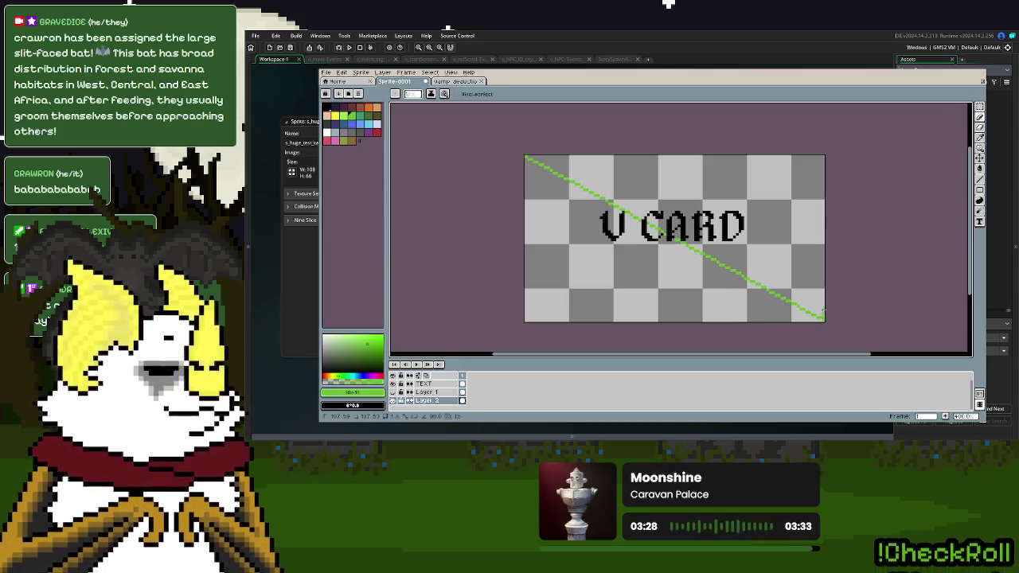
left_click_drag(824, 156, 525, 319)
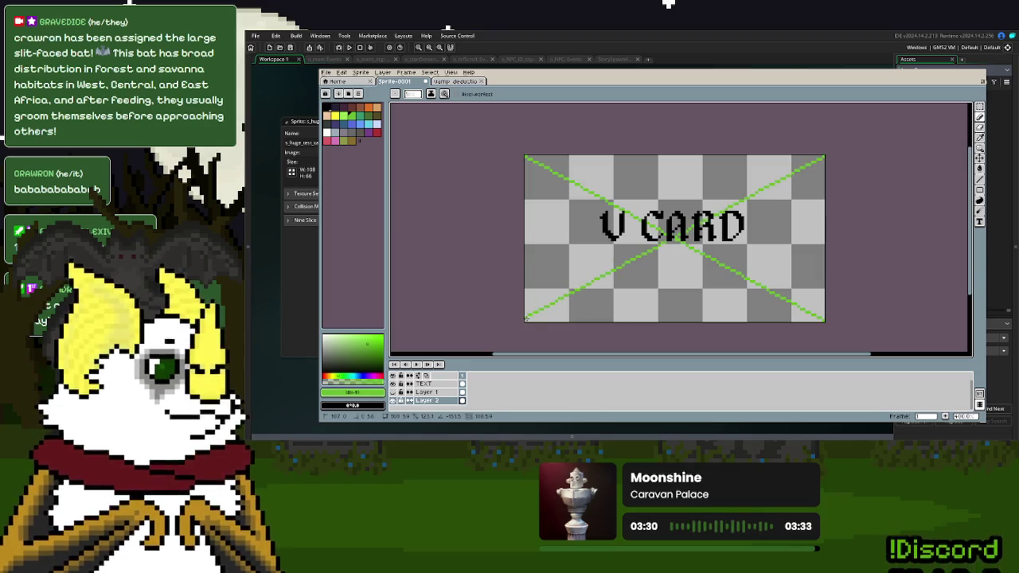
- Centre the V CARD text on the X using the Move tool on the TEXT layer
left_click(423, 384)
left_click(981, 168)
key("ctrl+plus")
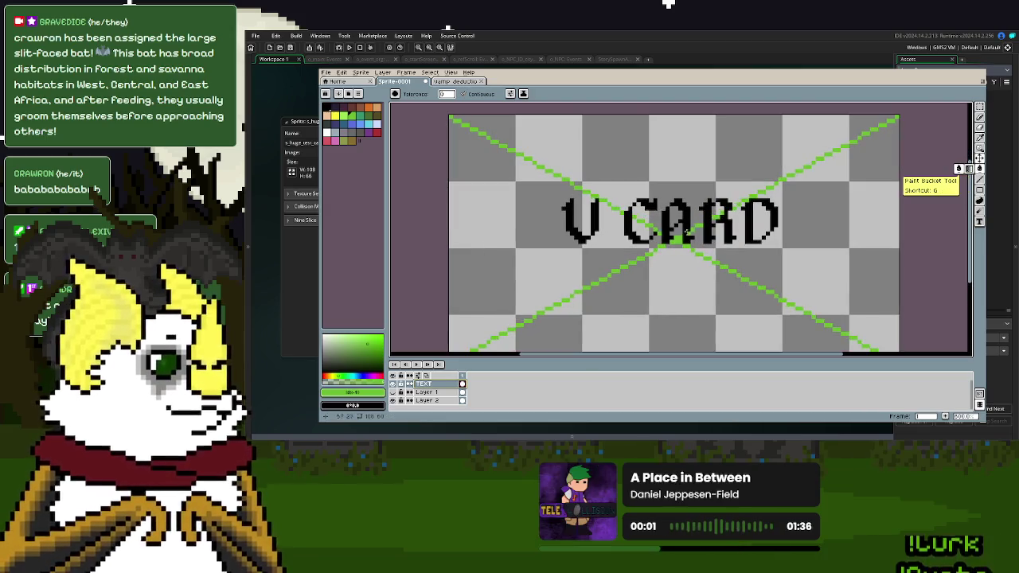
left_click(980, 158)
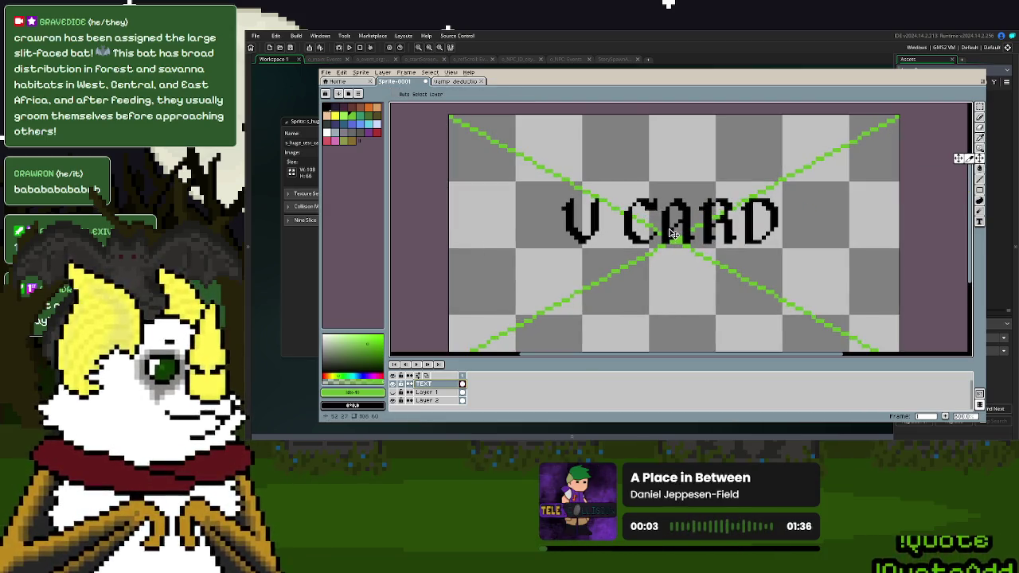
left_click_drag(671, 233, 673, 237)
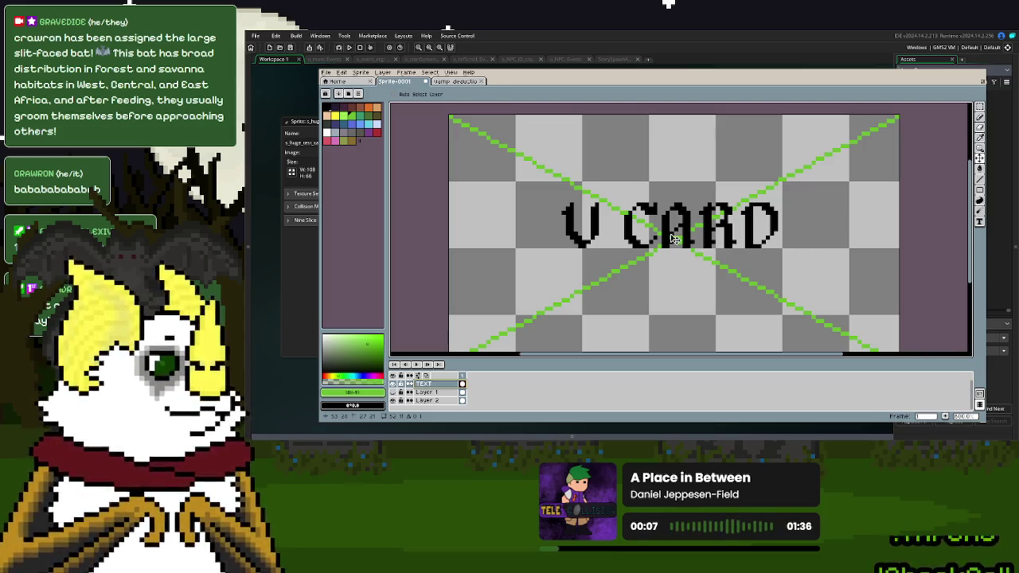
left_click_drag(672, 239, 676, 239)
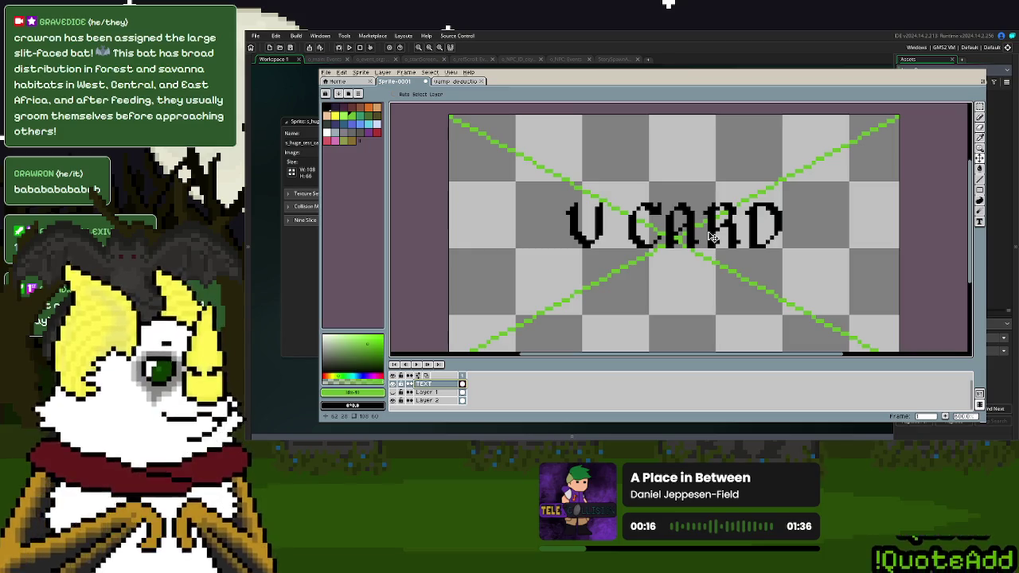
left_click_drag(712, 236, 723, 213)
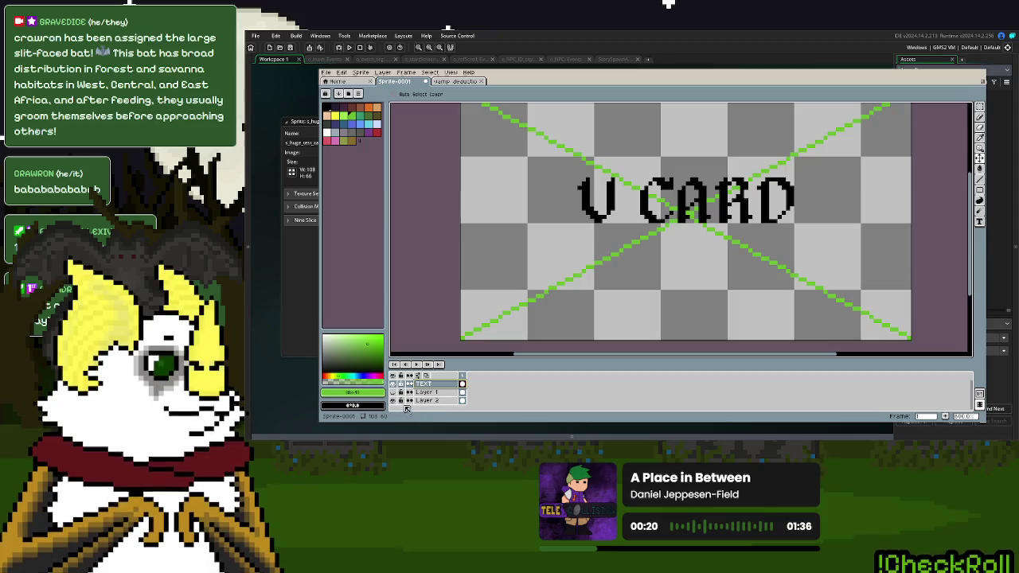
key("ctrl+z")
- Hide the green guide layer and nudge V and C left, then V further left
left_click(982, 106)
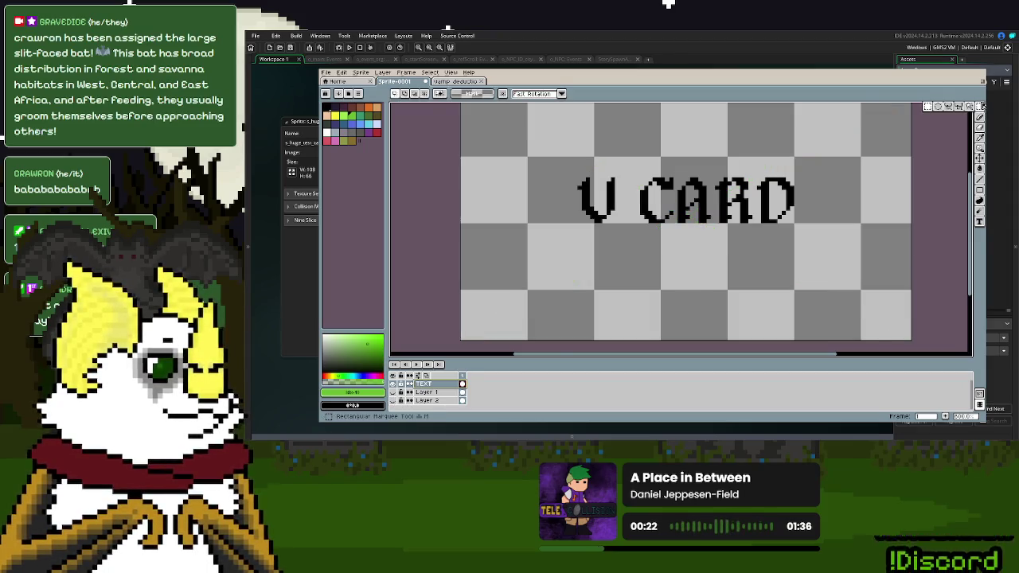
left_click_drag(542, 135, 674, 258)
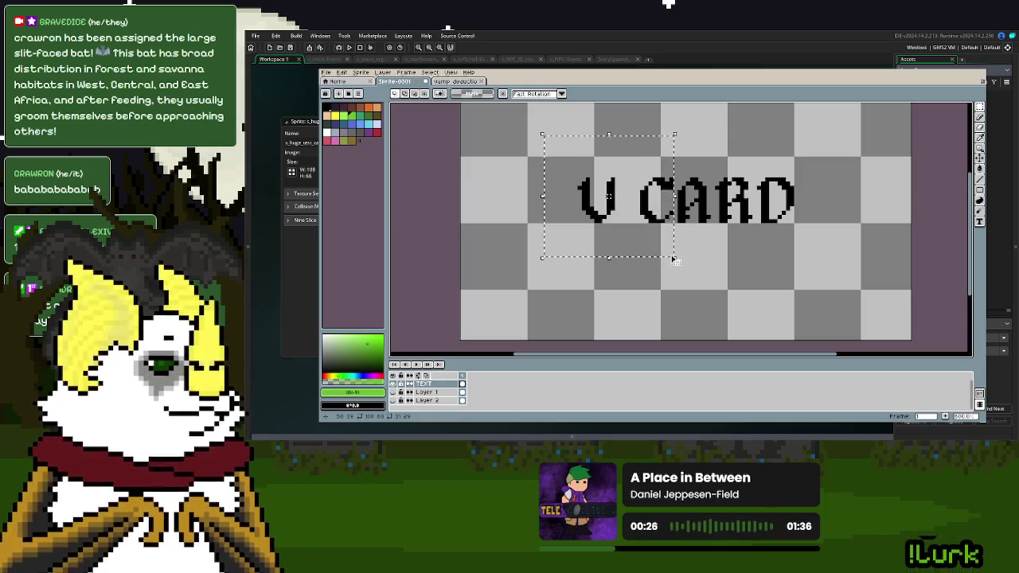
key("Left")
key("Left")
left_click(763, 262)
left_click_drag(542, 139, 621, 251)
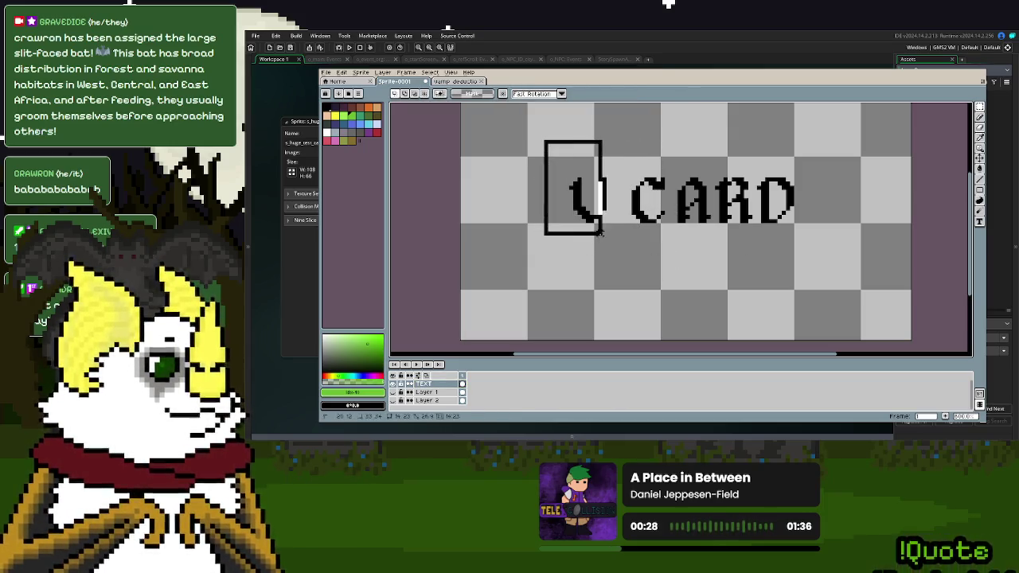
key("Left")
key("Left")
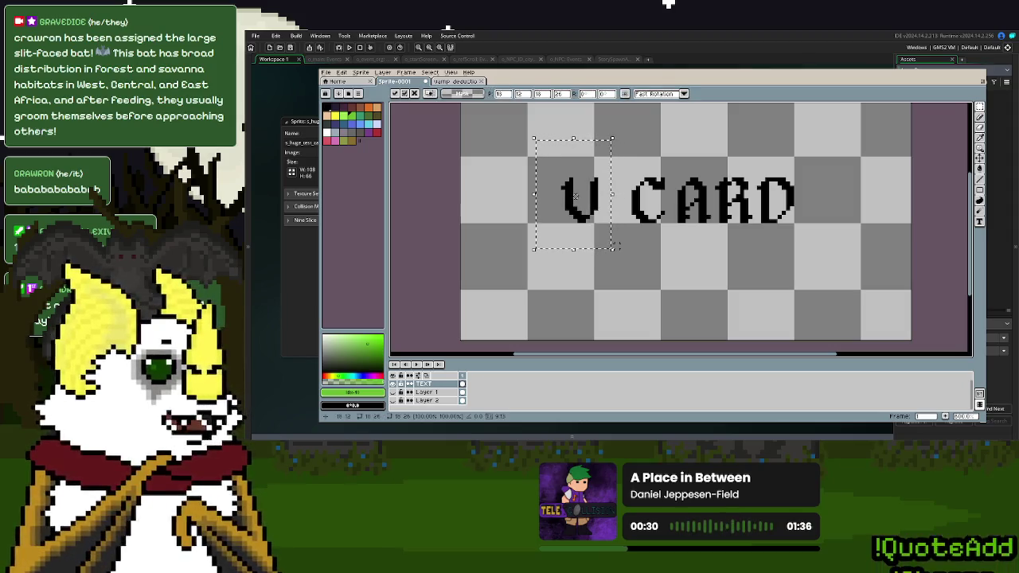
left_click(733, 178)
- Nudge R and D right, then shift the D about 10 px further right
left_click_drag(709, 138, 821, 279)
key("Right")
key("Right")
left_click(813, 220)
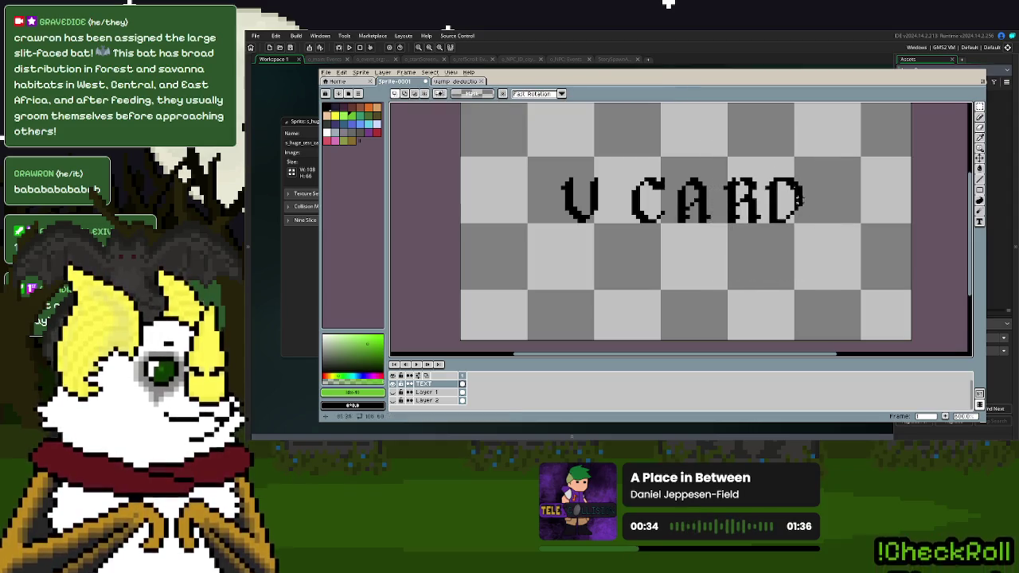
mouse_move(755, 143)
left_mouse_down()
mouse_move(833, 245)
mouse_move(765, 172)
left_mouse_up()
left_click(841, 242)
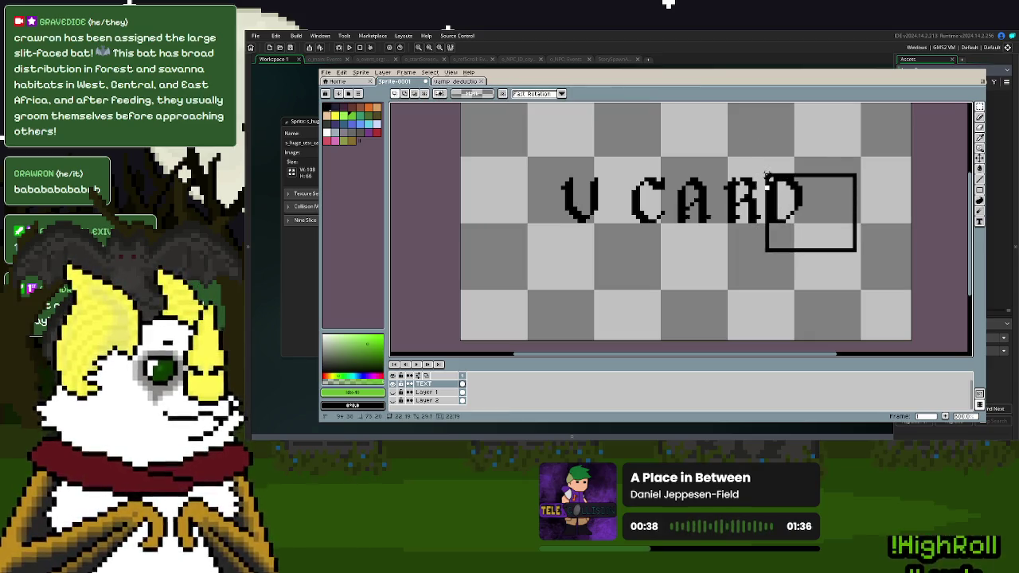
left_click_drag(788, 207, 797, 207)
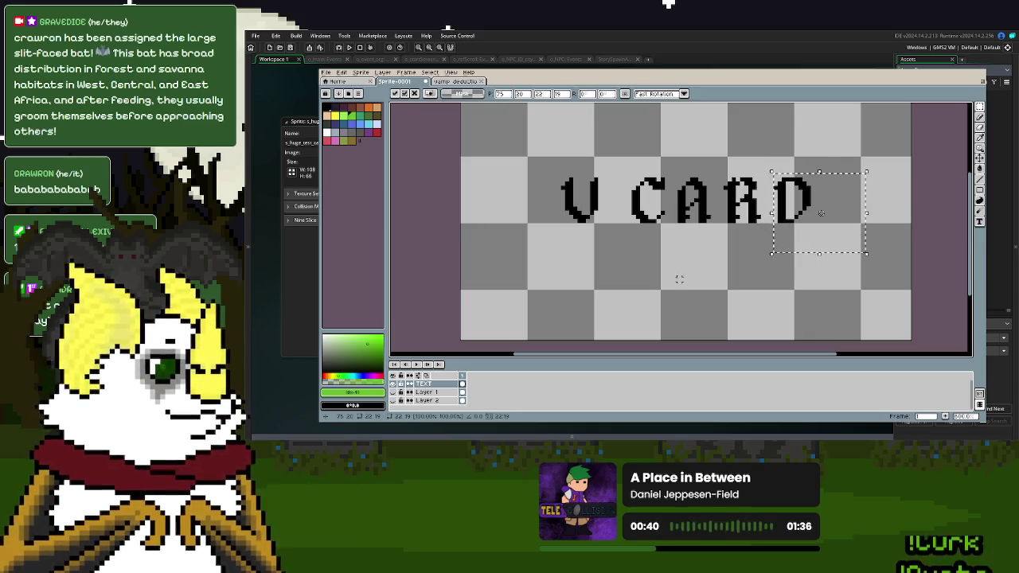
left_click(683, 226)
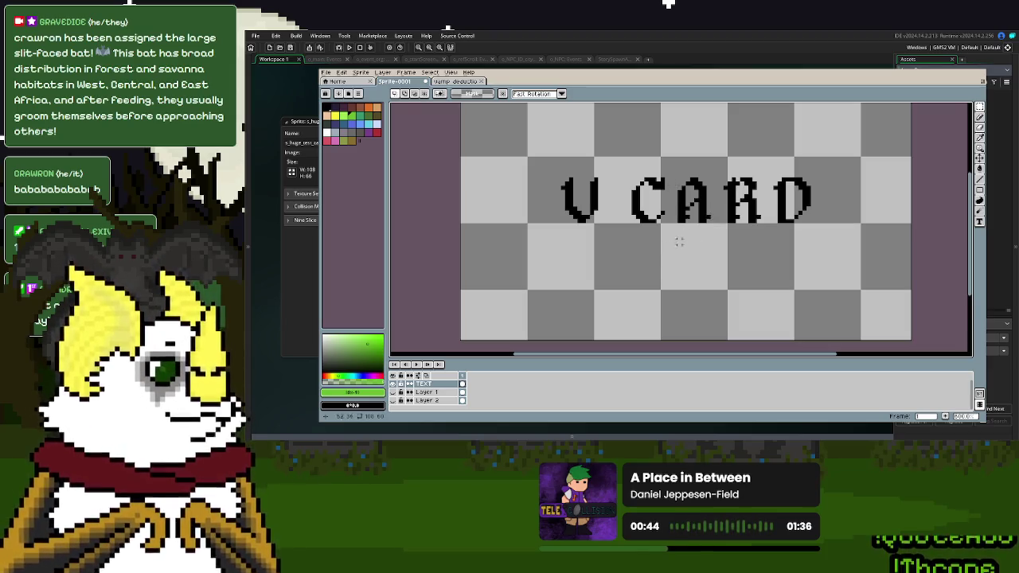
left_click_drag(605, 254, 629, 259)
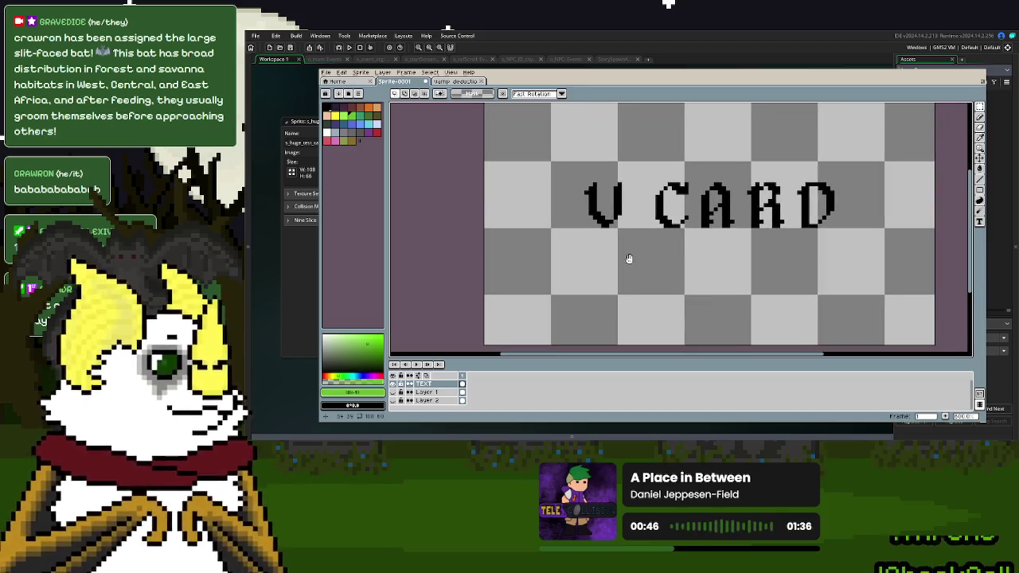
- Show Layer 1 and move the pink circled-V logo right and down
left_click(392, 392)
left_click(426, 392)
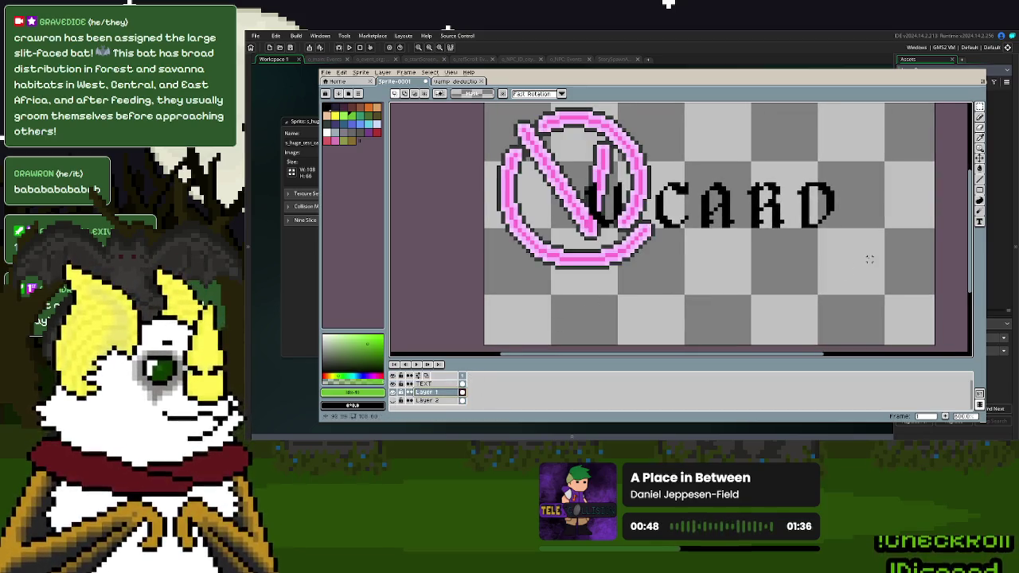
left_click(980, 159)
mouse_move(589, 236)
left_mouse_down()
mouse_move(670, 256)
mouse_move(719, 249)
mouse_move(710, 304)
mouse_move(706, 251)
mouse_move(705, 318)
left_mouse_up()
scroll(719, 249, "down", 1)
- Raise the logo about 35 px and lift the V CARD text to overlap its lower edge
left_click(424, 384)
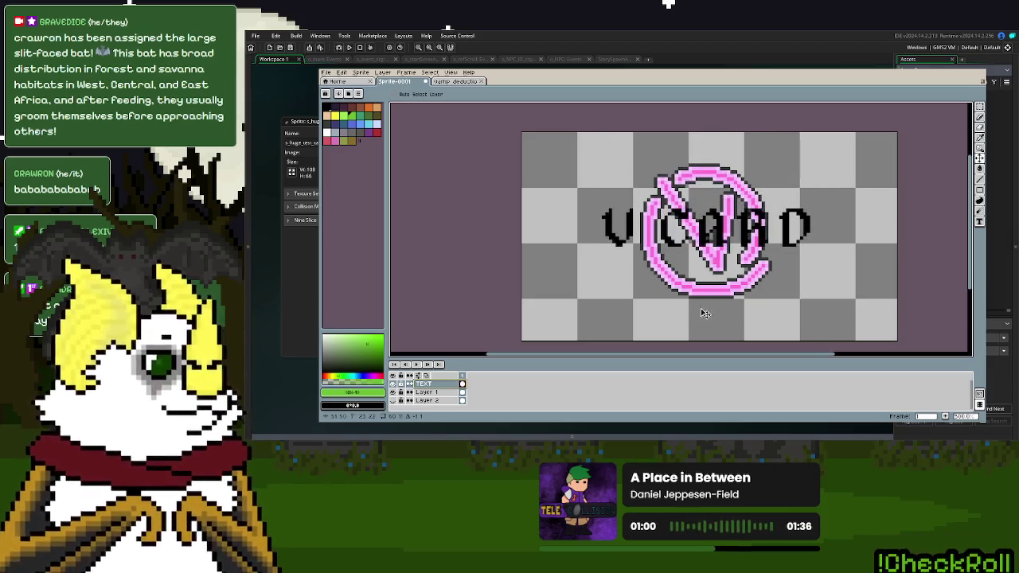
left_click(430, 392)
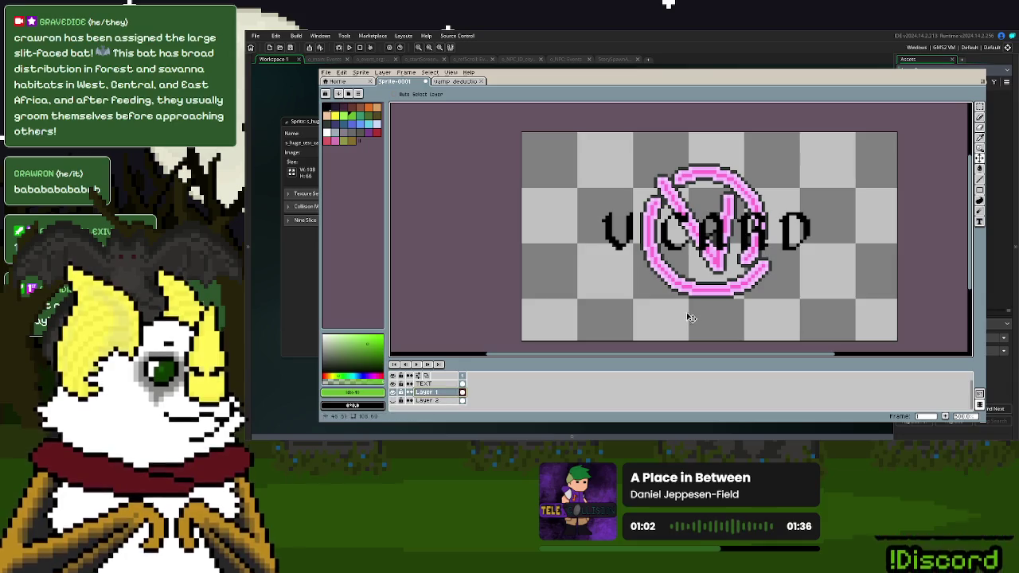
mouse_move(690, 317)
left_mouse_down()
mouse_move(692, 289)
mouse_move(713, 345)
left_mouse_up()
left_click(430, 384)
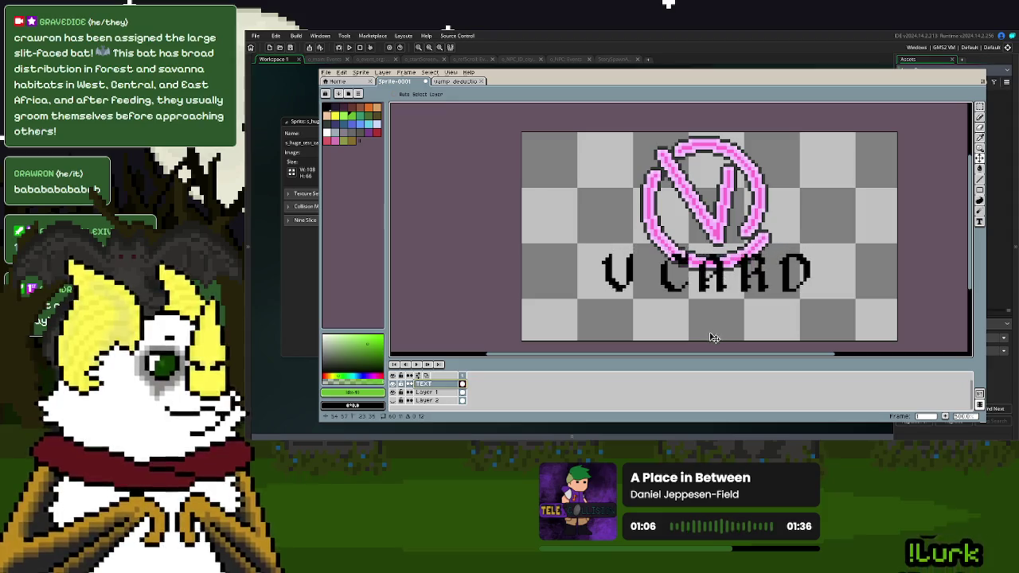
left_click_drag(714, 345, 714, 330)
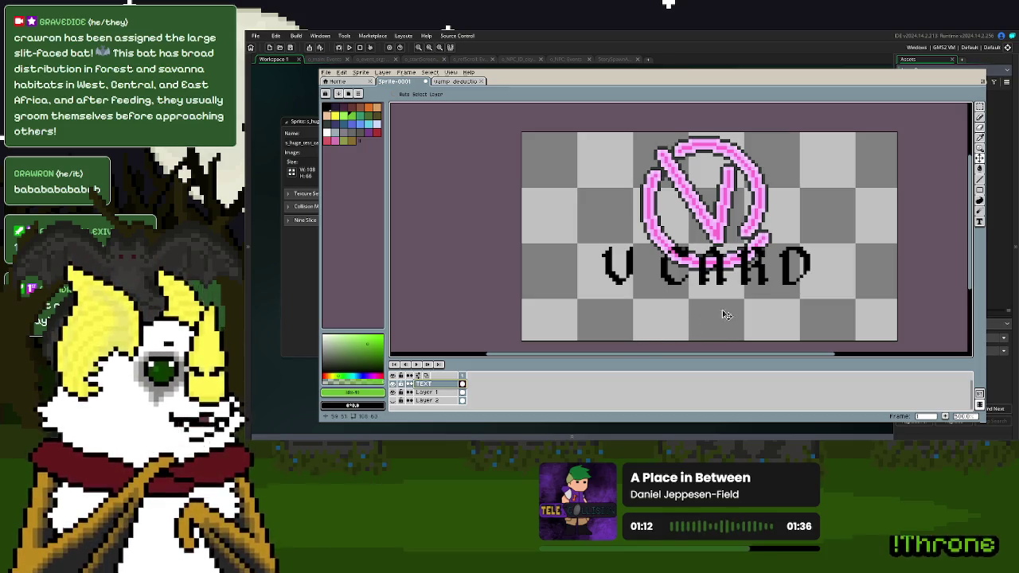
left_click(326, 72)
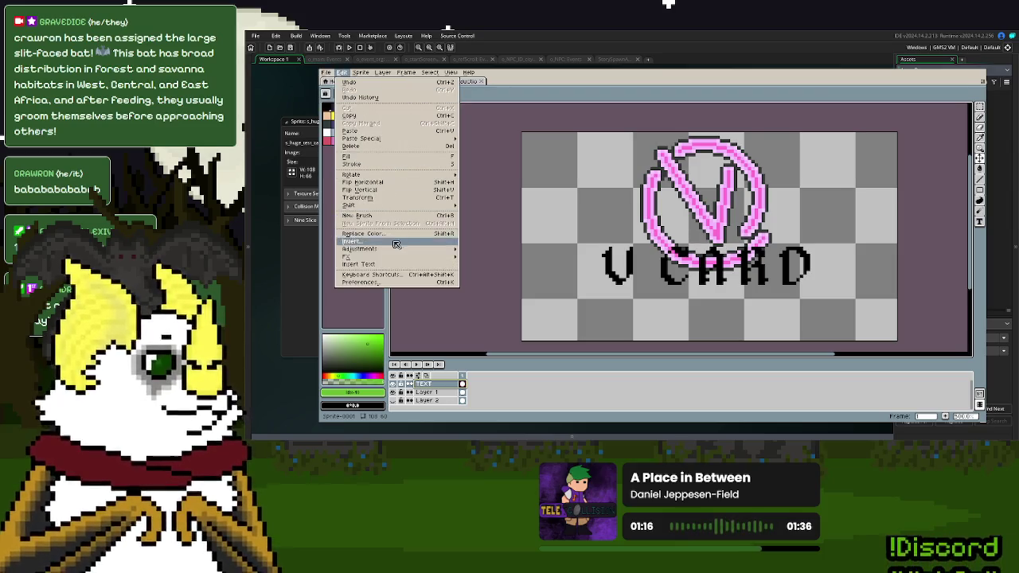
- Start a new text insertion using the 04b03 pixel font
left_click(387, 264)
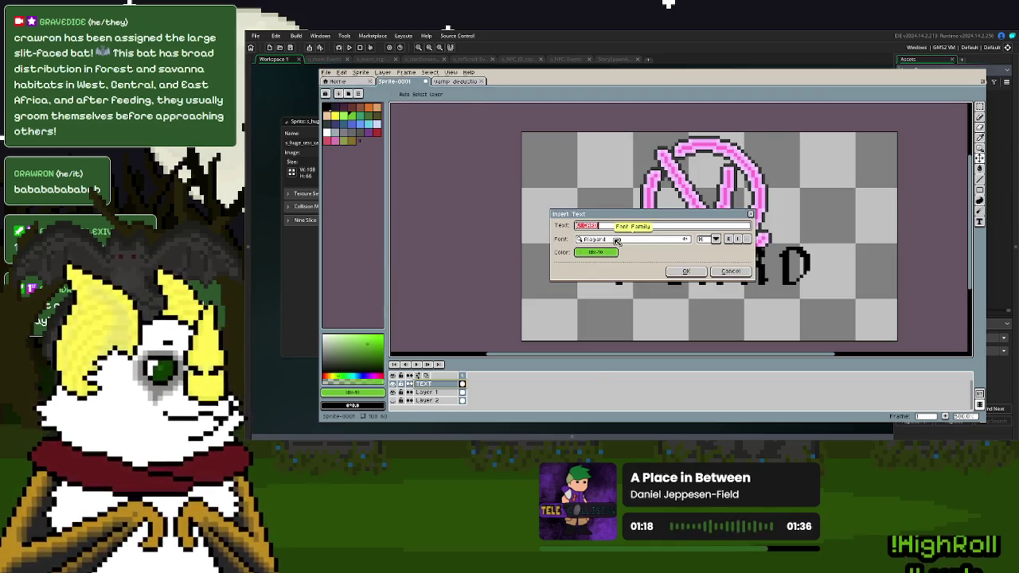
left_click(616, 240)
type("c4")
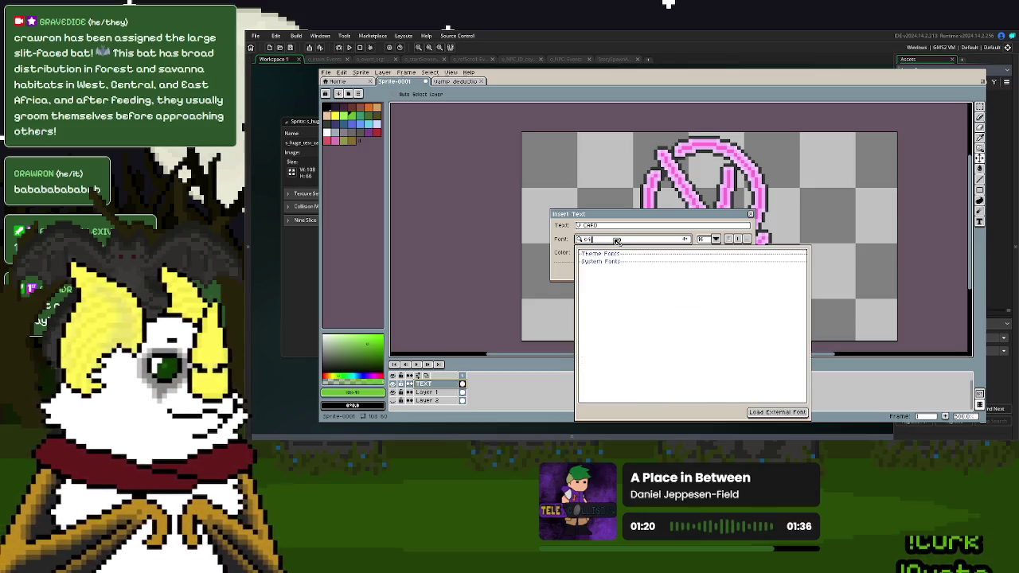
key("BackSpace")
key("BackSpace")
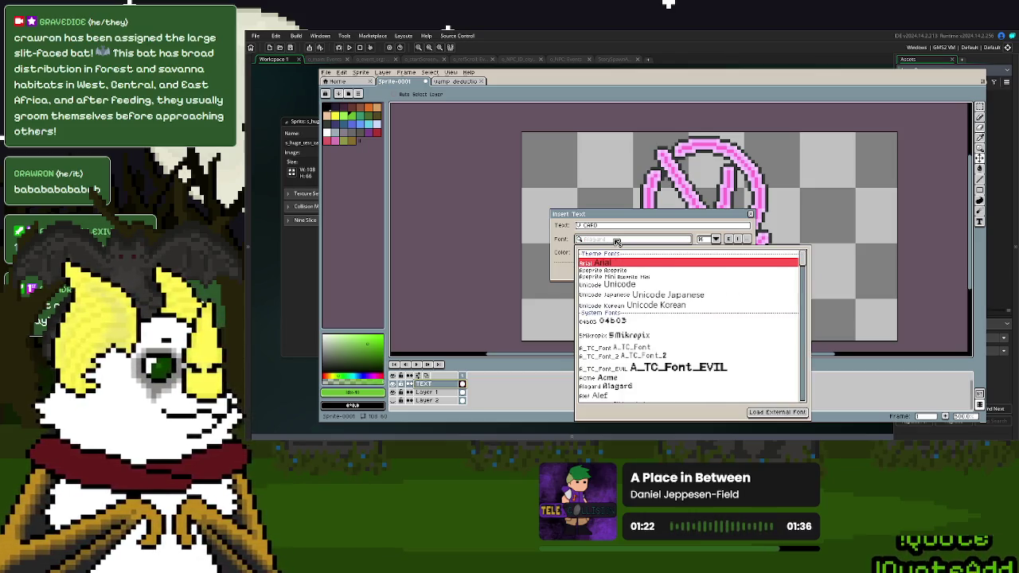
type("co")
key("BackSpace")
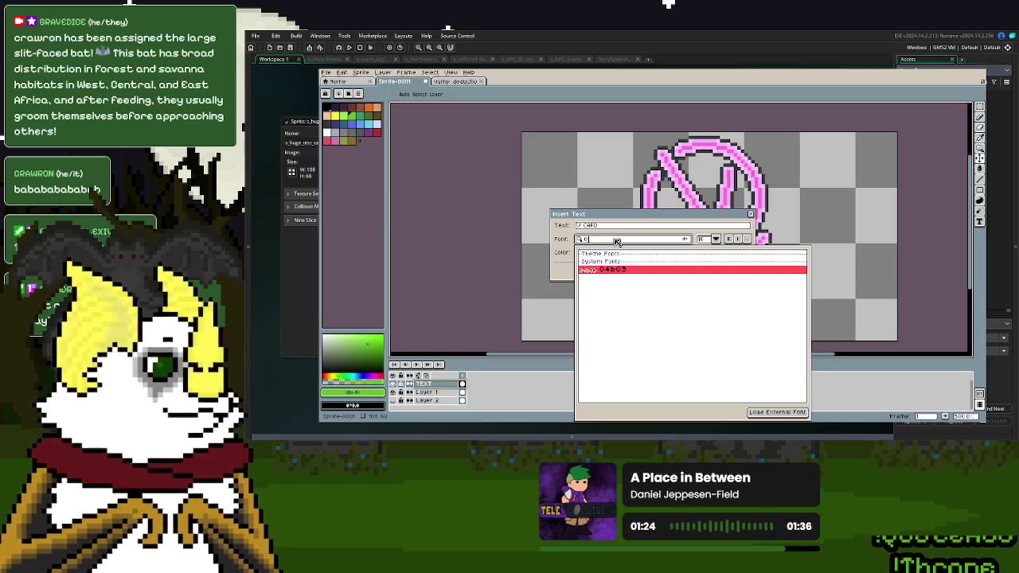
left_click(631, 269)
- Enter the name text and place it, then undo the green placement
left_click(706, 241)
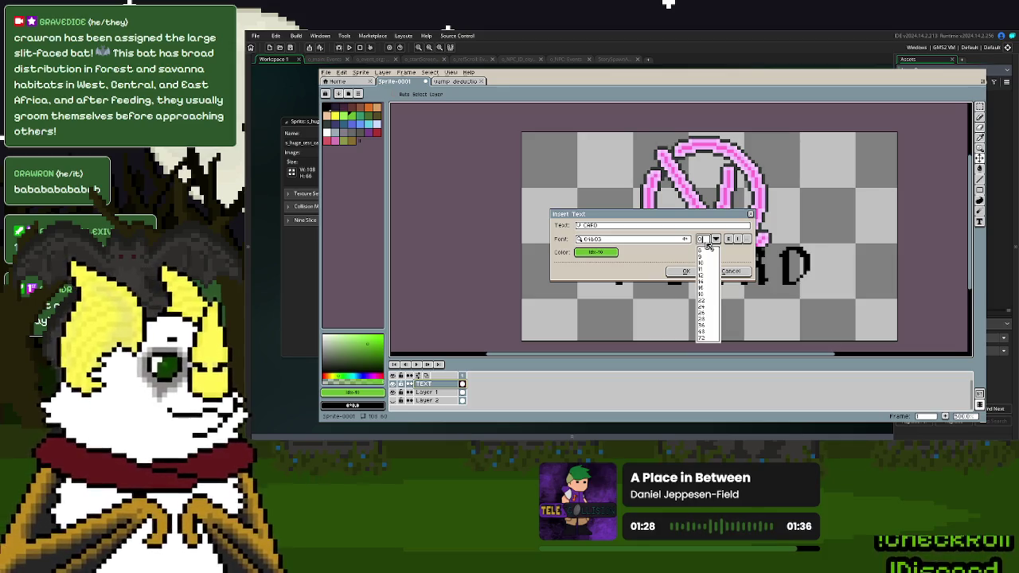
left_click(605, 225)
double_click(605, 226)
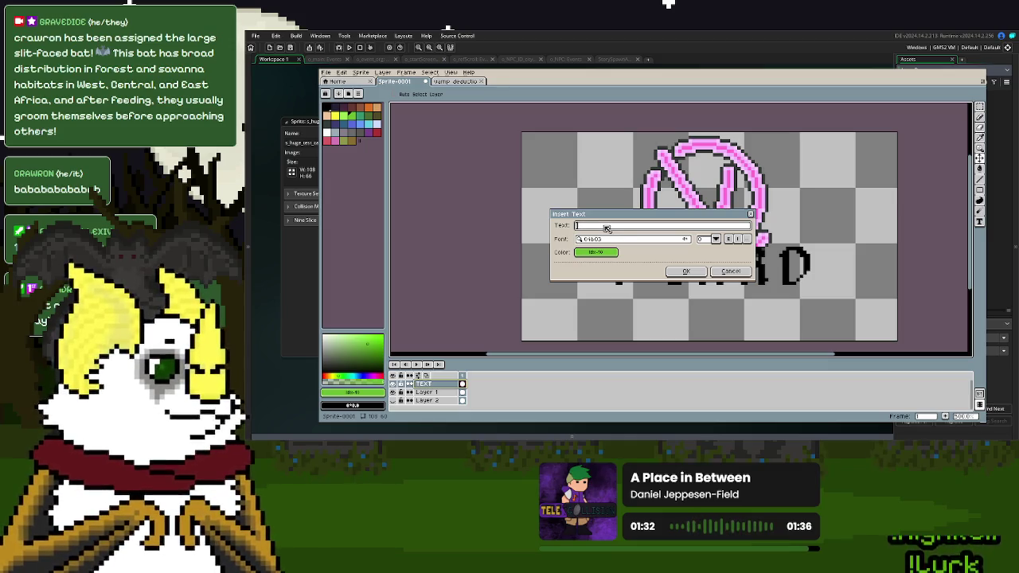
type("as Fans Q")
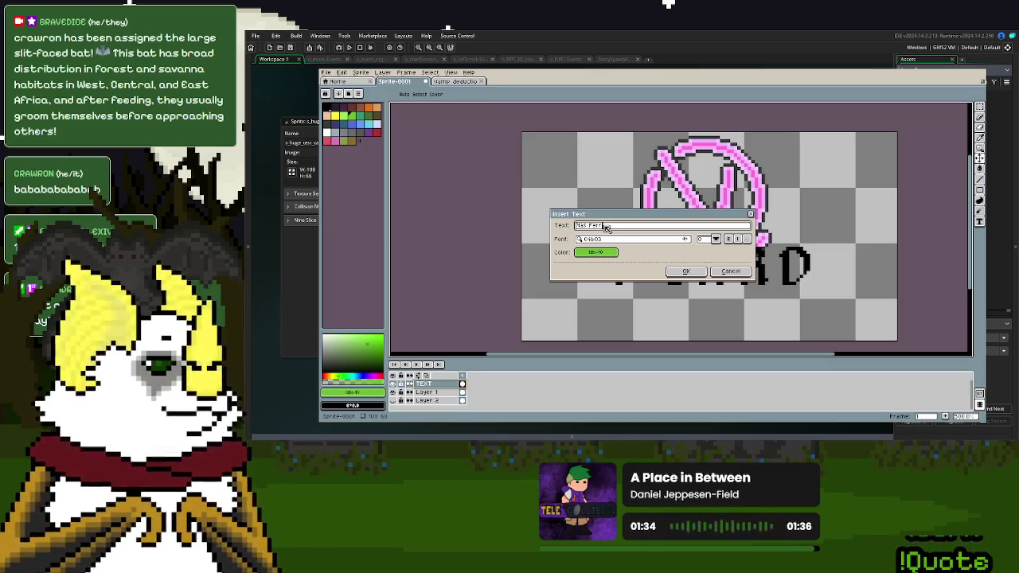
left_click(694, 270)
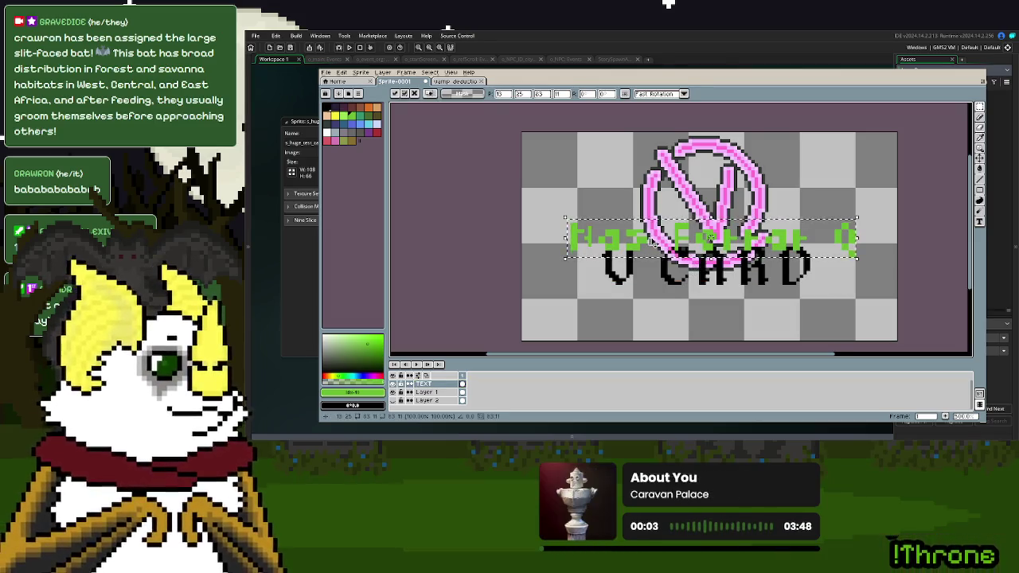
key("ctrl+z")
- Reinsert the name in black and drag it below V CARD, then discard it
left_click(326, 73)
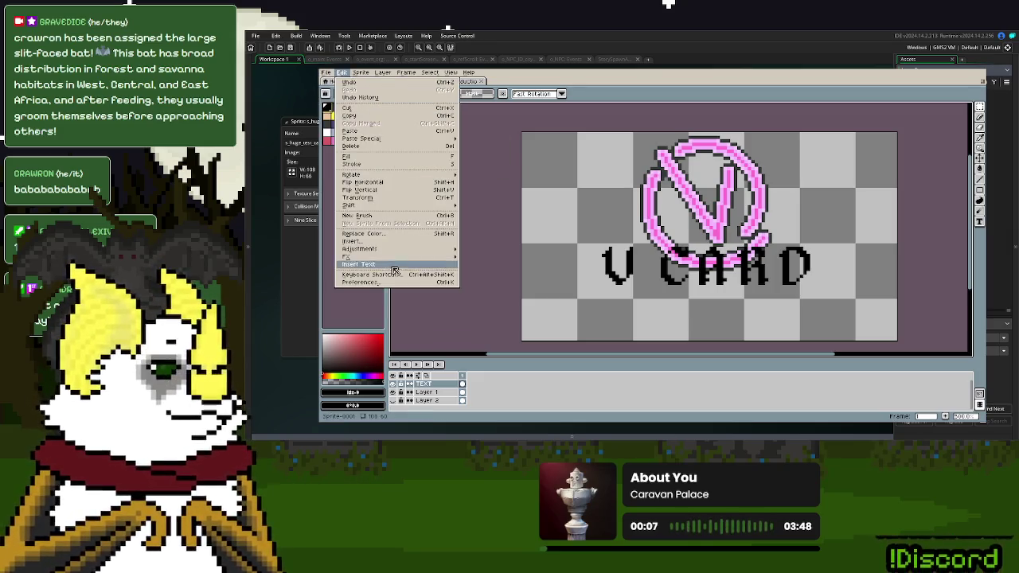
left_click(395, 265)
left_click(689, 272)
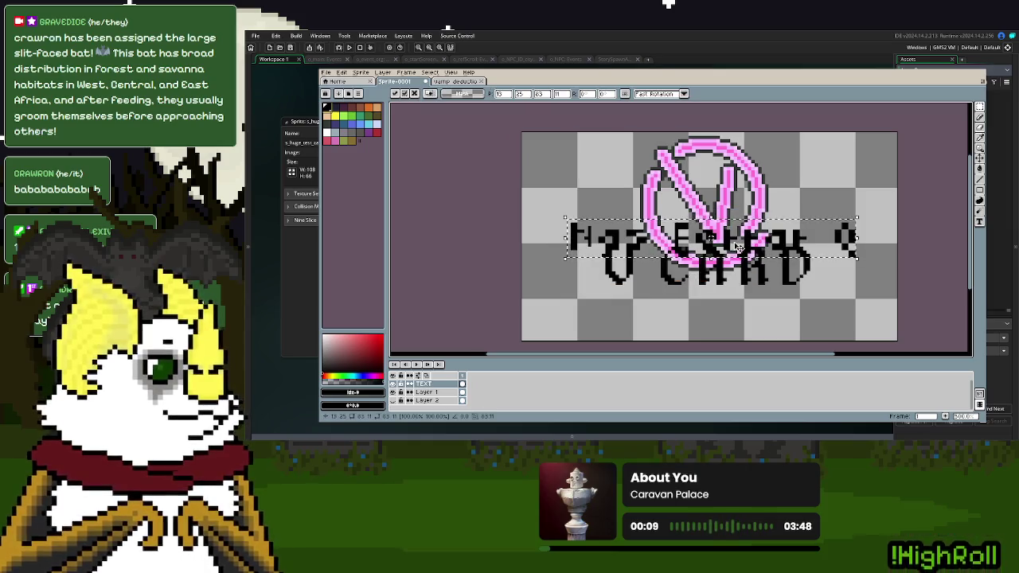
left_click_drag(738, 249, 739, 310)
key("Escape")
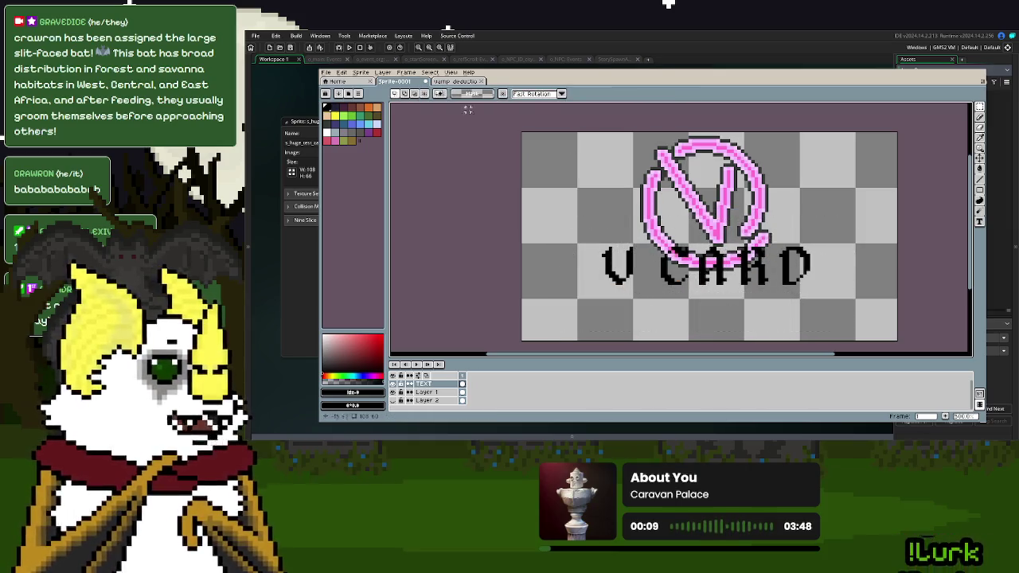
- Reinsert the name at a chosen font size and commit it just below V CARD
left_click(335, 82)
left_click(394, 83)
left_click(341, 72)
left_click(404, 272)
left_click(715, 240)
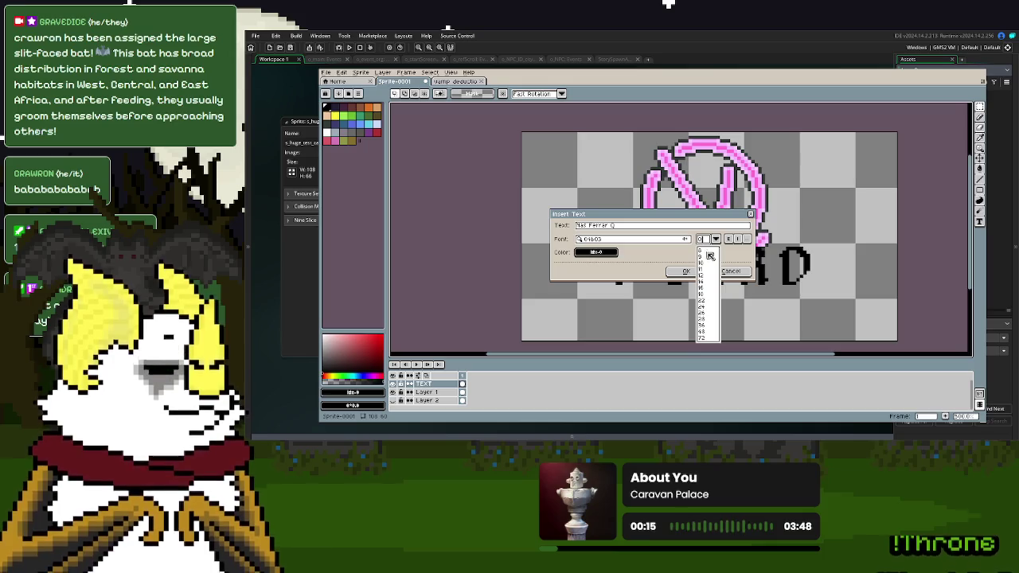
left_click(708, 256)
left_click(686, 271)
mouse_move(679, 239)
left_mouse_down()
mouse_move(679, 321)
mouse_move(645, 336)
mouse_move(645, 312)
left_mouse_up()
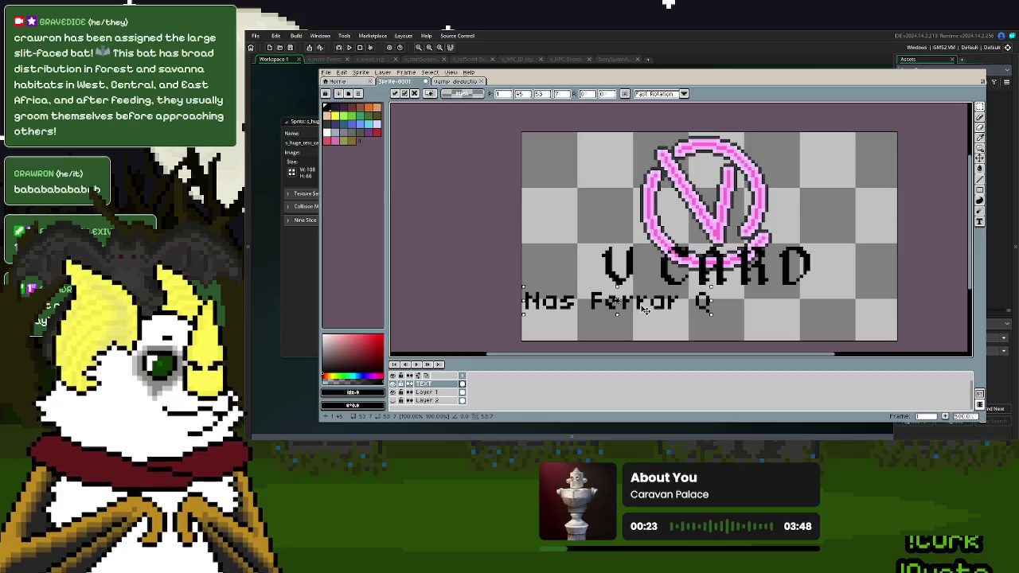
left_click_drag(646, 312, 645, 308)
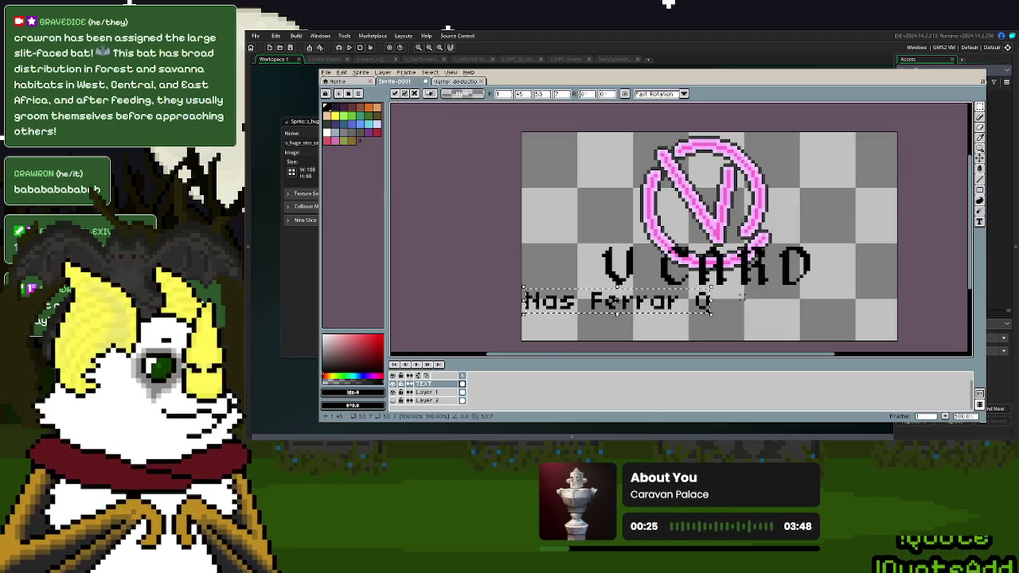
left_click(923, 297)
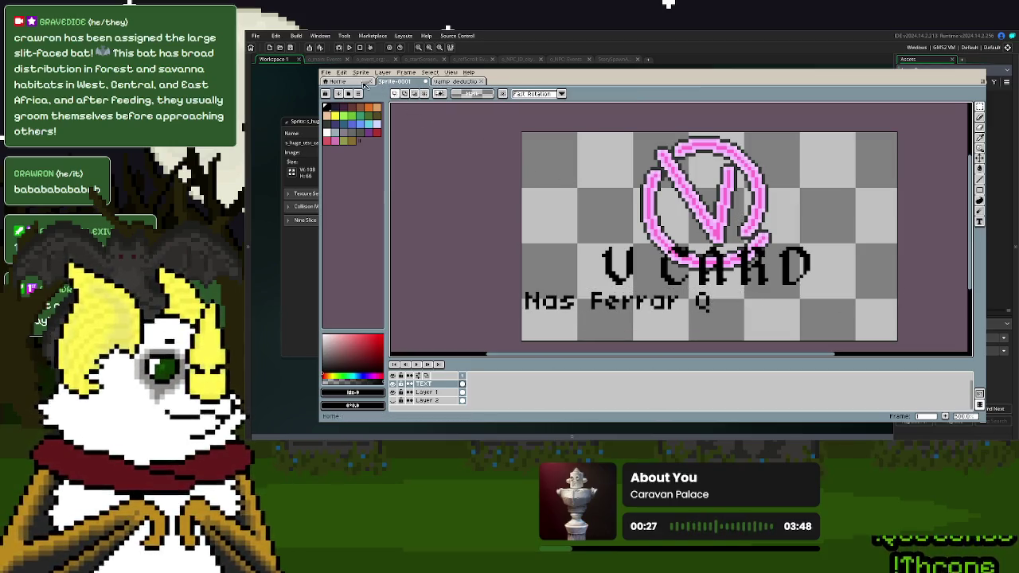
left_click(342, 72)
left_click(392, 266)
- Add the AKA line beneath the name line and commit it
key("BackSpace")
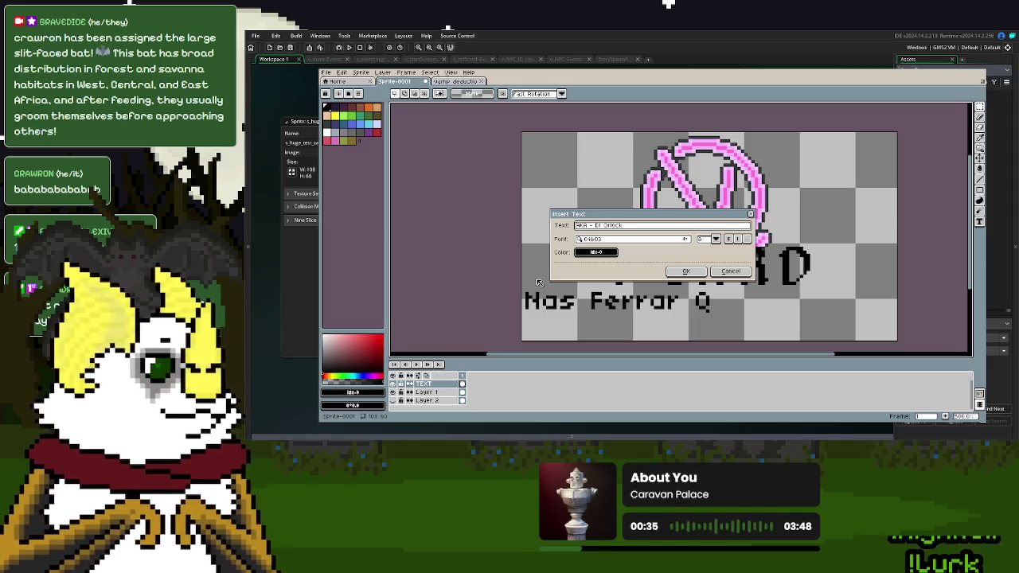
left_click(685, 271)
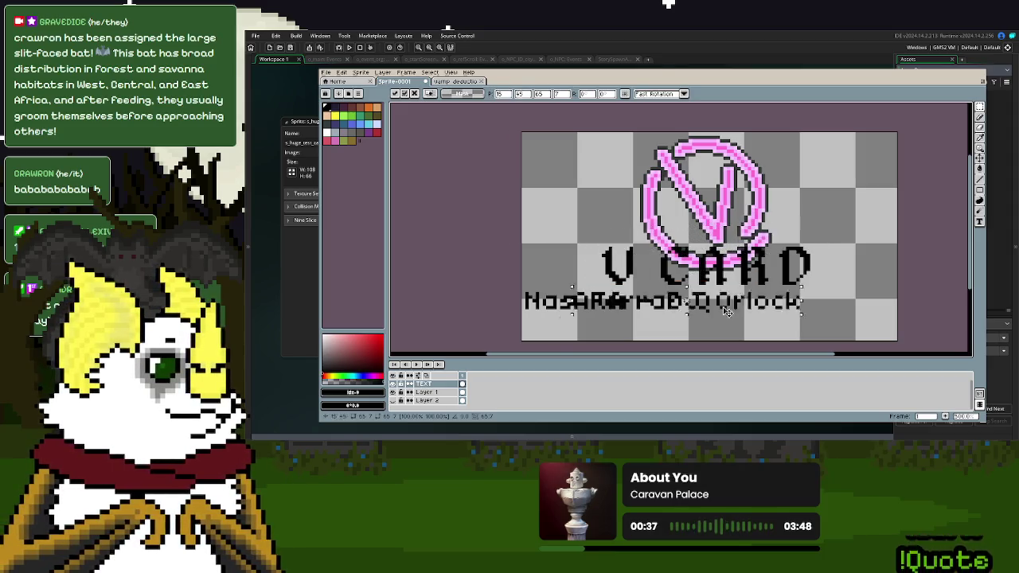
left_click_drag(734, 301, 690, 325)
key("Return")
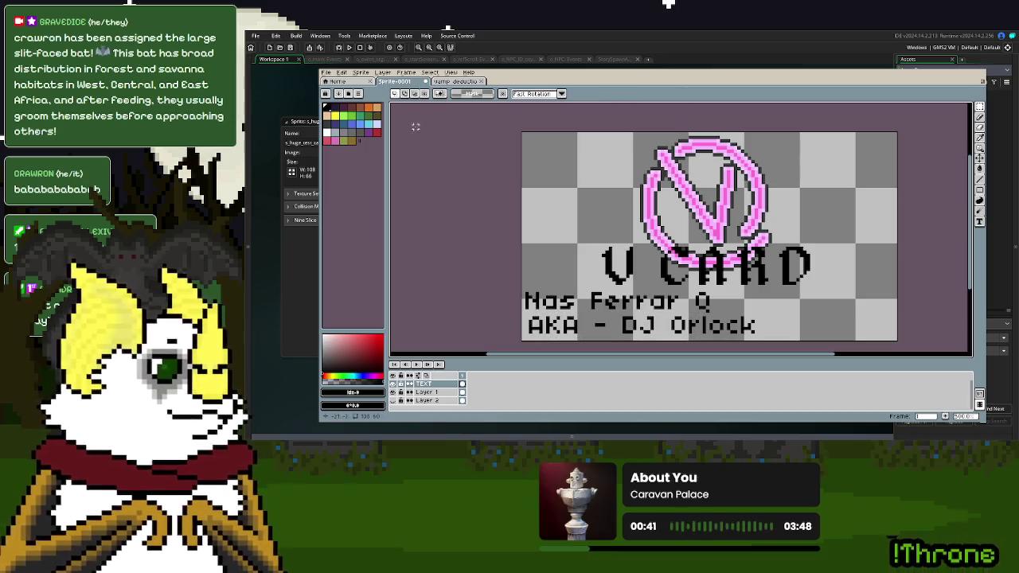
- Insert the ID number beside the name, then shift the AKA line left to align
left_click(360, 74)
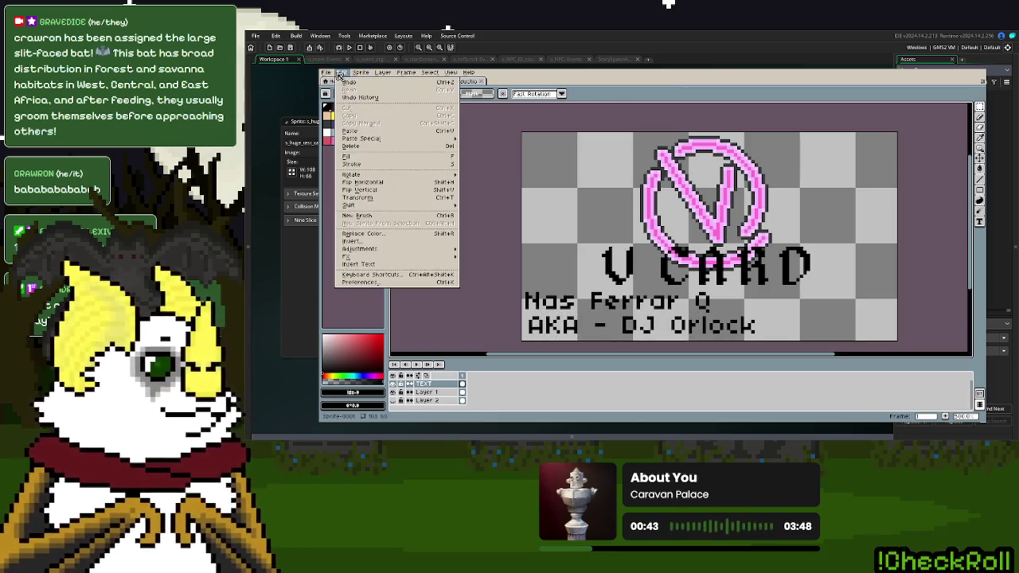
left_click(396, 272)
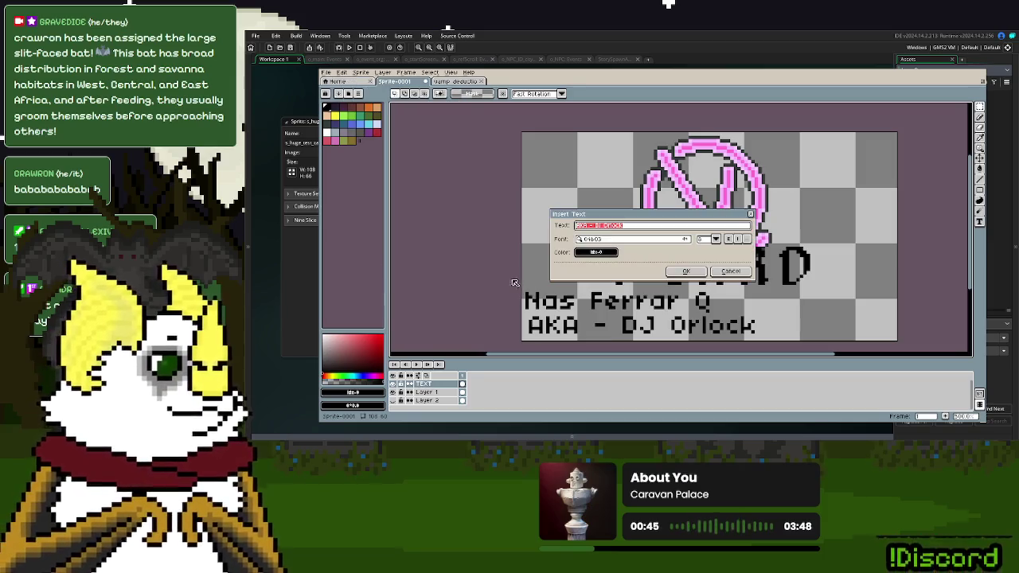
key("BackSpace")
type("#1234")
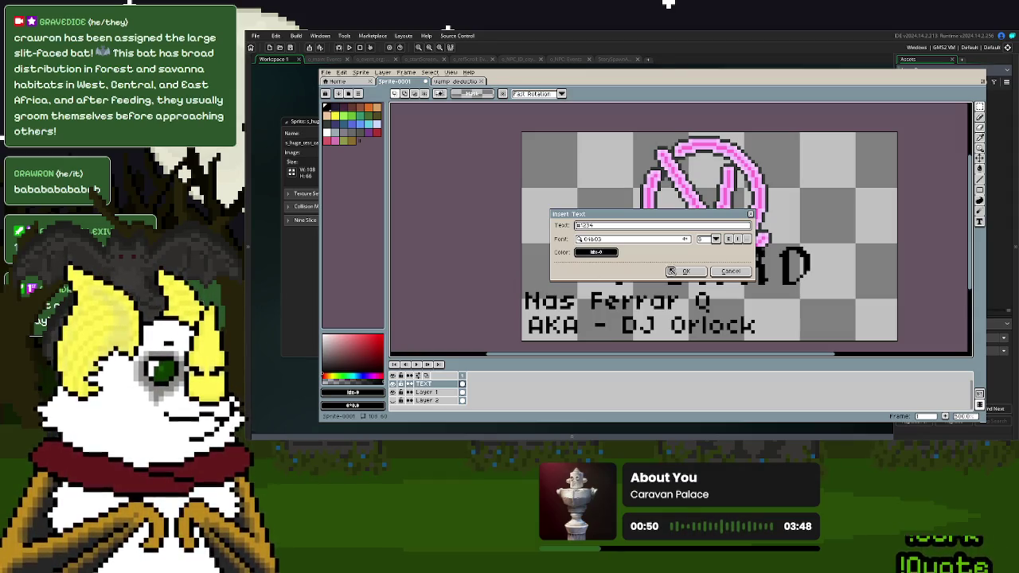
left_click(671, 272)
mouse_move(677, 247)
left_mouse_down()
mouse_move(826, 312)
mouse_move(852, 307)
mouse_move(777, 306)
mouse_move(786, 306)
left_mouse_up()
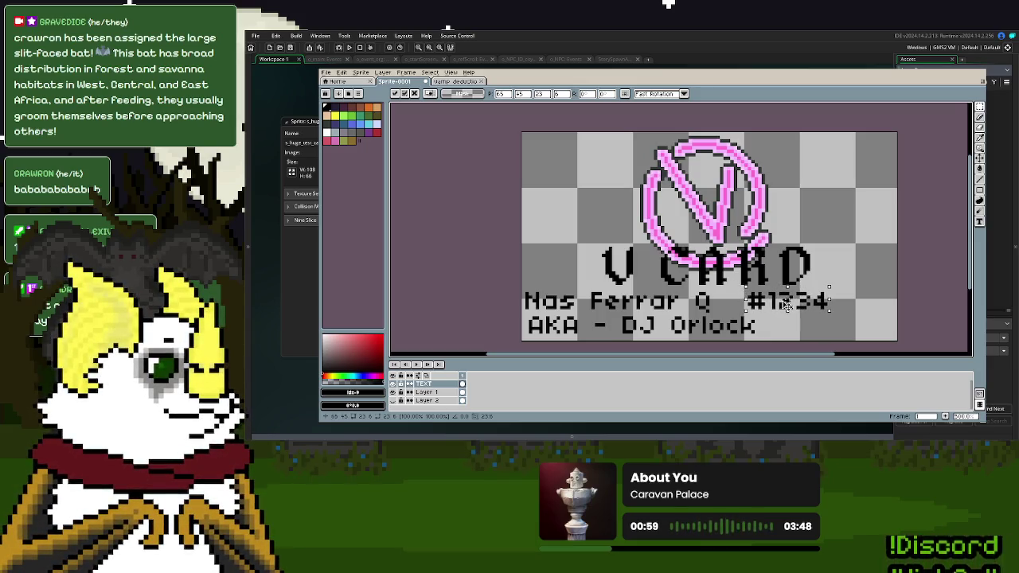
left_click_drag(786, 305, 788, 305)
left_click(809, 345)
left_click_drag(799, 341, 527, 315)
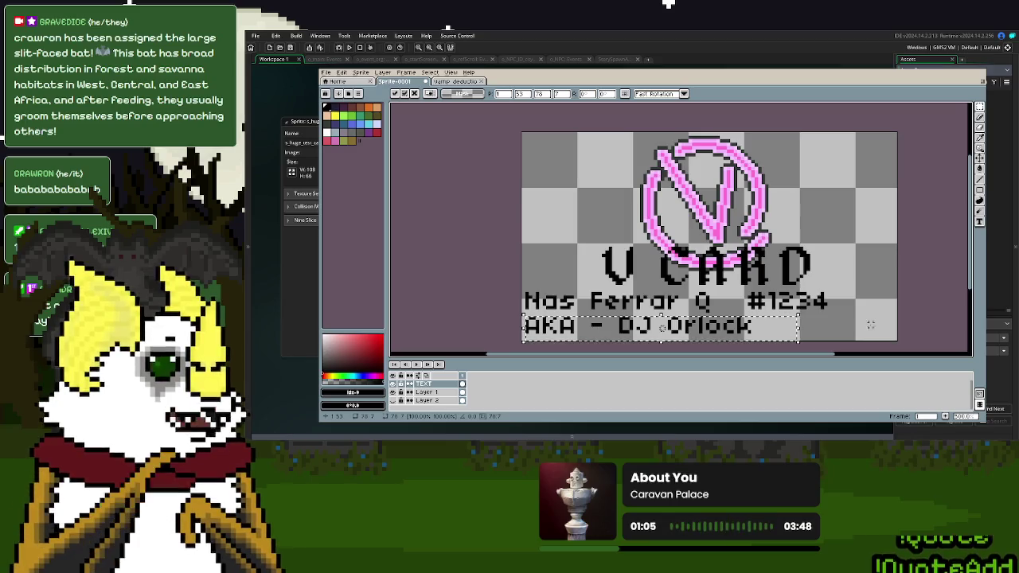
left_click(602, 342)
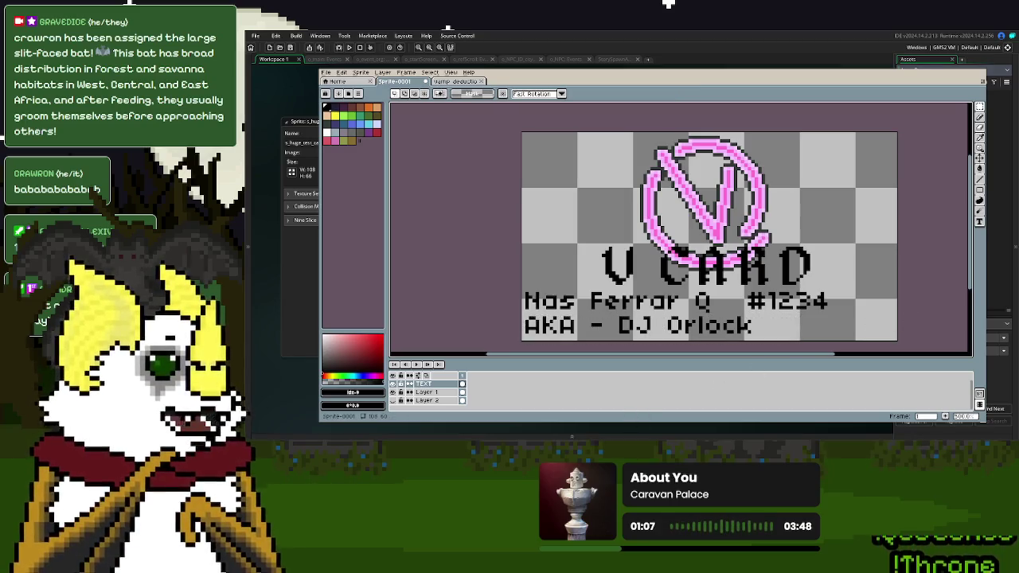
left_click(322, 60)
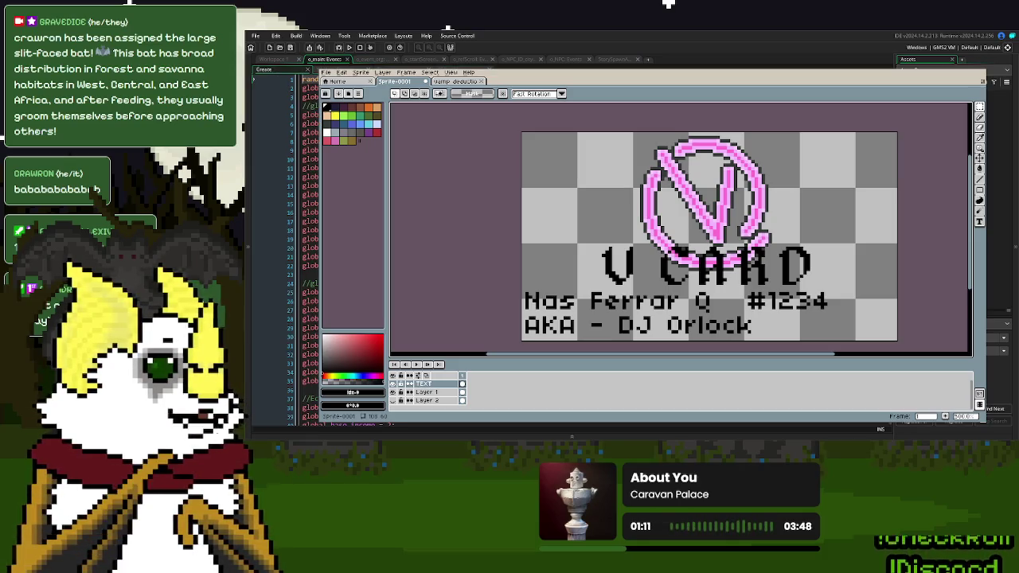
scroll(298, 246, "down", 8)
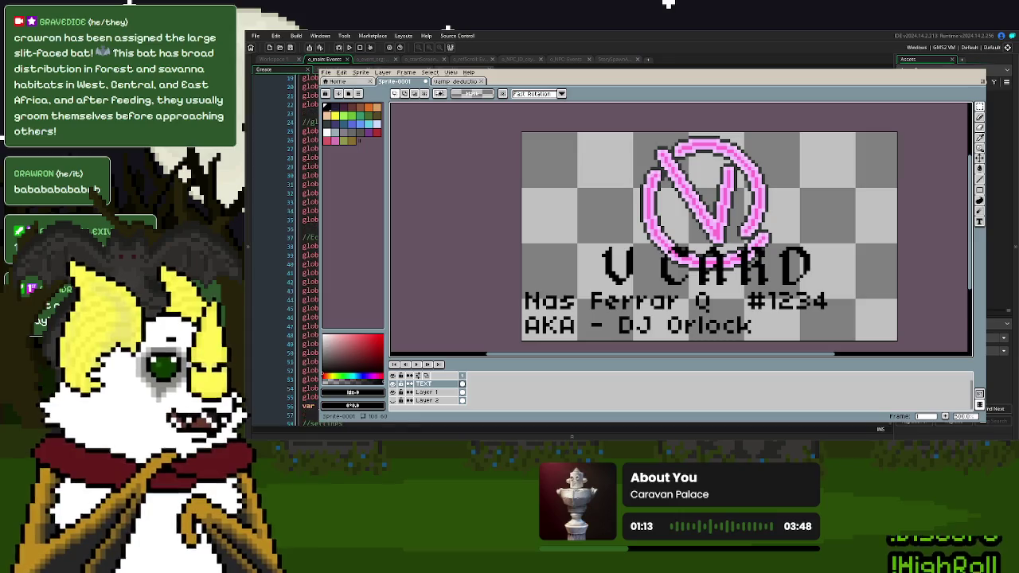
scroll(299, 247, "down", 8)
scroll(298, 247, "down", 7)
scroll(299, 247, "down", 7)
scroll(298, 247, "down", 5)
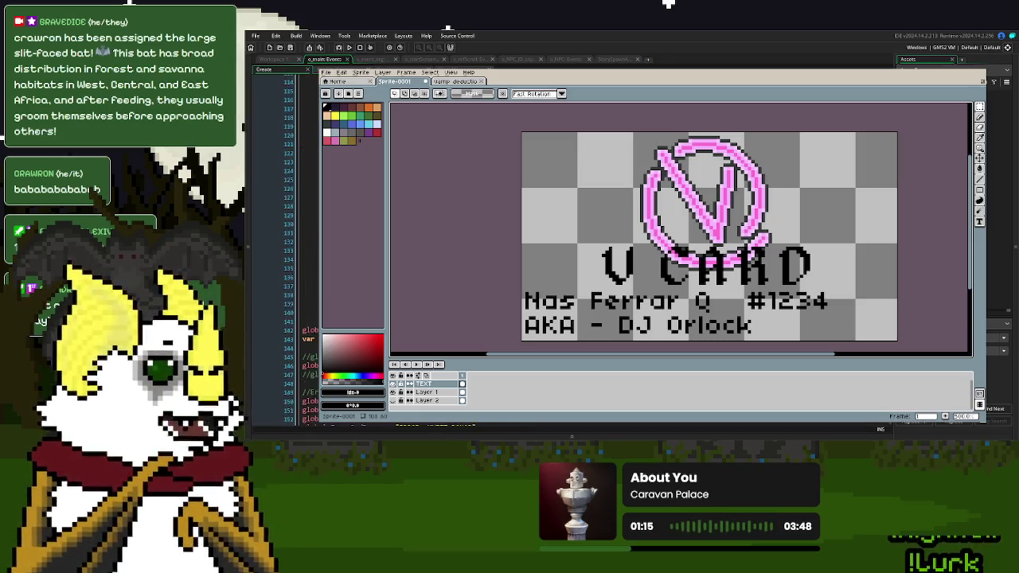
scroll(299, 247, "down", 5)
scroll(299, 246, "down", 5)
scroll(299, 246, "down", 5)
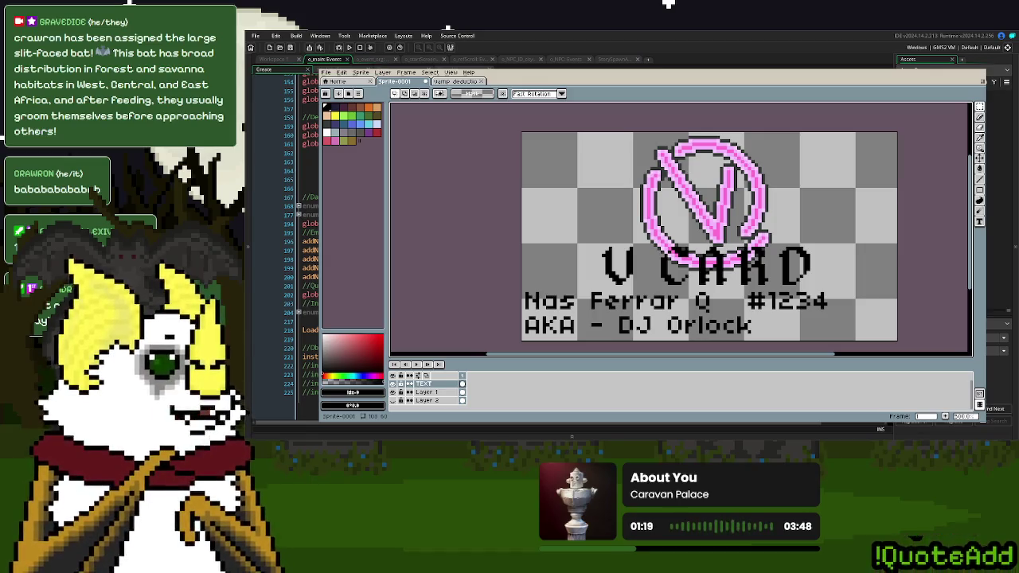
left_click(275, 60)
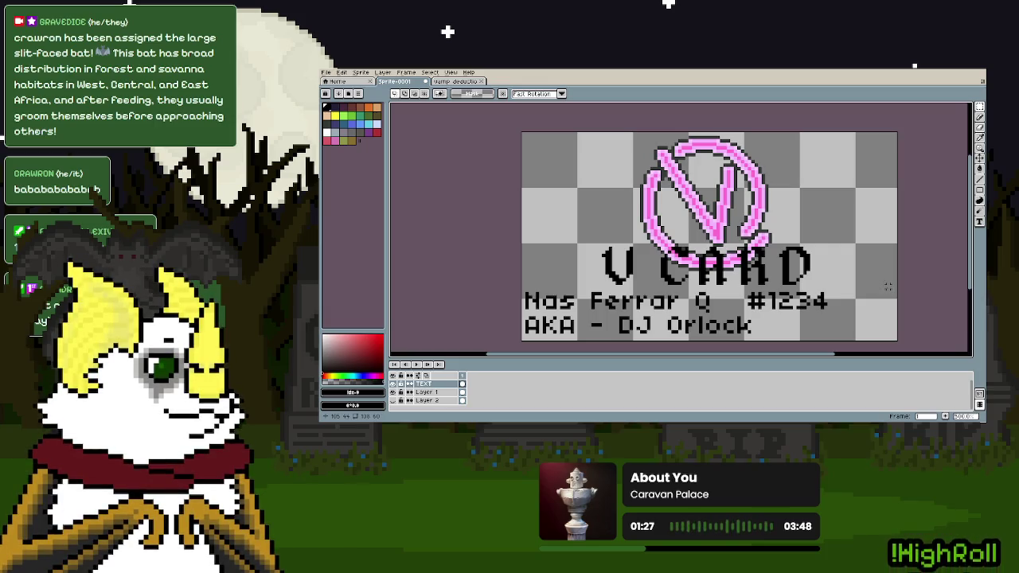
- Select the logo and V CARD title, nudge them up one pixel, and deselect
left_click_drag(825, 284, 579, 188)
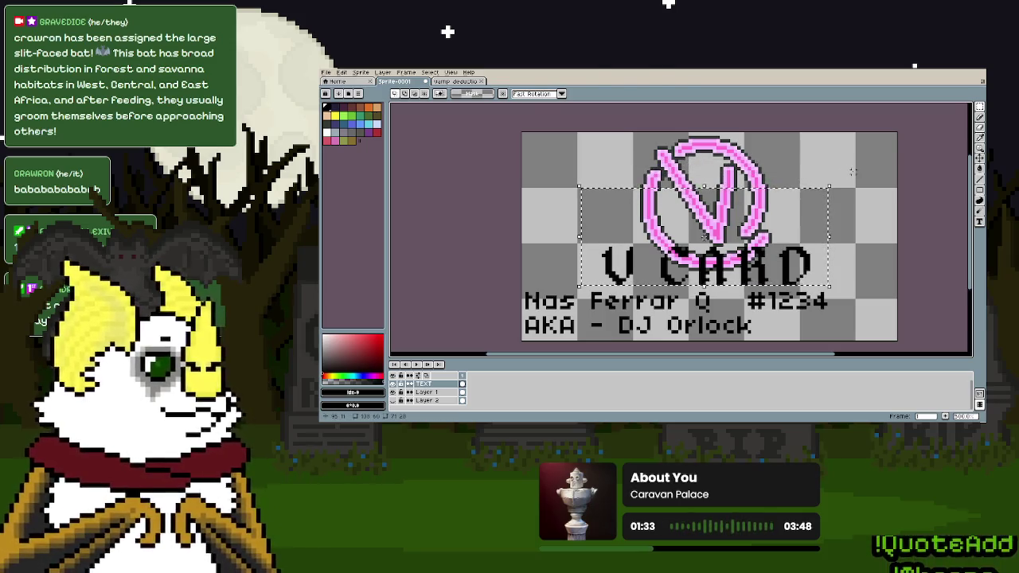
key("Up")
key("Up")
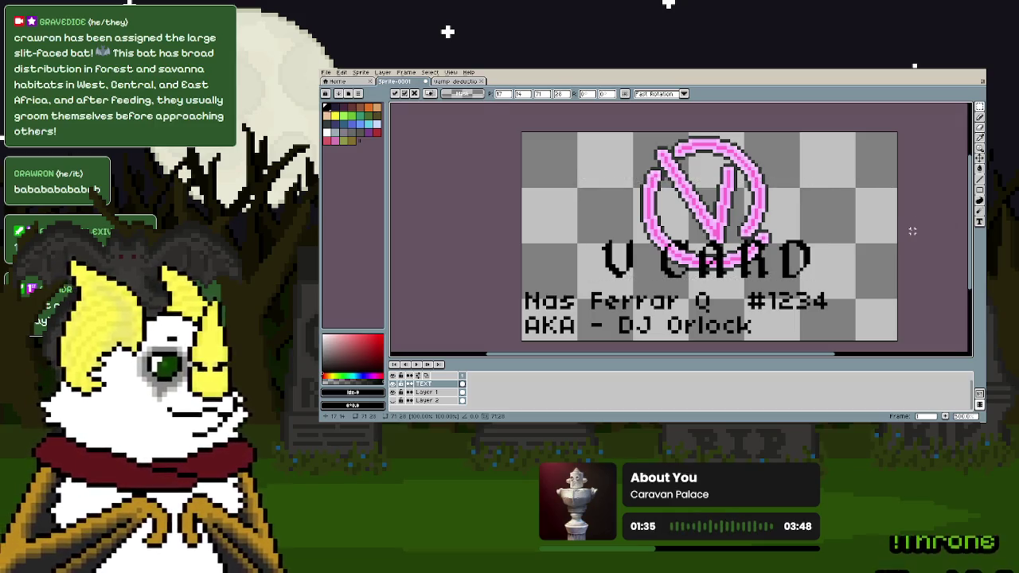
key("ctrl+d")
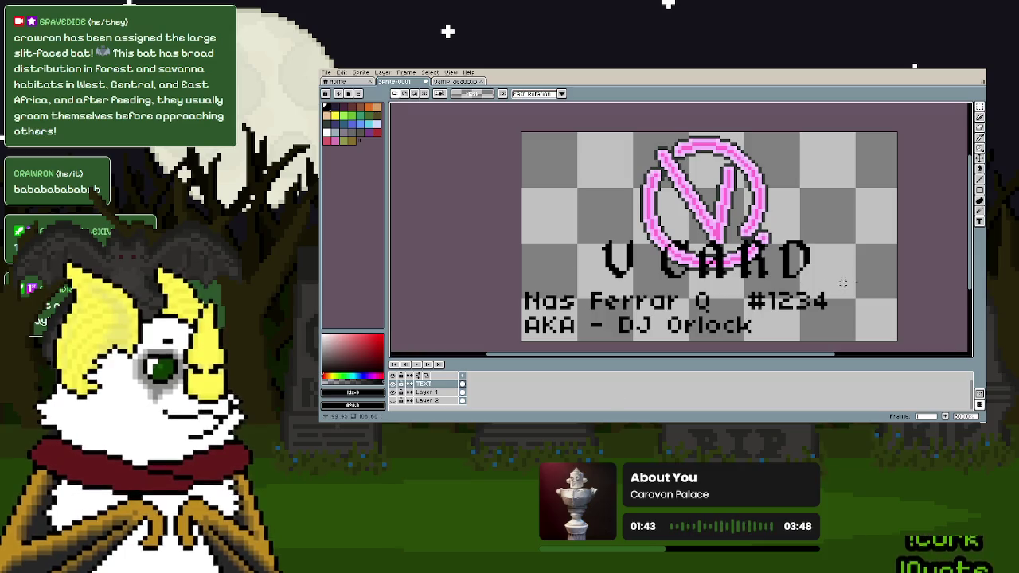
left_click_drag(856, 314, 766, 288)
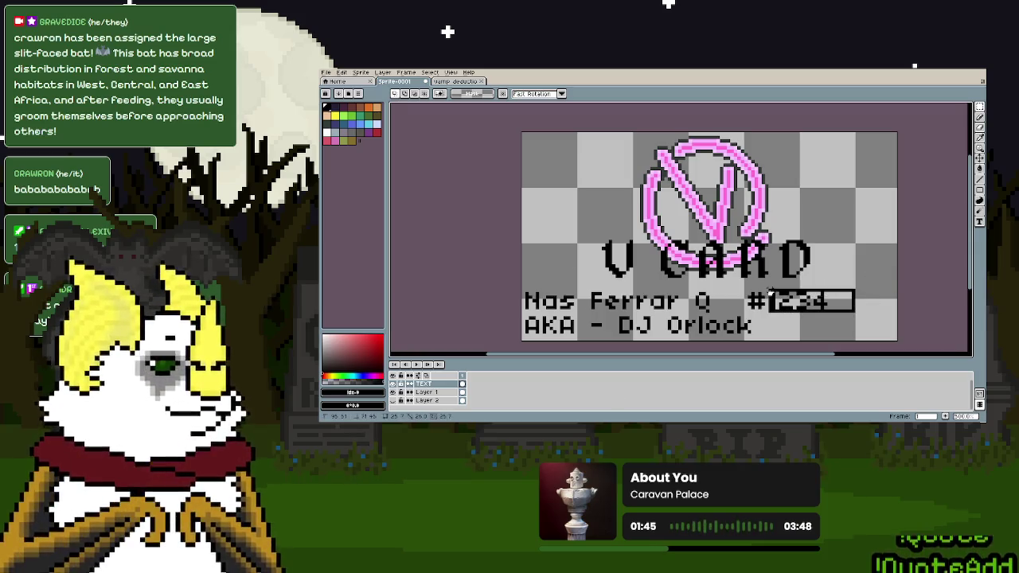
- Delete the selected 1234 number, leaving the # after the name
key("Delete")
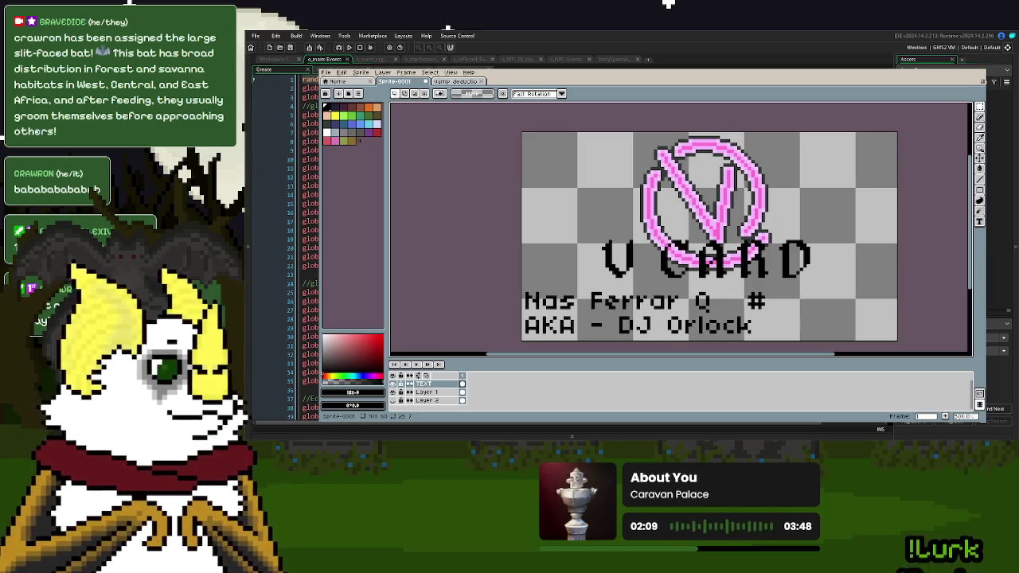
- Search the project for 'global' and open the o_huge_desk object from the results
left_click(301, 149)
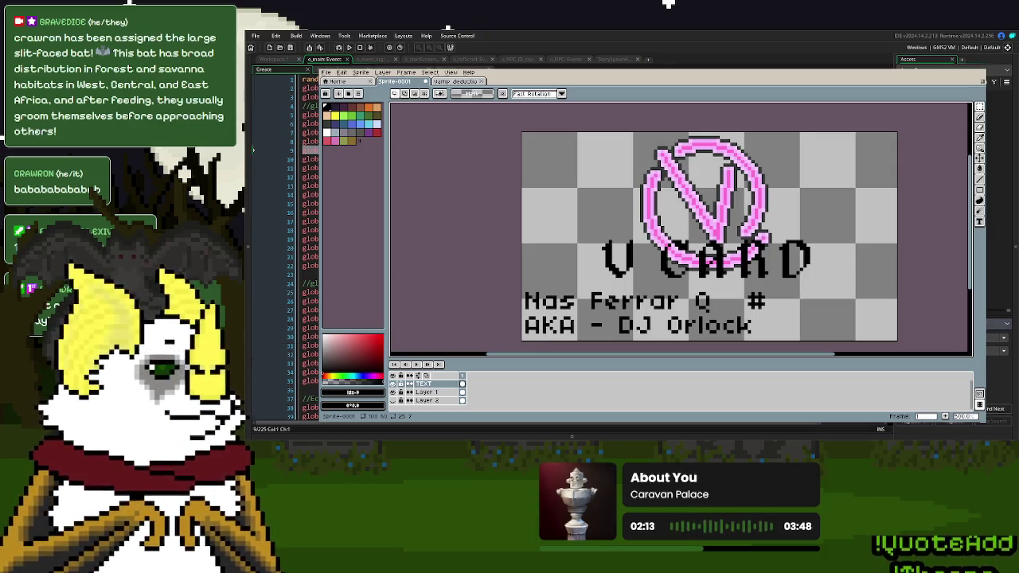
key("Return")
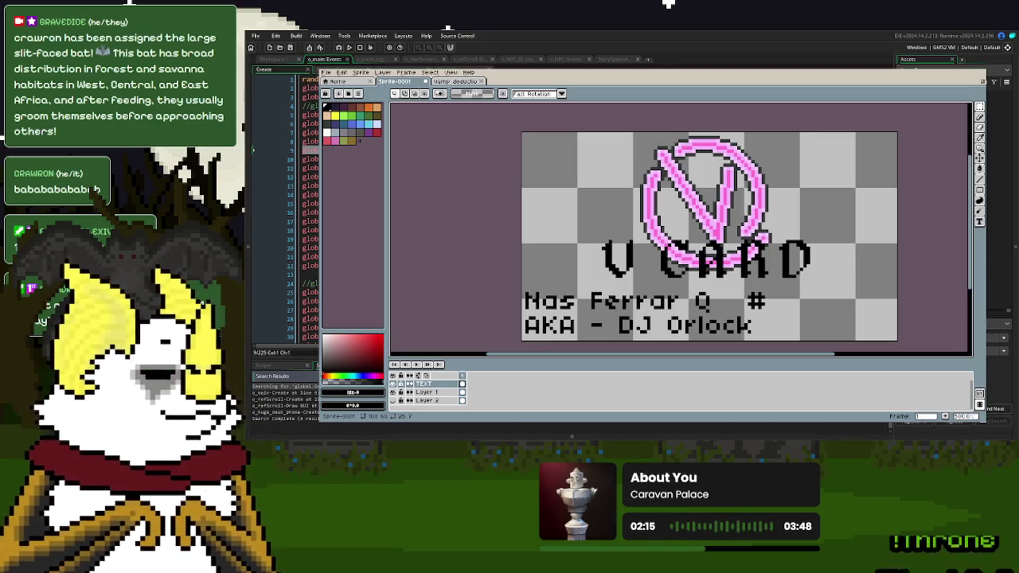
double_click(279, 413)
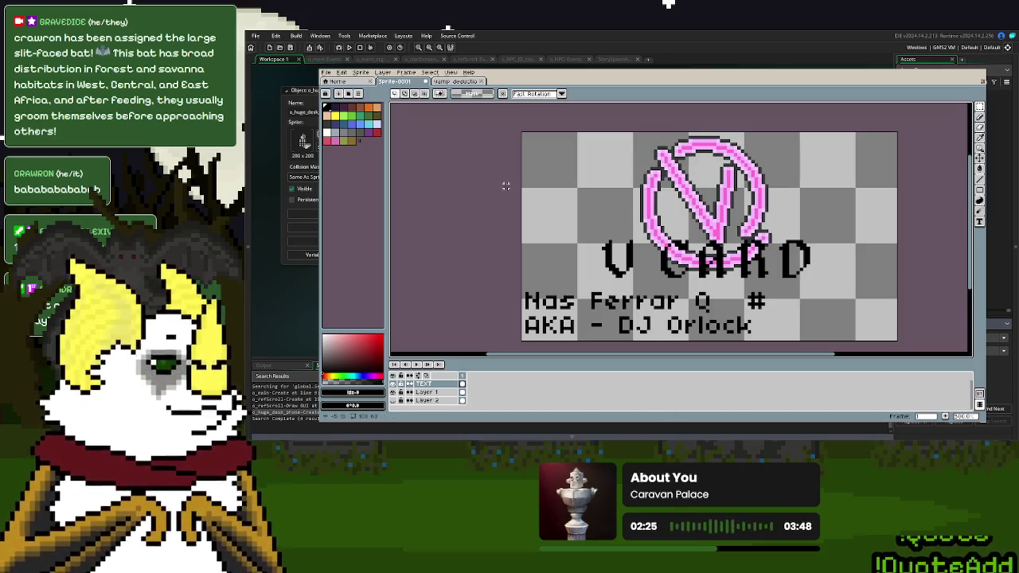
- Insert the new four-digit ID and place it after the # on the name line
left_click(341, 73)
mouse_move(347, 256)
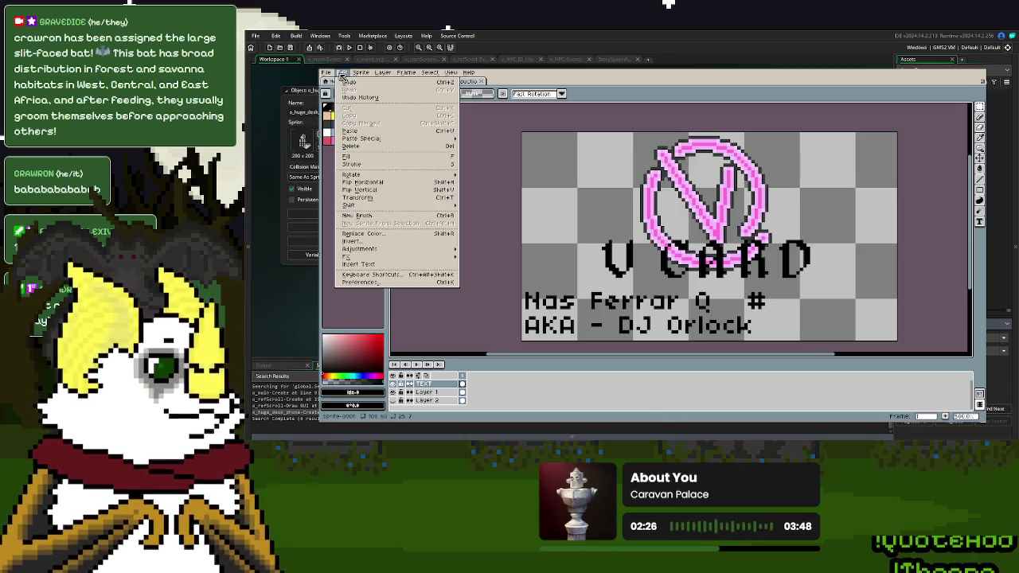
left_click(384, 263)
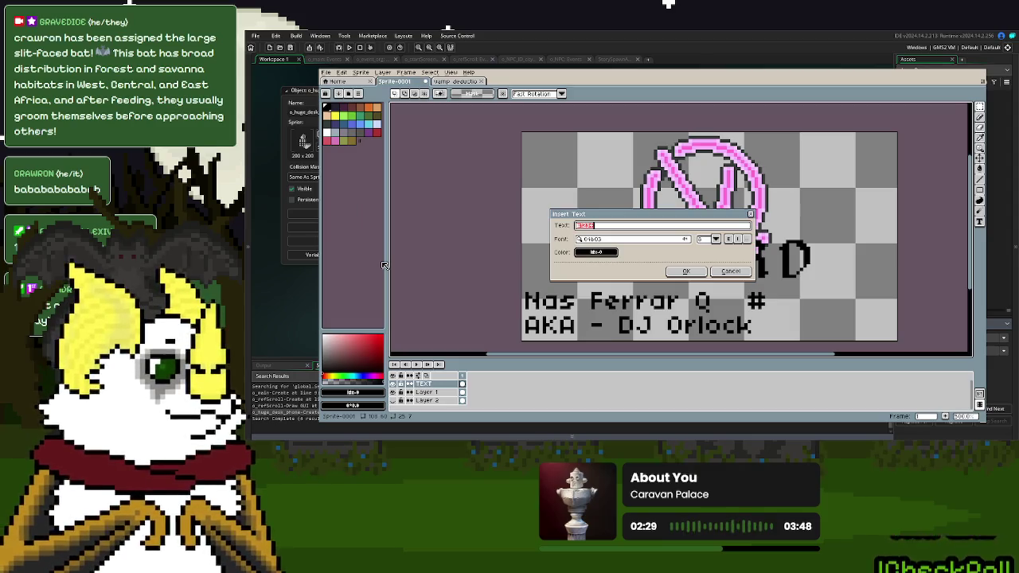
left_click(685, 271)
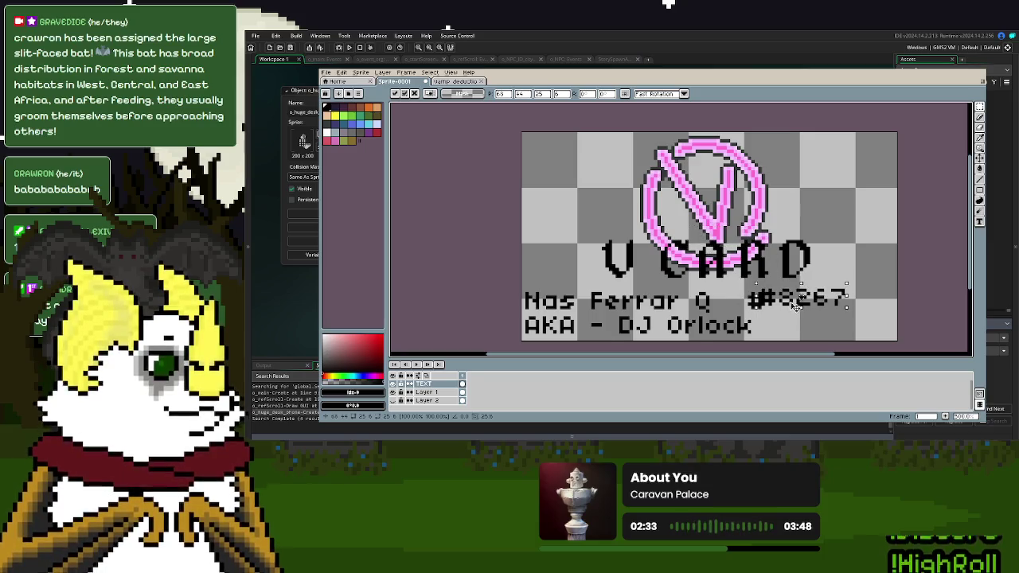
left_click(787, 309)
left_click(888, 303)
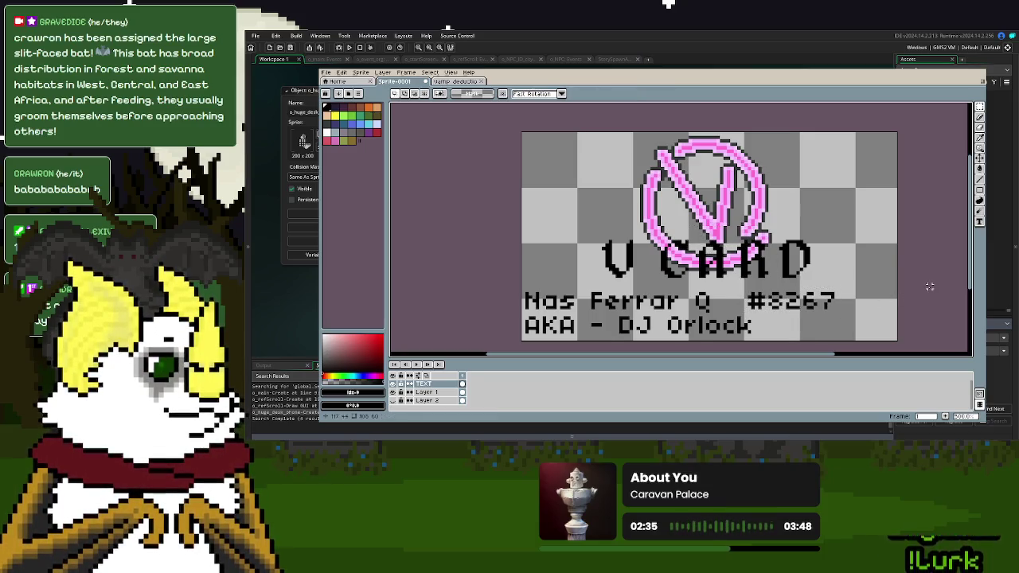
left_click_drag(876, 263, 845, 254)
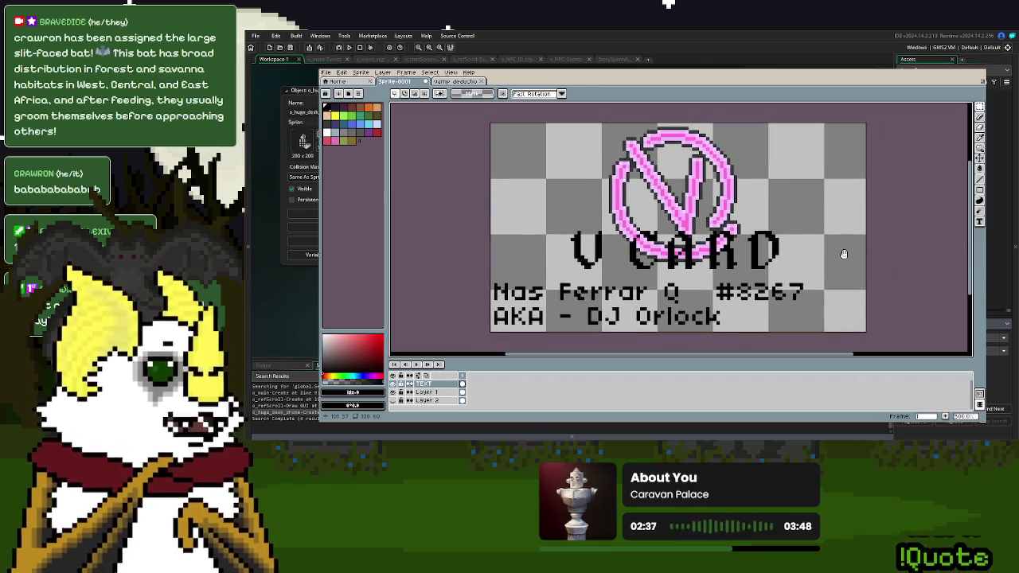
left_click(395, 385)
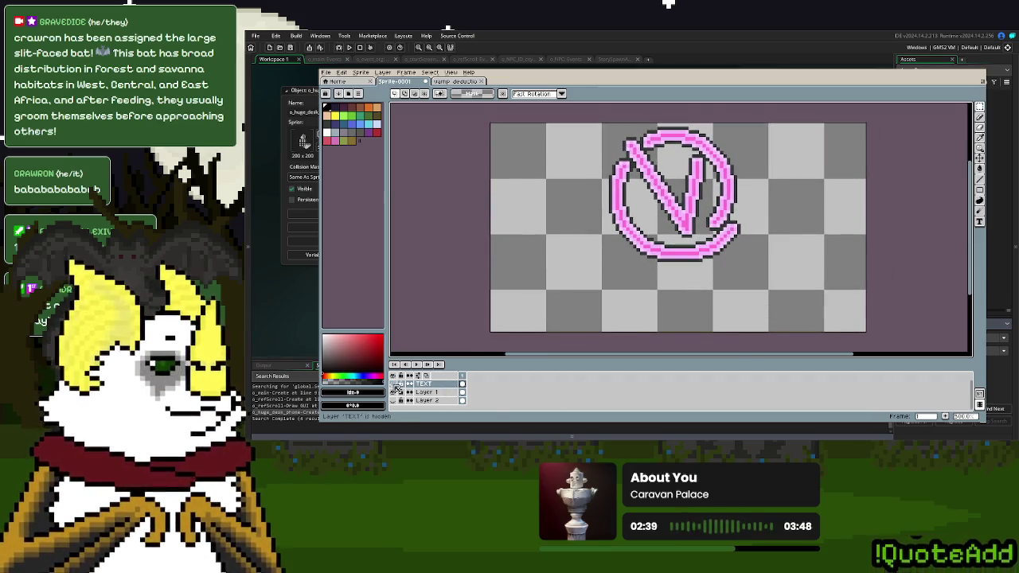
- On Layer 1, magic-wand select the logo's dark outline, then clear the selection
left_click(426, 392)
left_click_drag(801, 247, 815, 271)
left_click(979, 111)
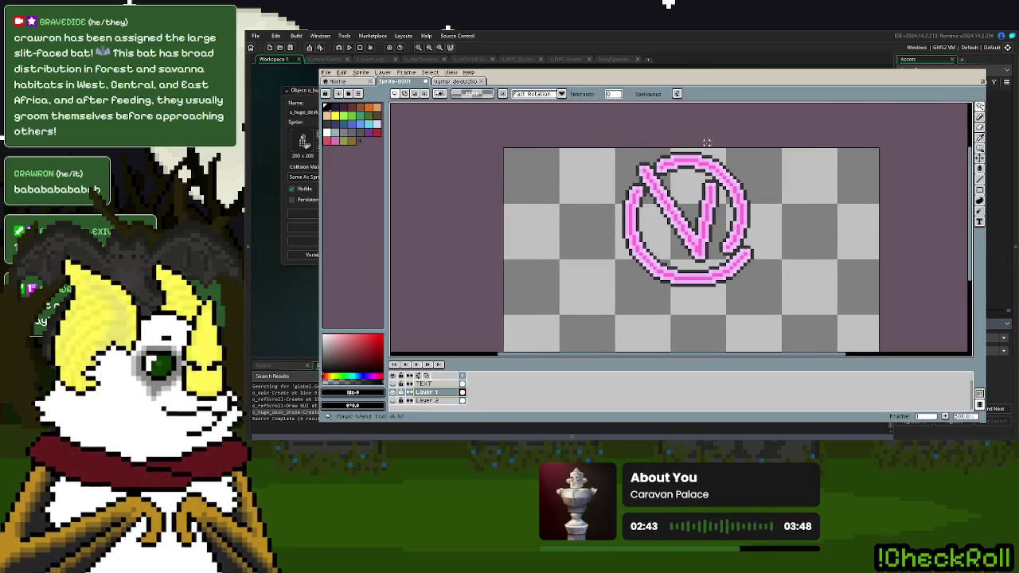
scroll(701, 151, "up", 1)
left_click(691, 160)
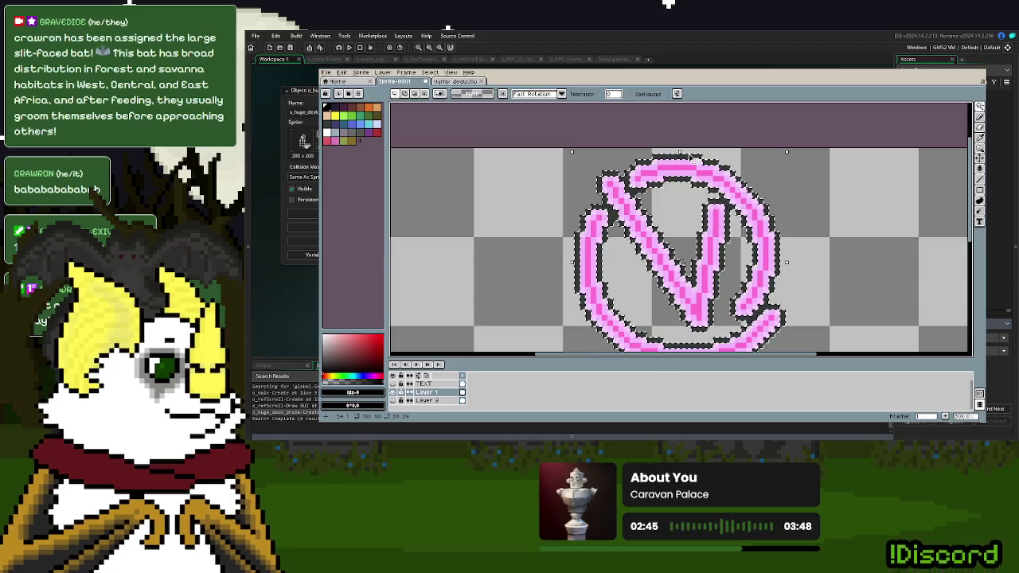
key("Escape")
scroll(689, 156, "down", 1)
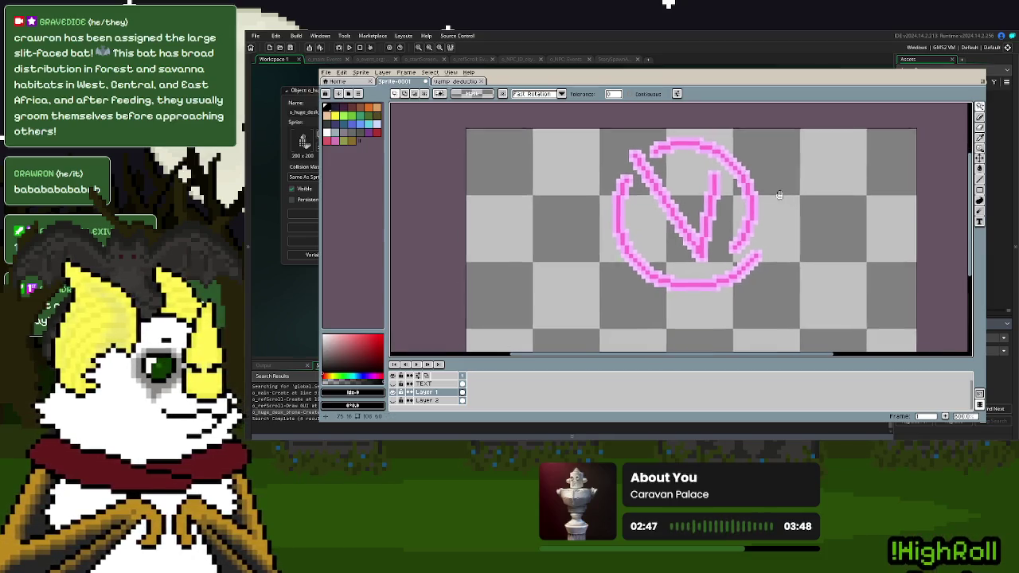
right_click(437, 403)
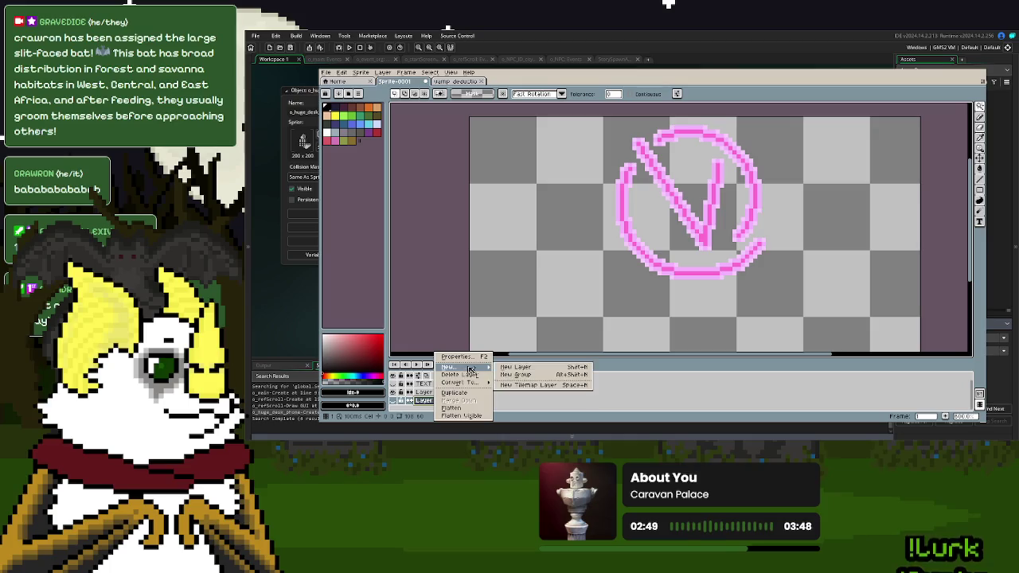
- Add a new layer and fill the whole canvas near-black with the Paint Bucket
left_click(541, 370)
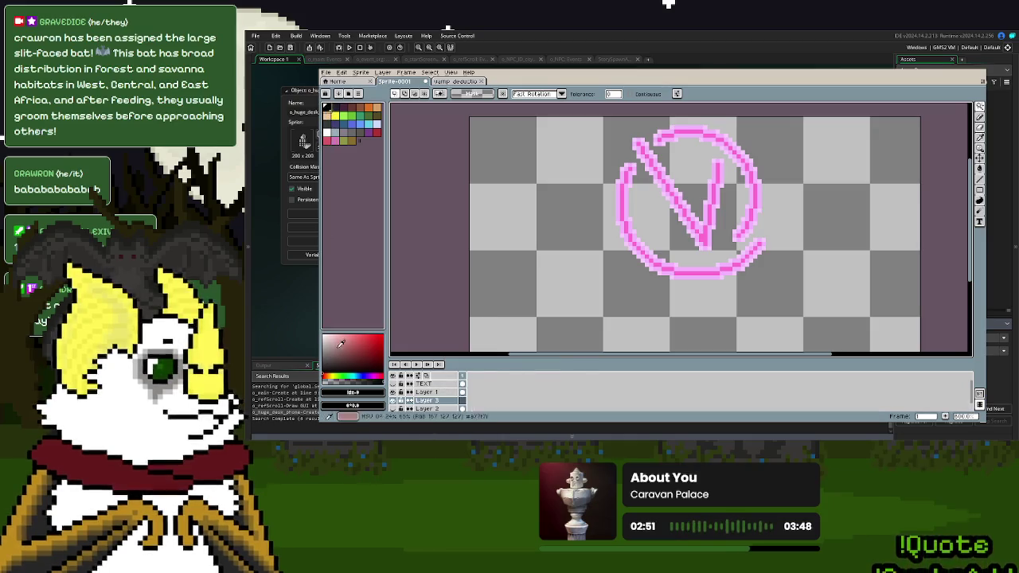
left_click(348, 376)
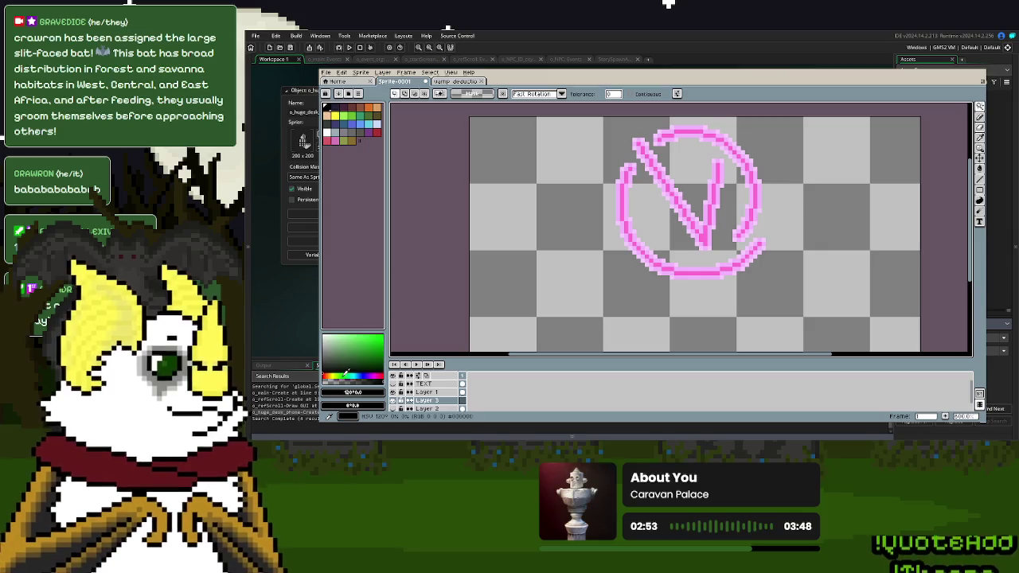
left_click(334, 368)
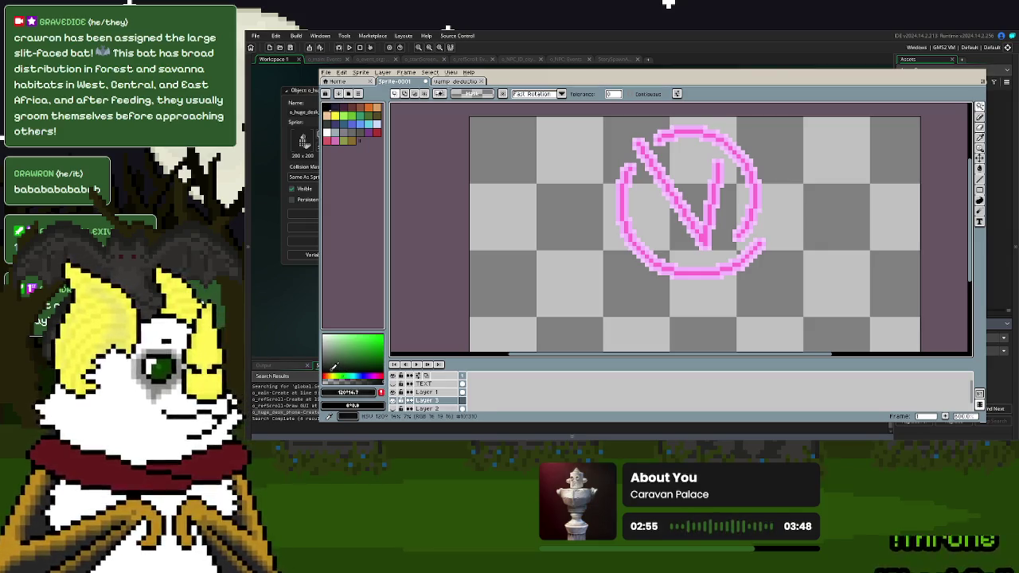
left_click(979, 168)
left_click(865, 192)
left_click_drag(656, 275, 652, 250)
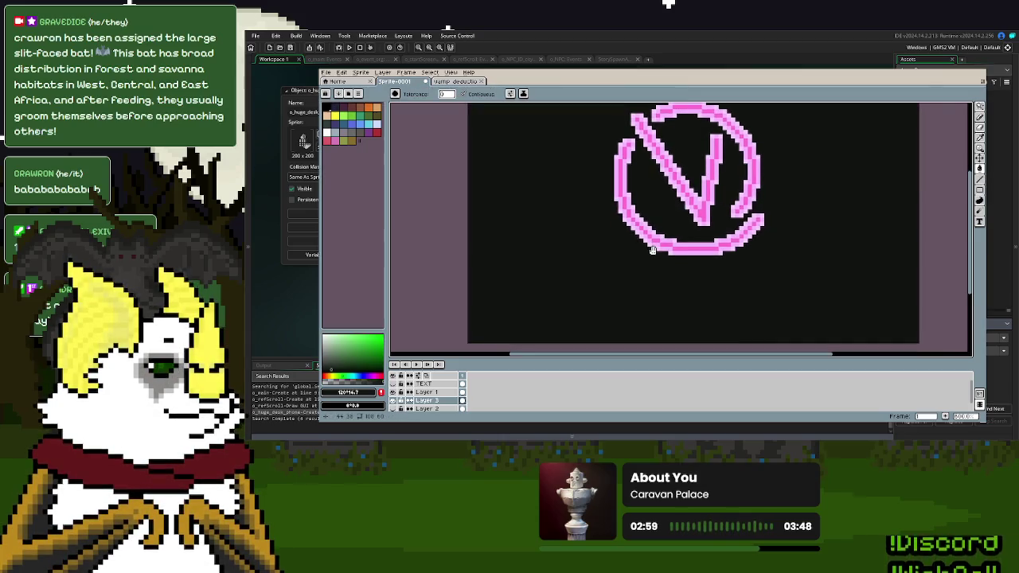
scroll(652, 250, "down", 2)
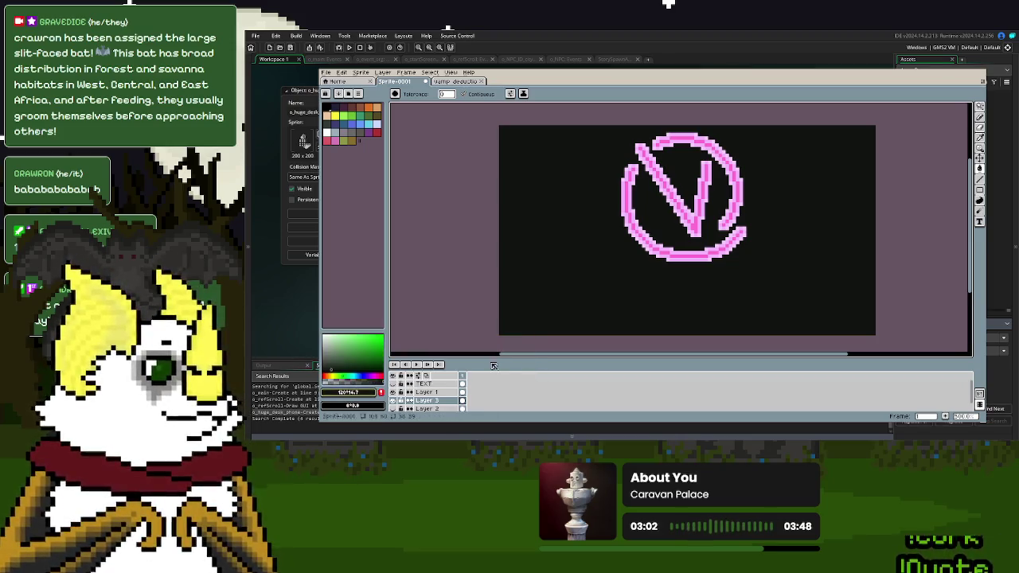
- Adjust the background colour's V brightness value and confirm it
left_click(356, 393)
left_click(509, 371)
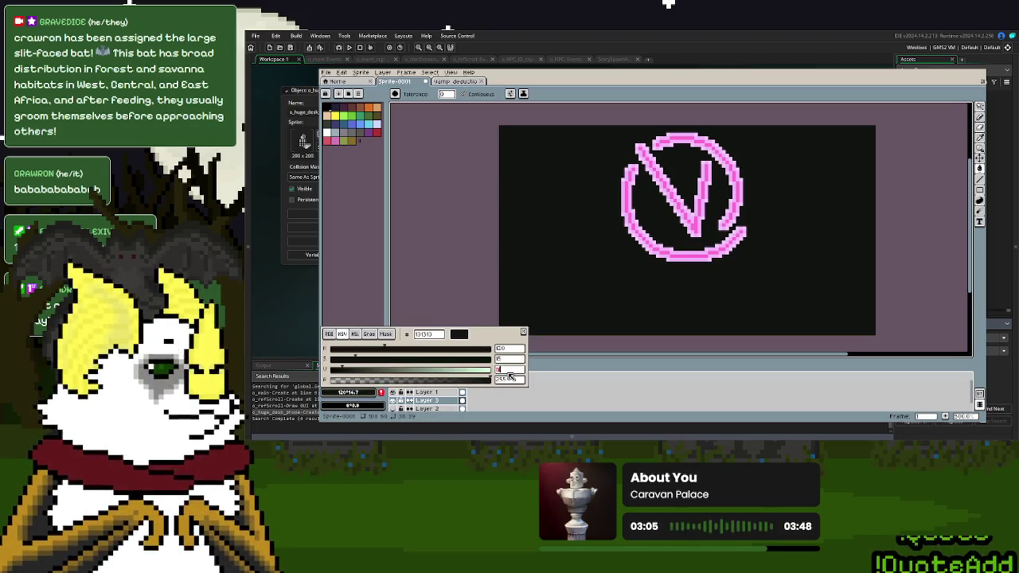
key("Return")
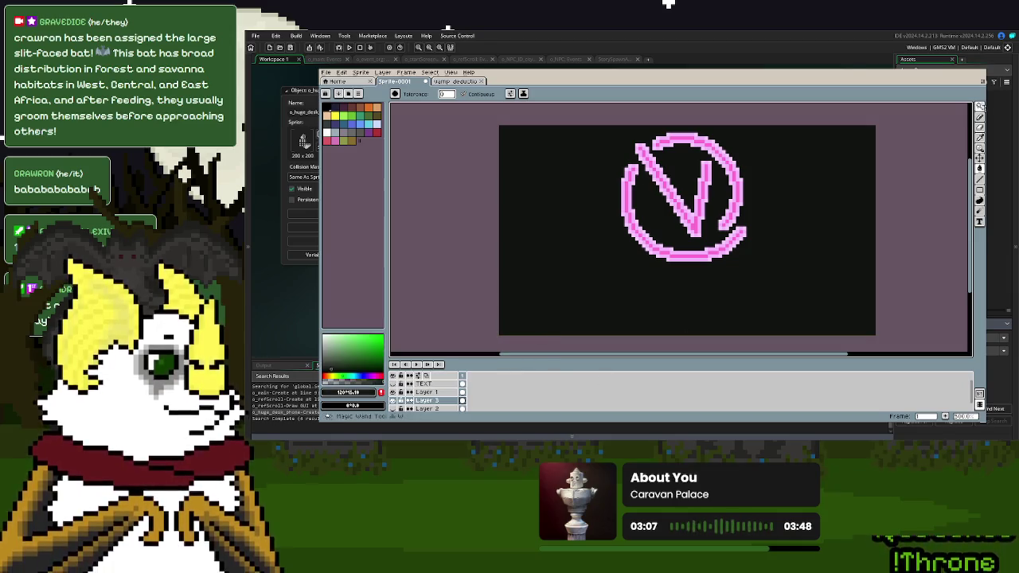
left_click(980, 113)
left_click(980, 116)
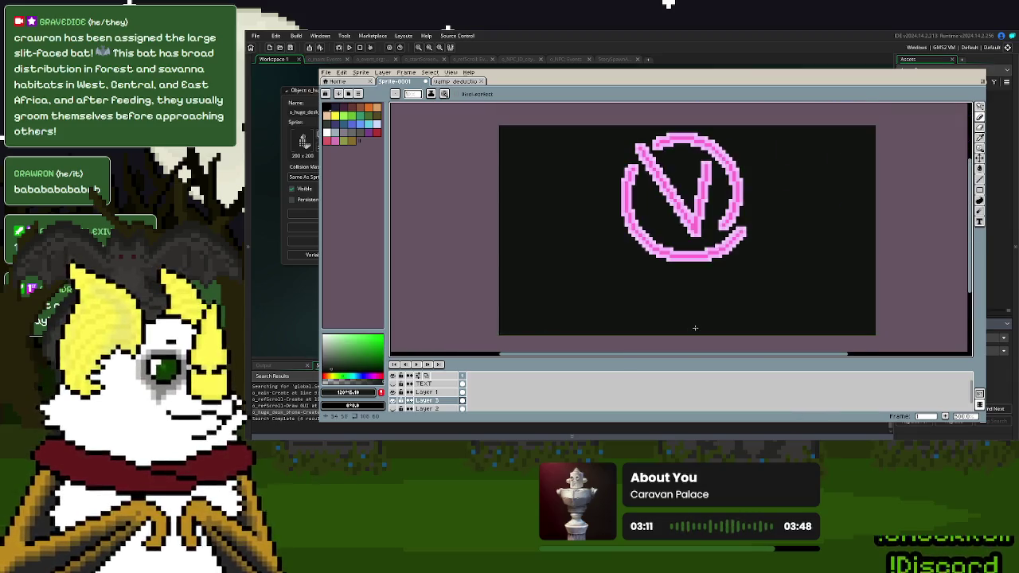
- Hide Layer 3 and the logo layer so only the TEXT layer's lines show
scroll(598, 291, "right", 3)
scroll(769, 312, "up", 2)
scroll(770, 312, "down", 3)
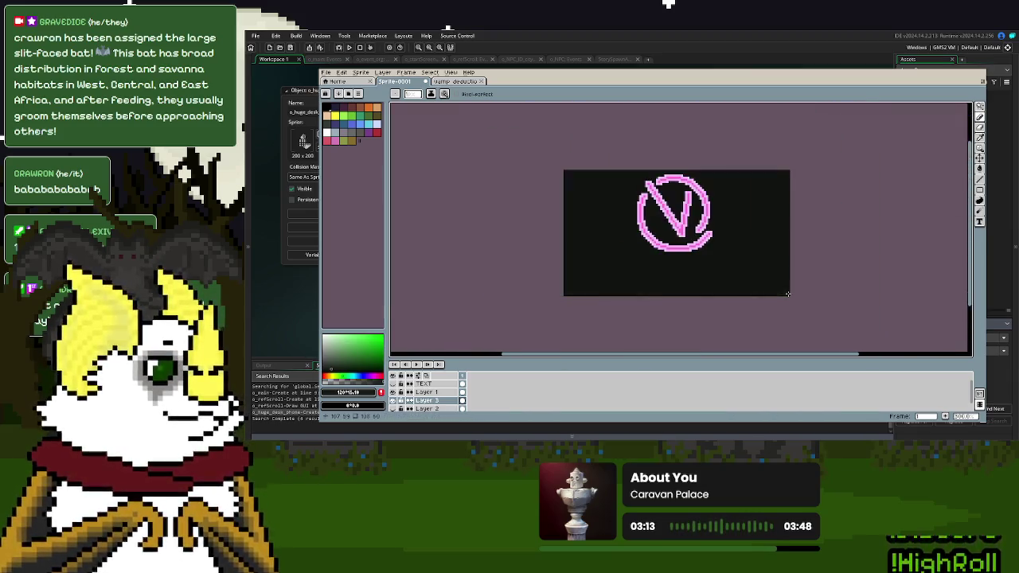
scroll(829, 213, "up", 1)
scroll(782, 215, "up", 3)
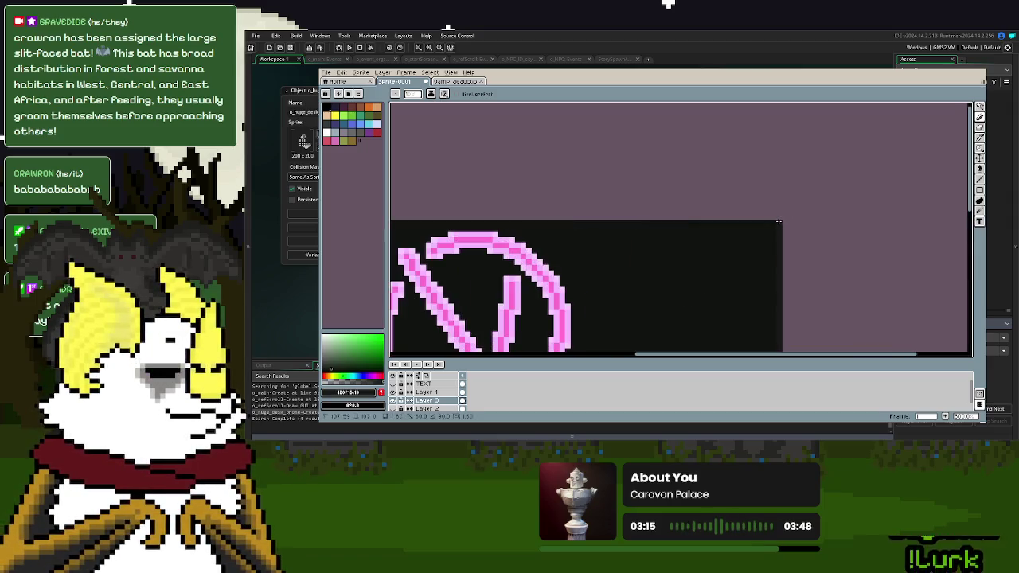
scroll(557, 243, "left", 3)
scroll(585, 231, "left", 3)
scroll(592, 211, "down", 2)
scroll(613, 302, "down", 4)
scroll(615, 320, "down", 2)
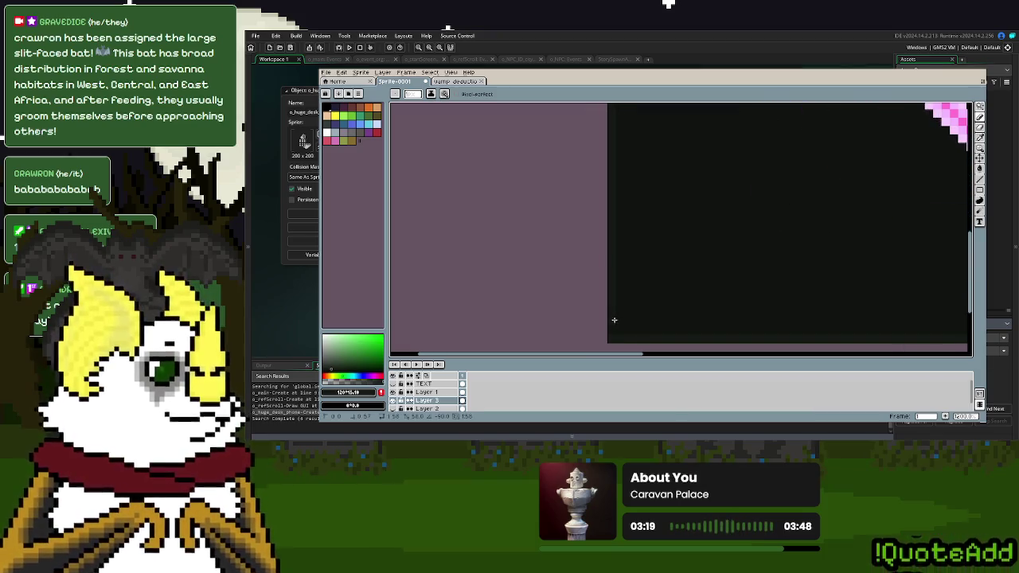
scroll(615, 321, "down", 3)
scroll(743, 290, "up", 1)
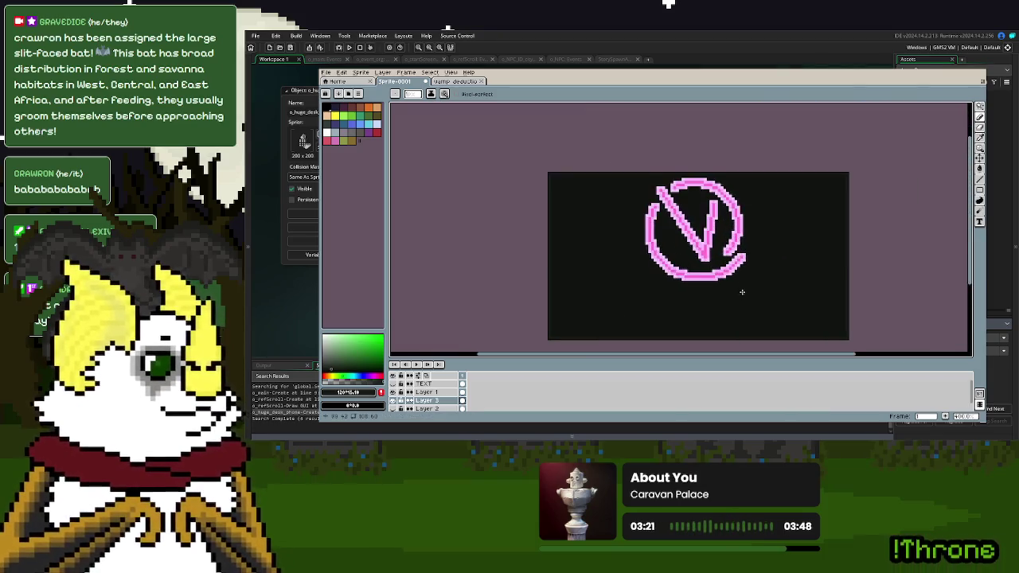
scroll(733, 285, "down", 1)
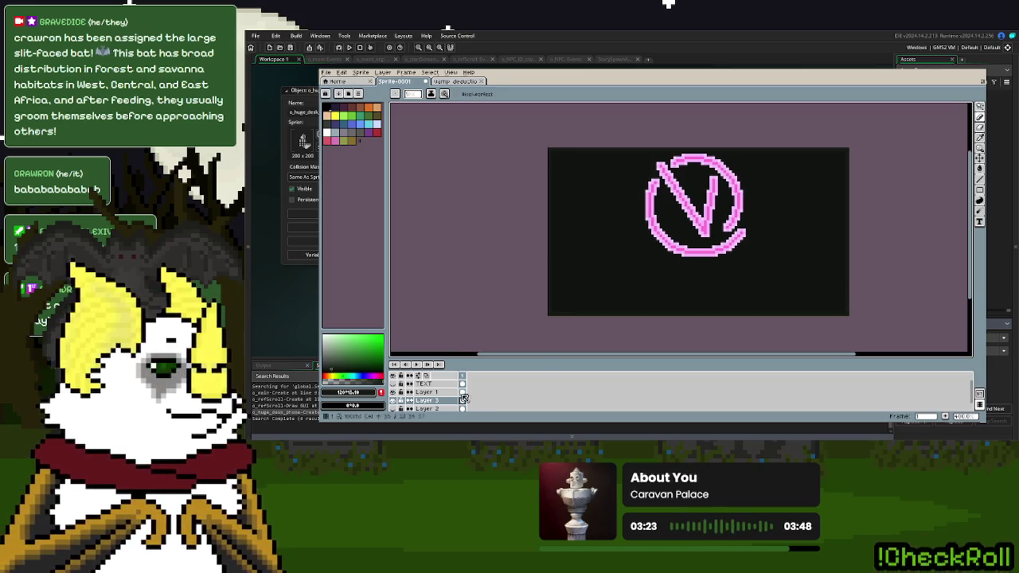
left_click(393, 400)
left_click(393, 392)
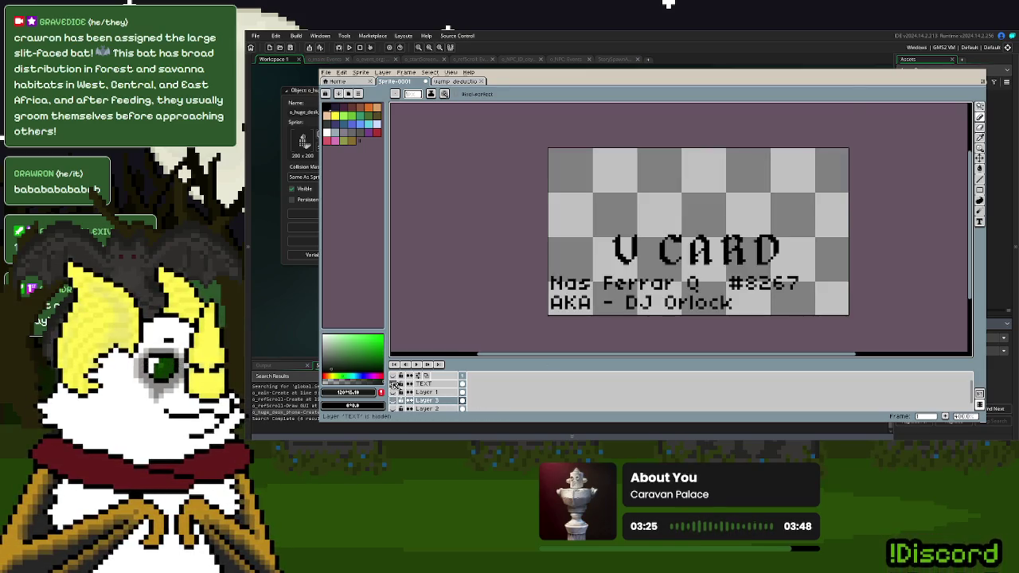
left_click(980, 116)
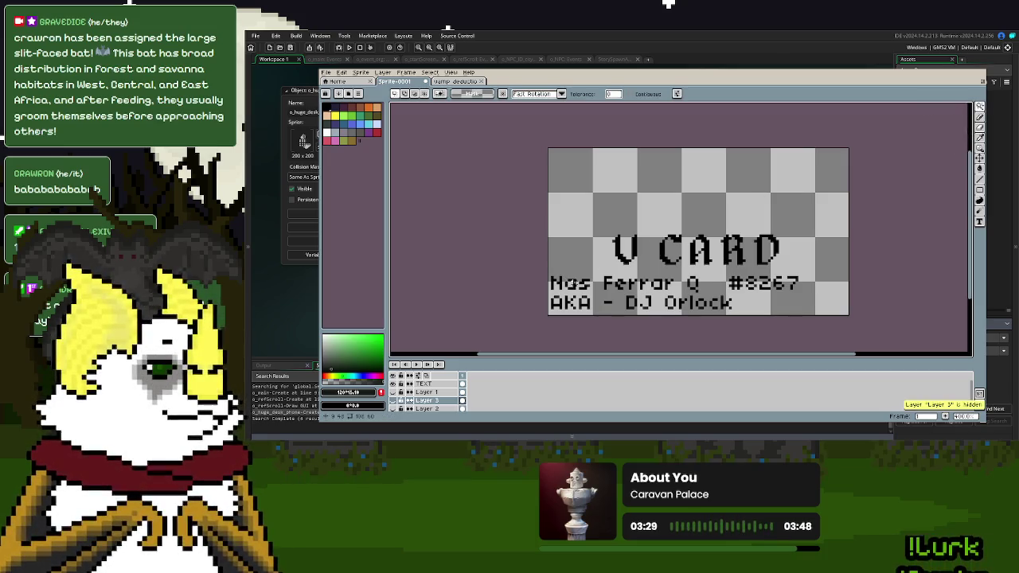
- Magic-wand select the text on the TEXT layer and mix a golden yellow colour
left_click(426, 384)
left_click(624, 252)
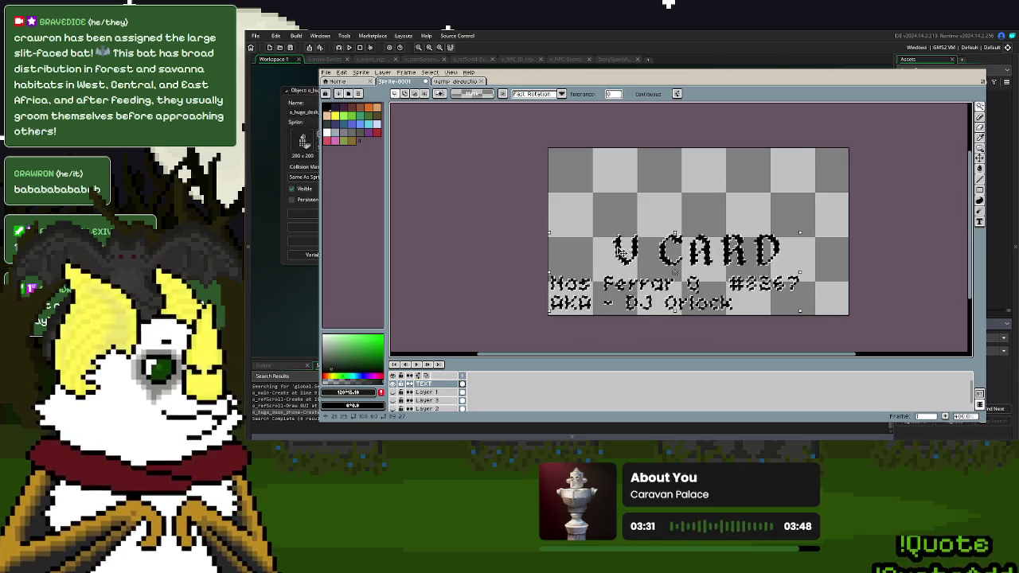
left_click(335, 115)
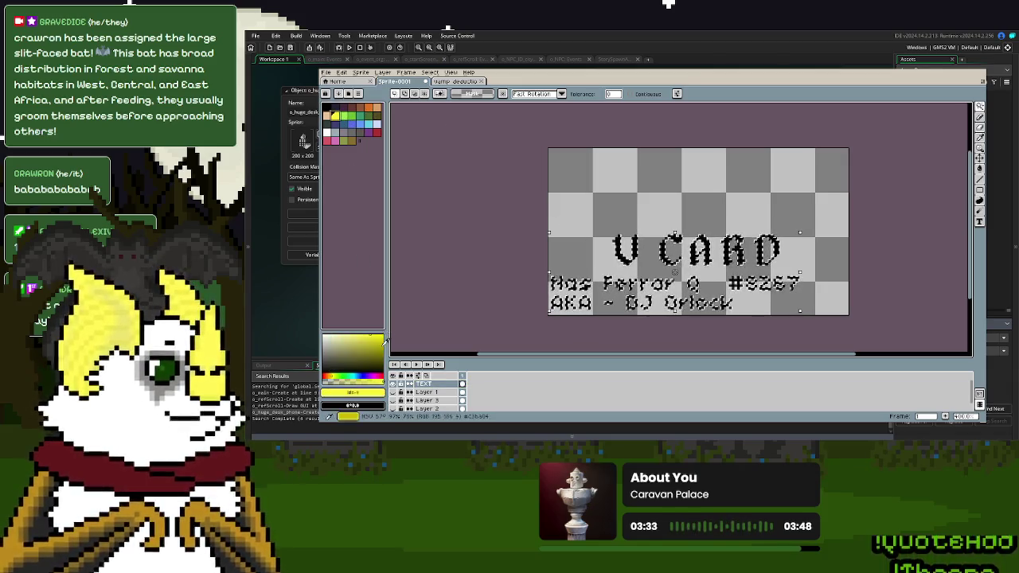
left_click(331, 375)
left_click(376, 334)
left_click_drag(377, 335, 387, 333)
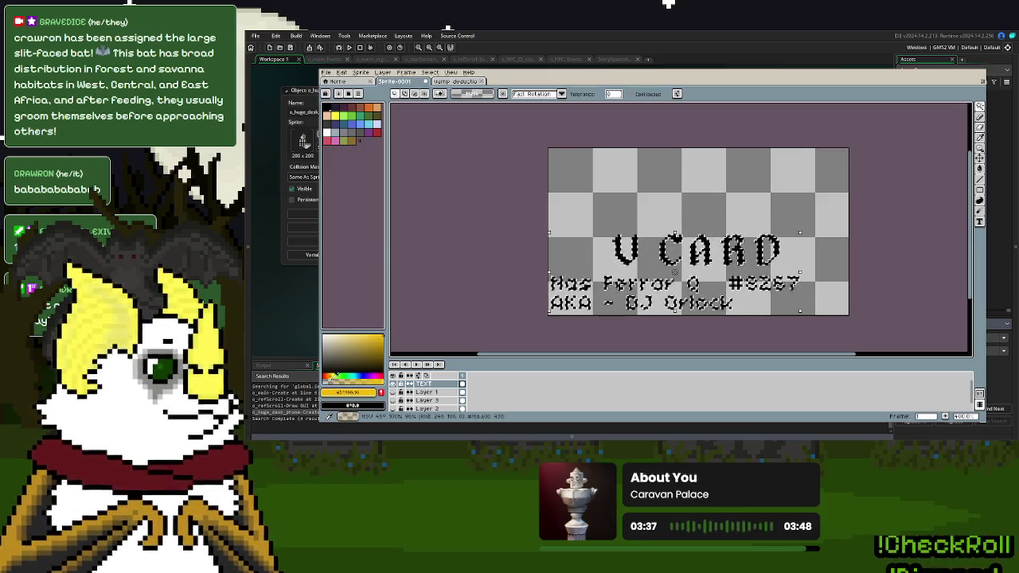
left_click(335, 373)
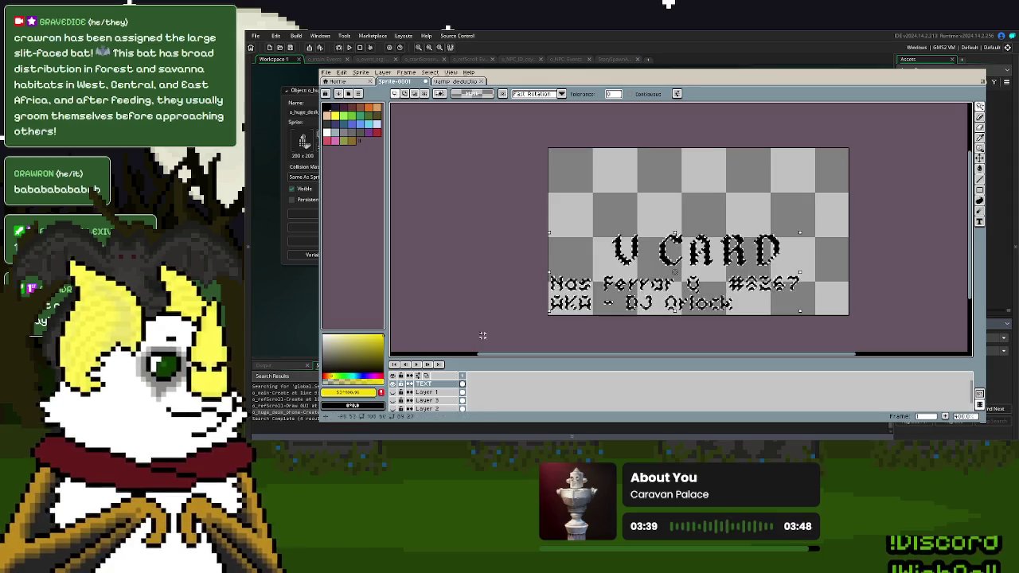
- Bucket-fill the selected text golden yellow and show the black Layer 3 background again
left_click(981, 118)
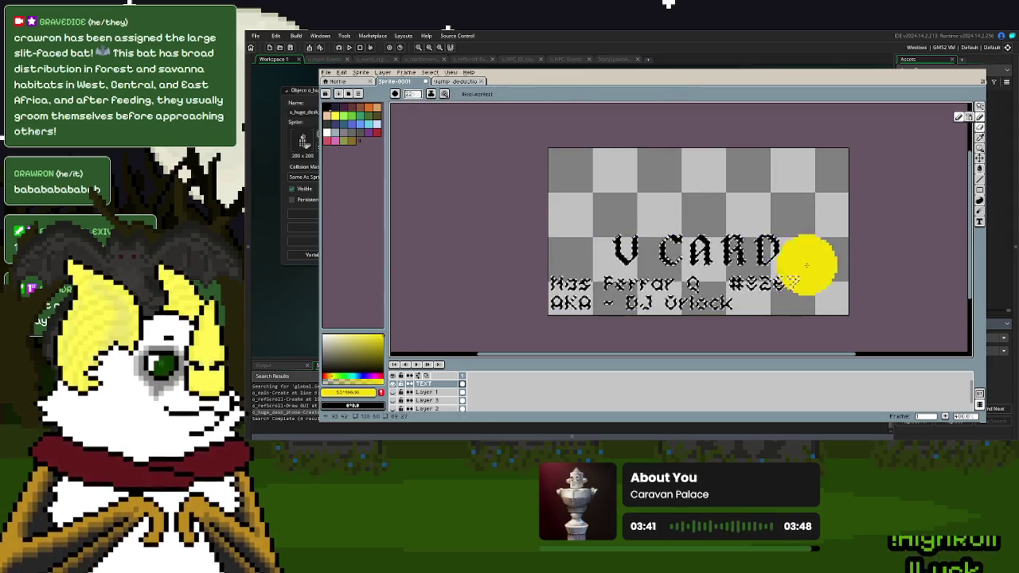
left_click(631, 305)
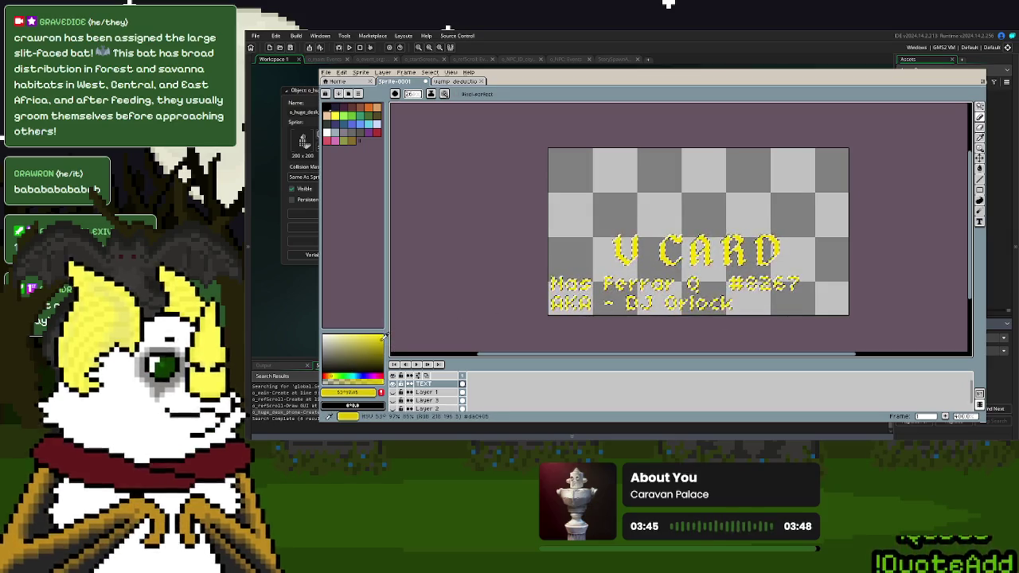
left_click_drag(385, 336, 389, 337)
left_click(334, 371)
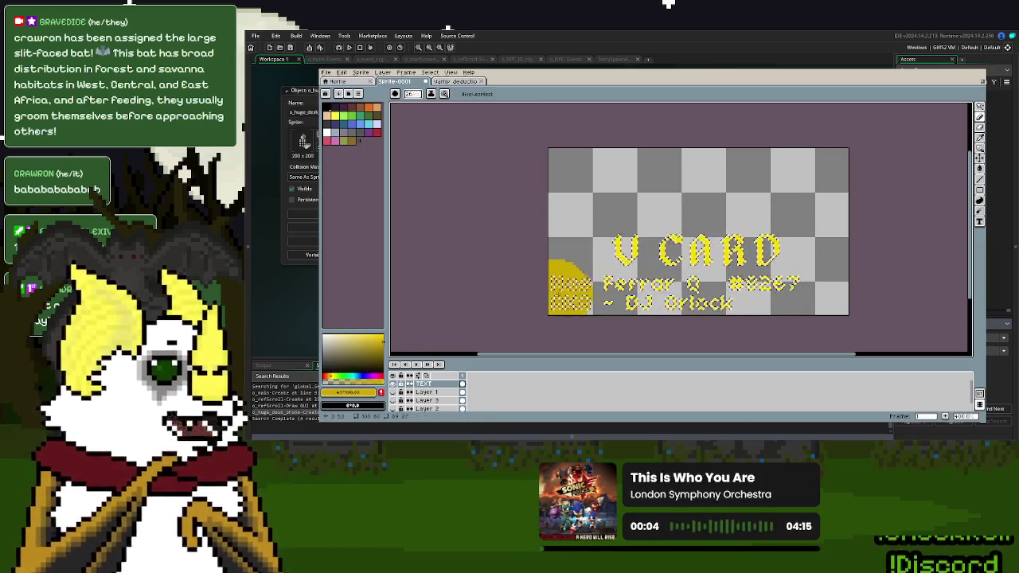
scroll(836, 260, "down", 5)
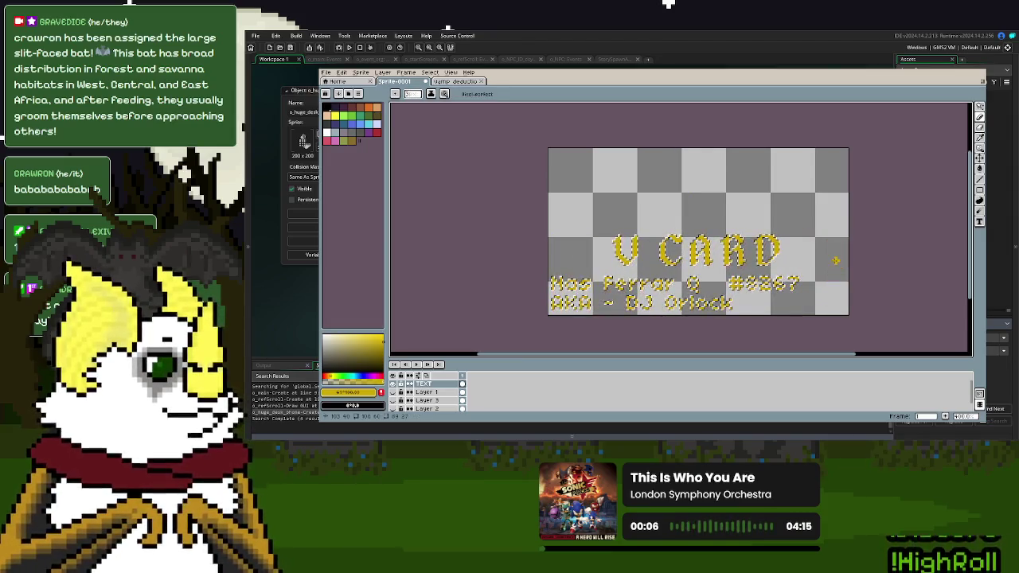
left_click(980, 115)
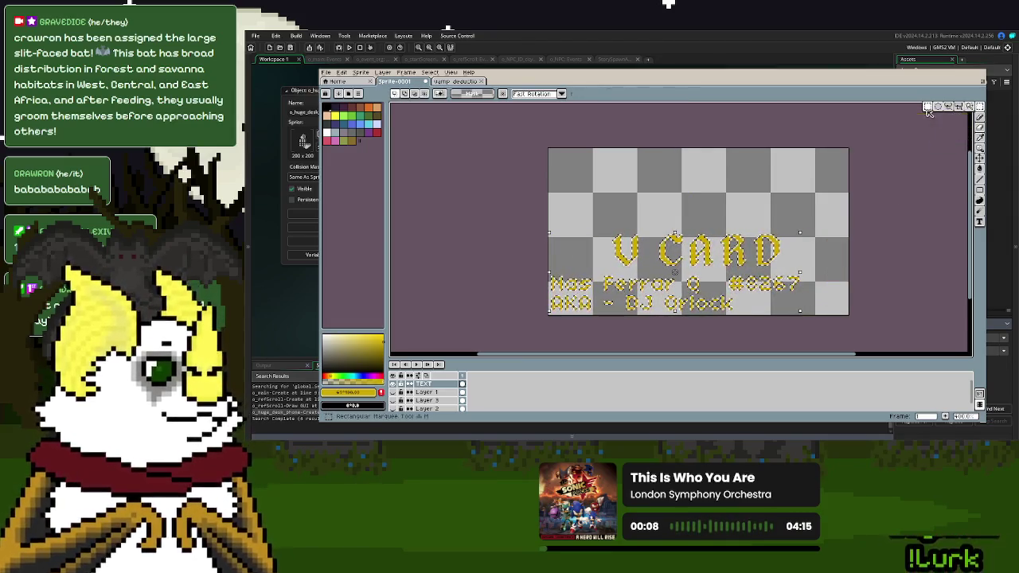
left_click(393, 401)
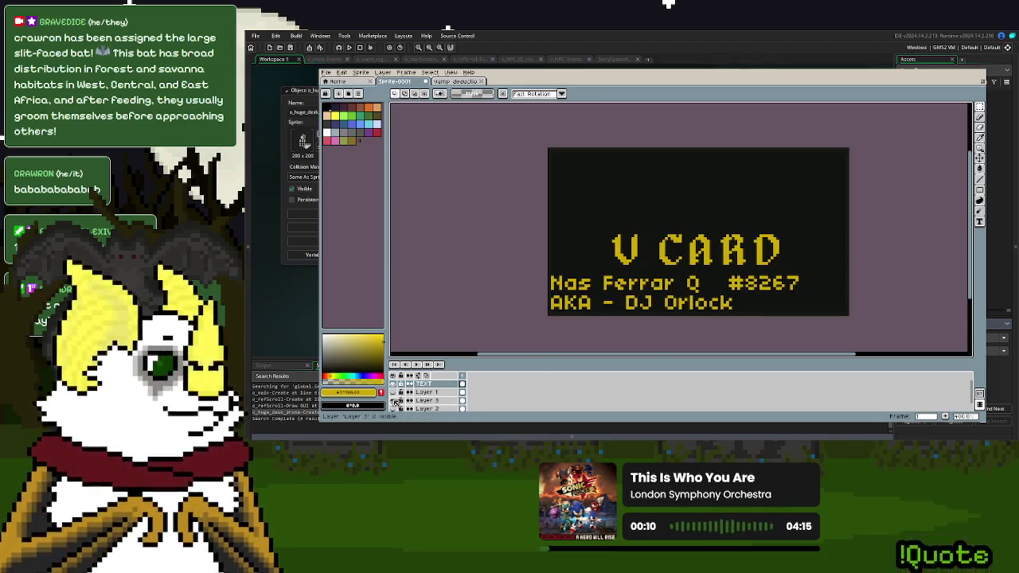
- Show the pink V logo on the black background and nudge Layer 1's logo slightly down
left_click(393, 392)
left_click(394, 393)
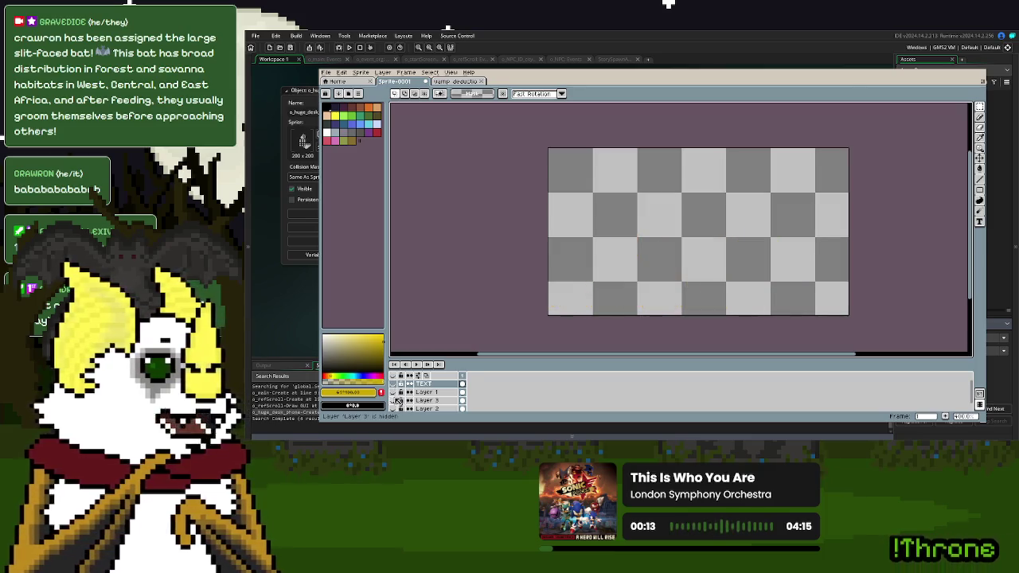
left_click(393, 401)
left_click(394, 393)
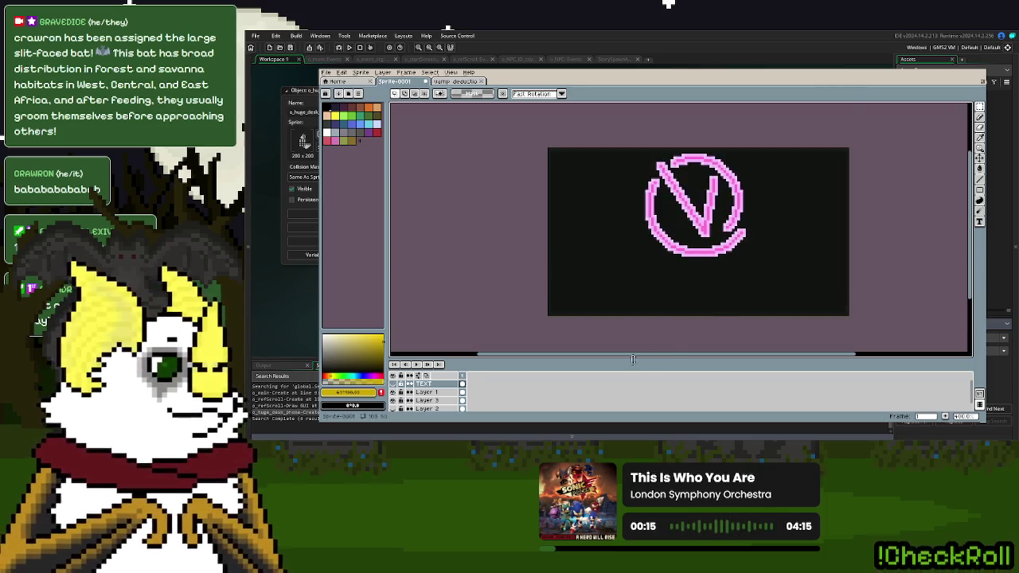
scroll(725, 225, "up", 1)
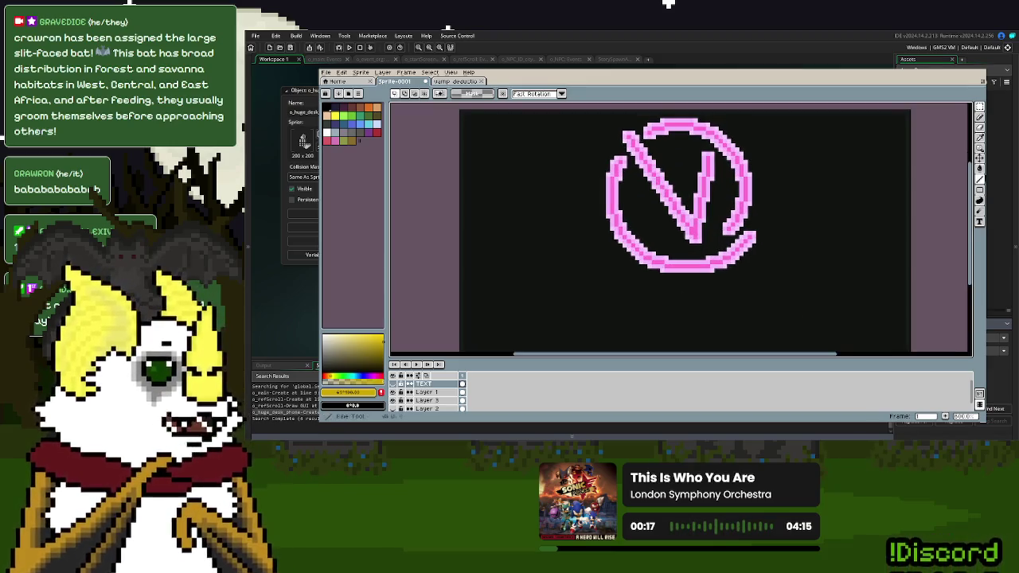
left_click(980, 158)
left_click(428, 392)
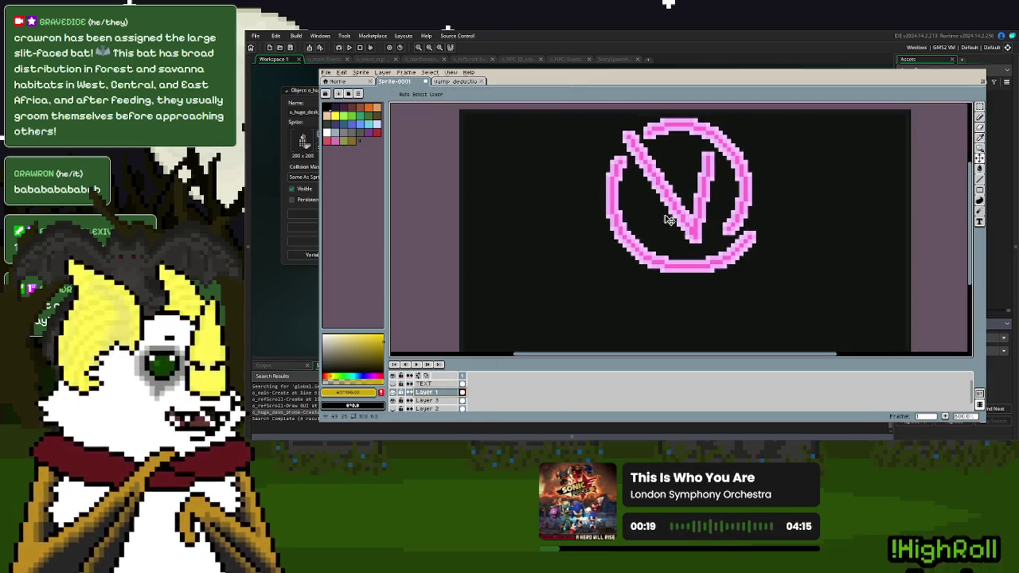
left_click_drag(669, 220, 671, 225)
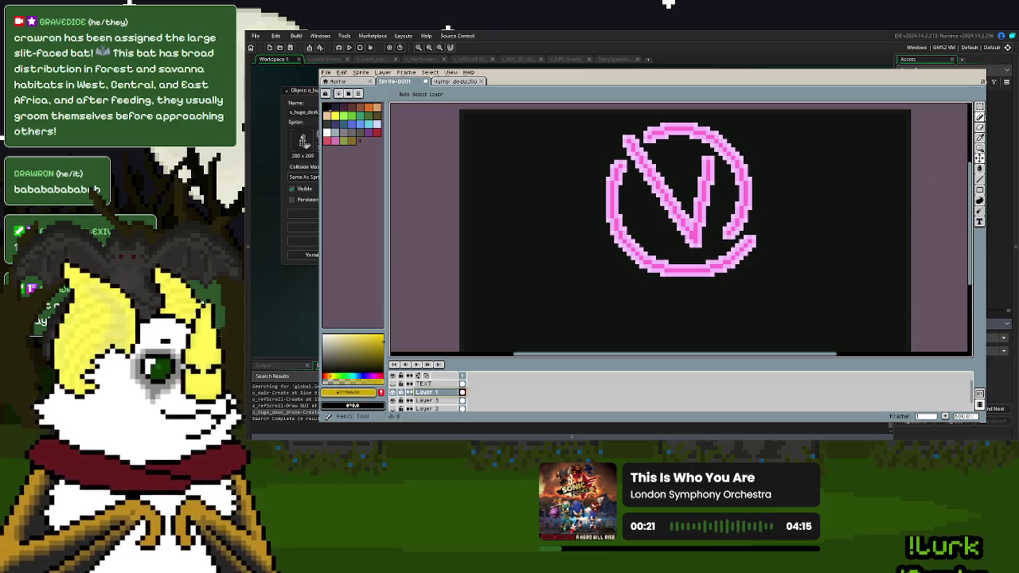
- Eyedrop the logo's light pink as the current colour and check its hex code
left_click(980, 148)
scroll(685, 130, "up", 2)
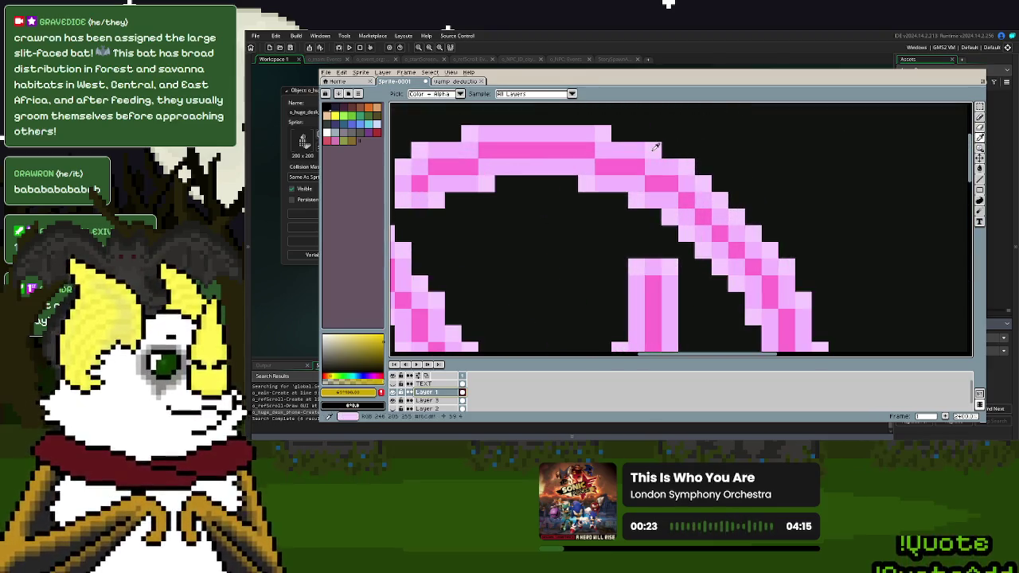
left_click(660, 148)
scroll(660, 148, "down", 3)
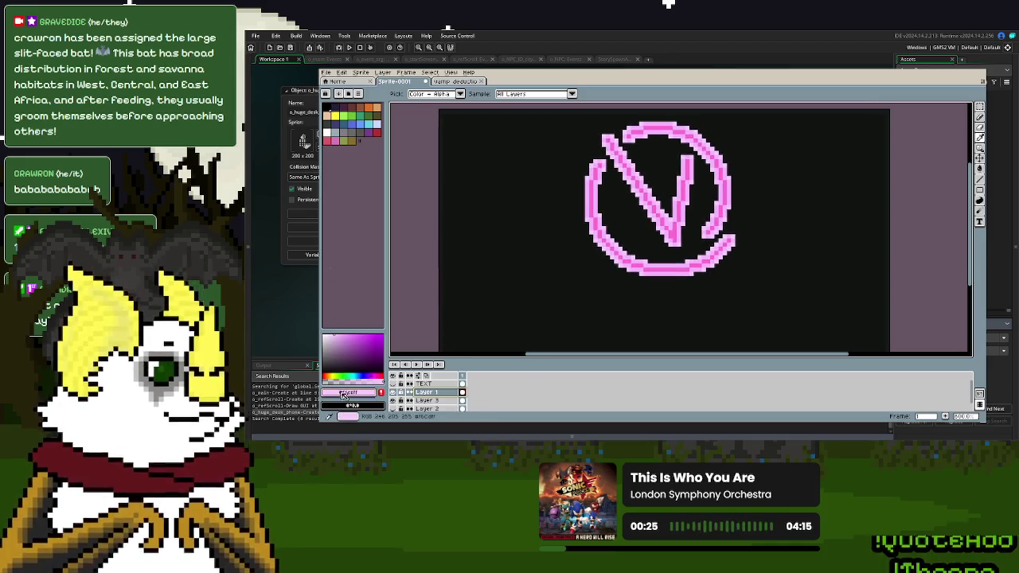
left_click(350, 392)
left_click(425, 335)
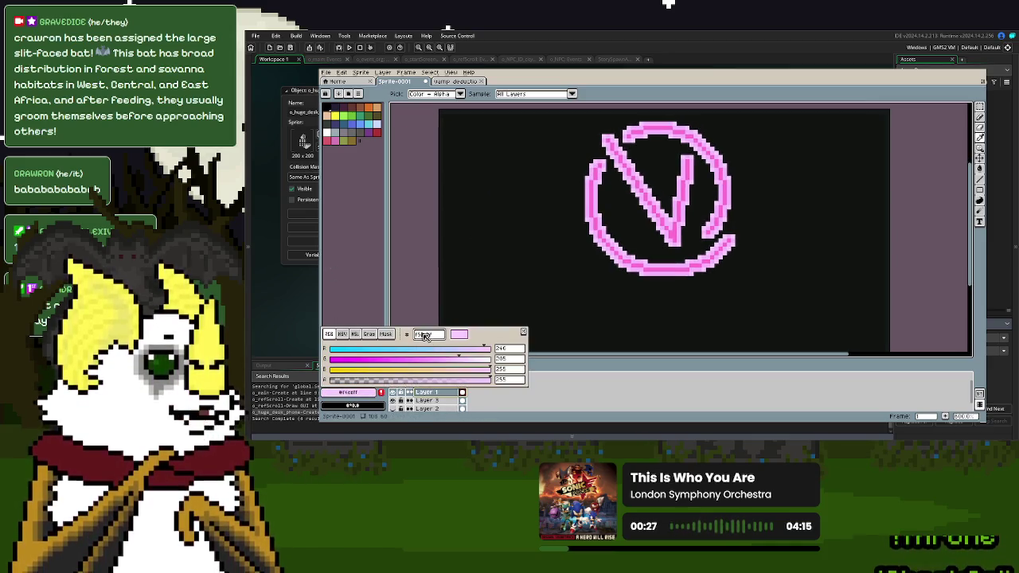
key("Return")
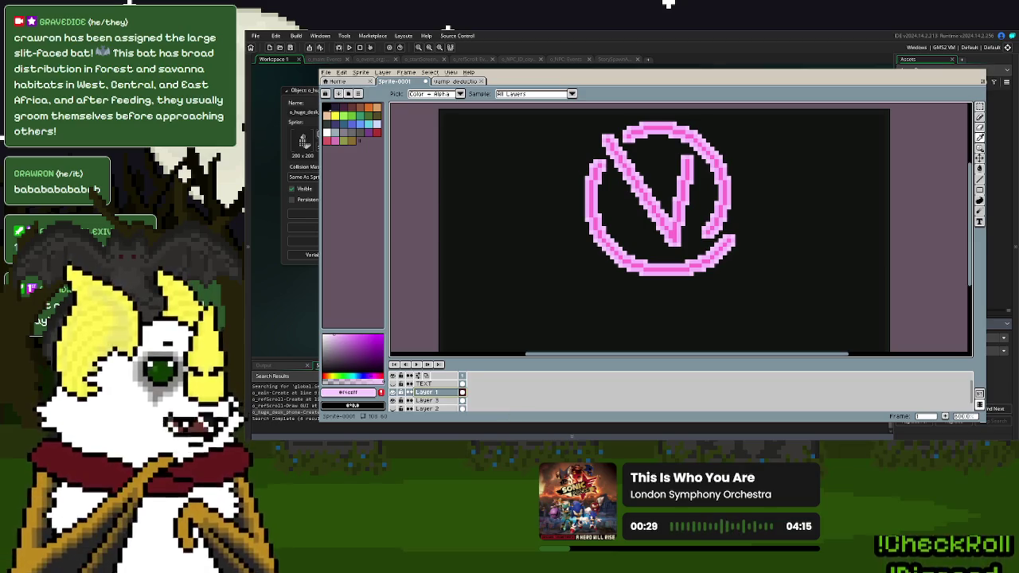
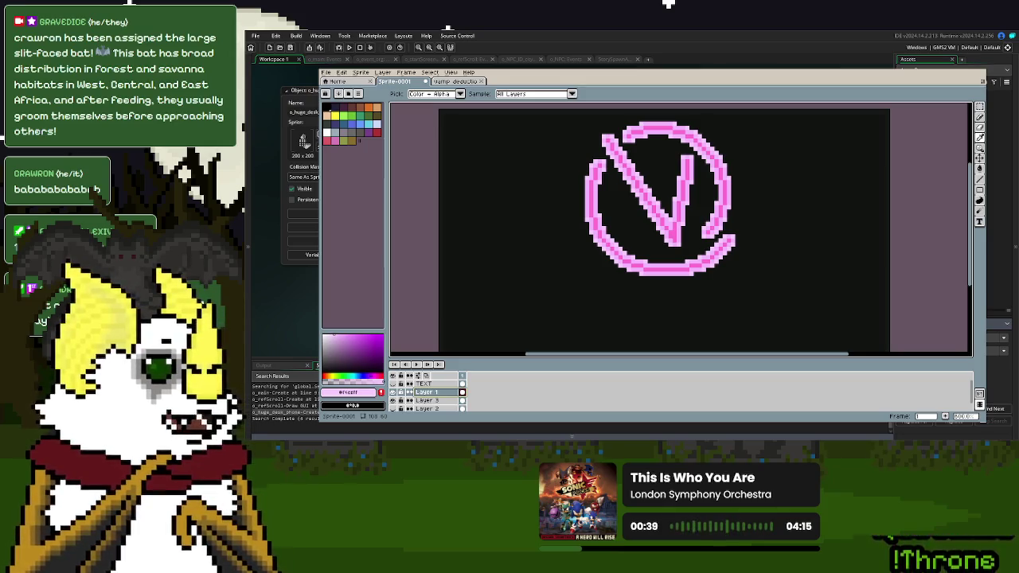
- Sample the near-black canvas, then set the foreground to a pasted grey-purple hex colour
left_click(685, 288)
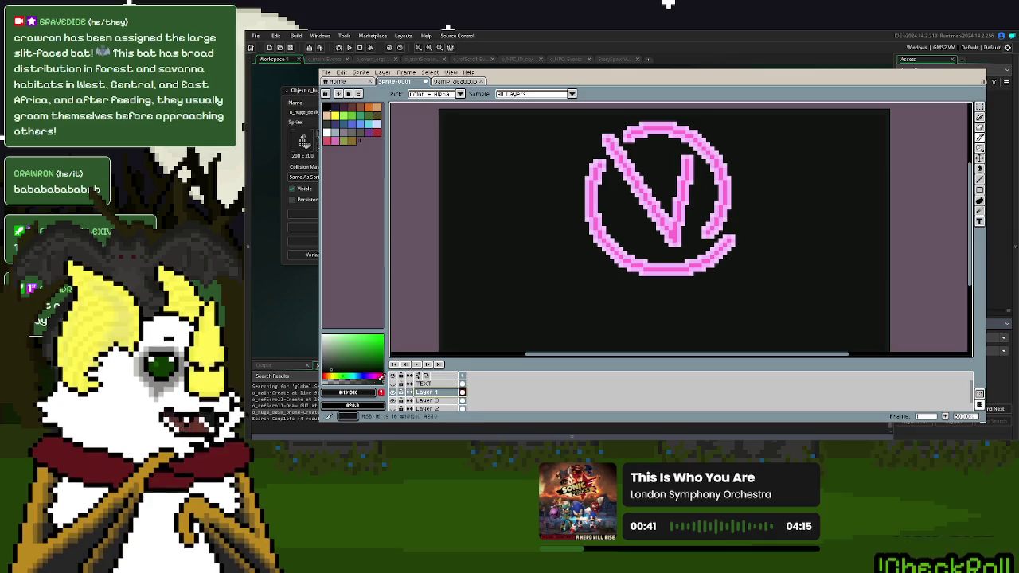
left_click(373, 394)
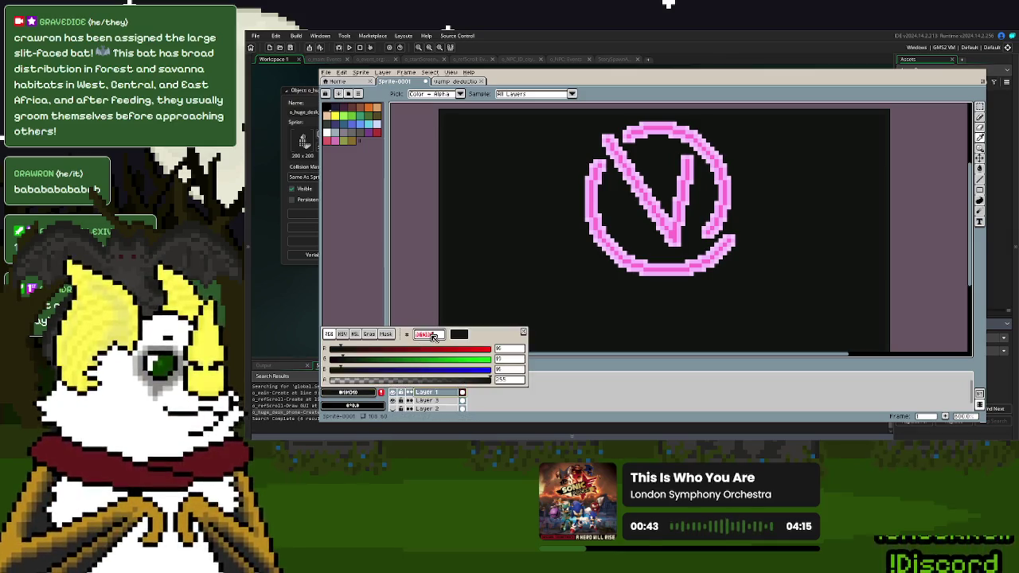
key("Escape")
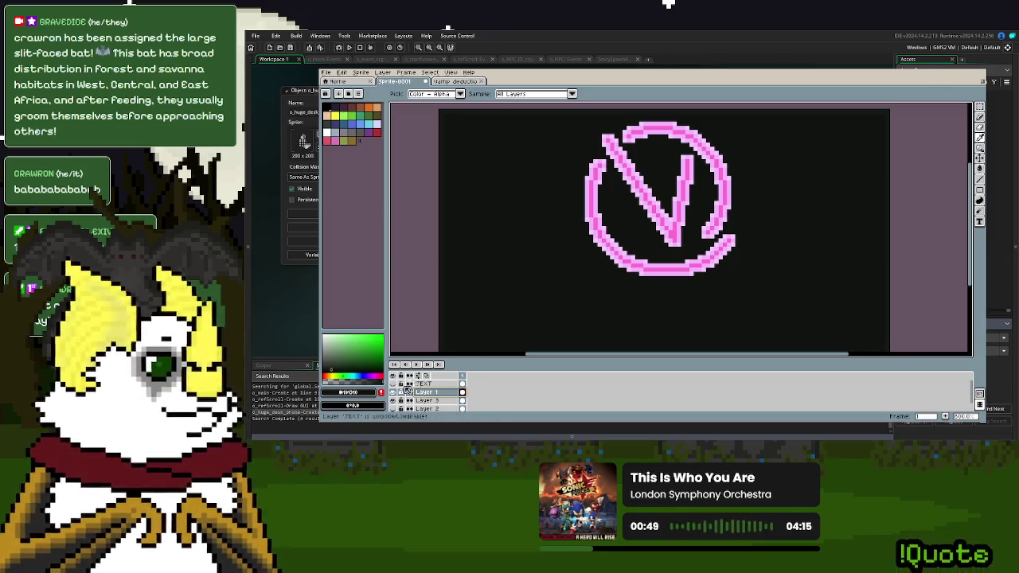
left_click(359, 392)
key("ctrl+v")
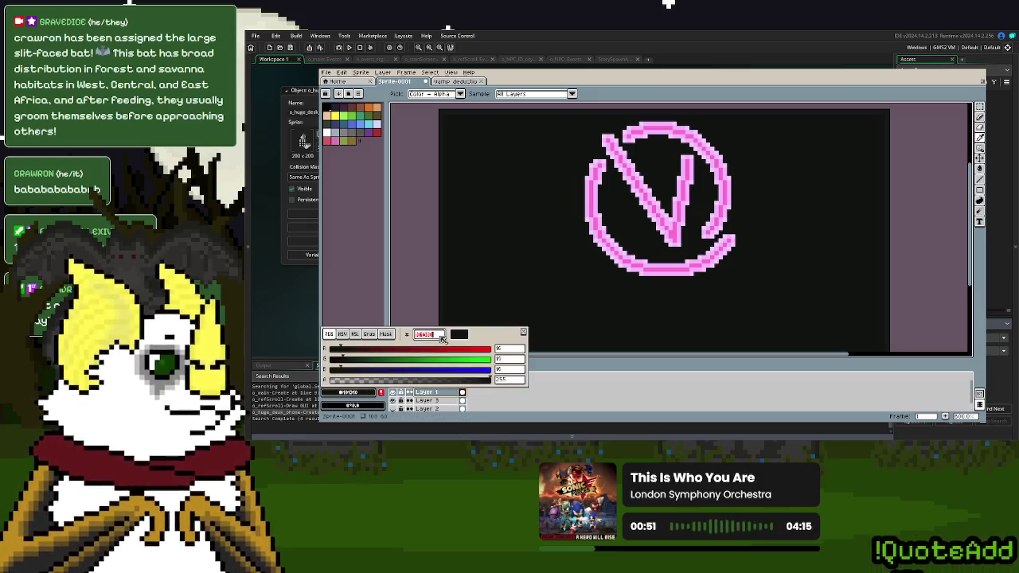
key("Return")
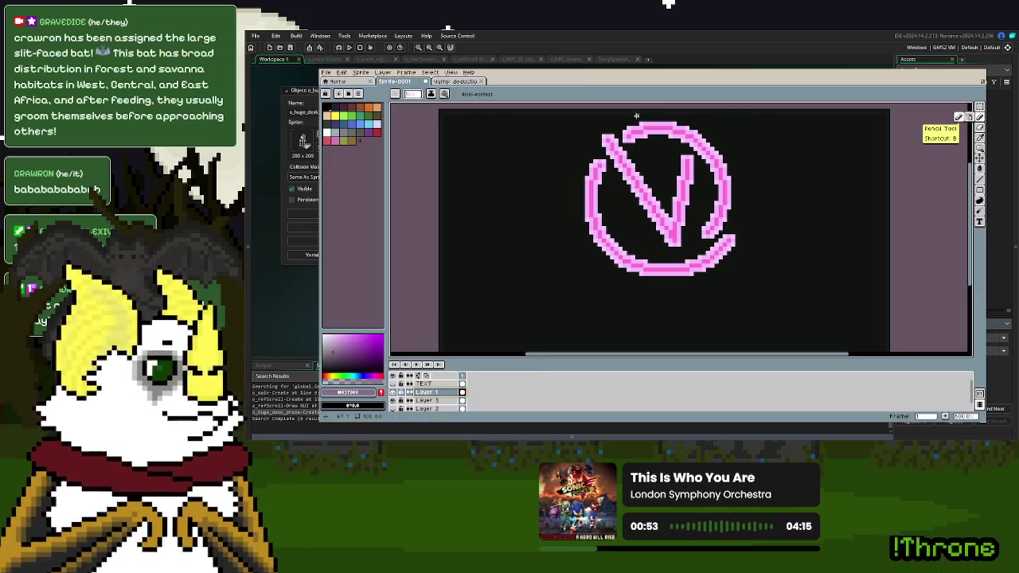
- Shade the top of the pink ring and the right strand's edges in grey-purple
scroll(637, 120, "up", 3)
mouse_move(645, 121)
left_mouse_down()
mouse_move(790, 137)
mouse_move(900, 195)
left_mouse_up()
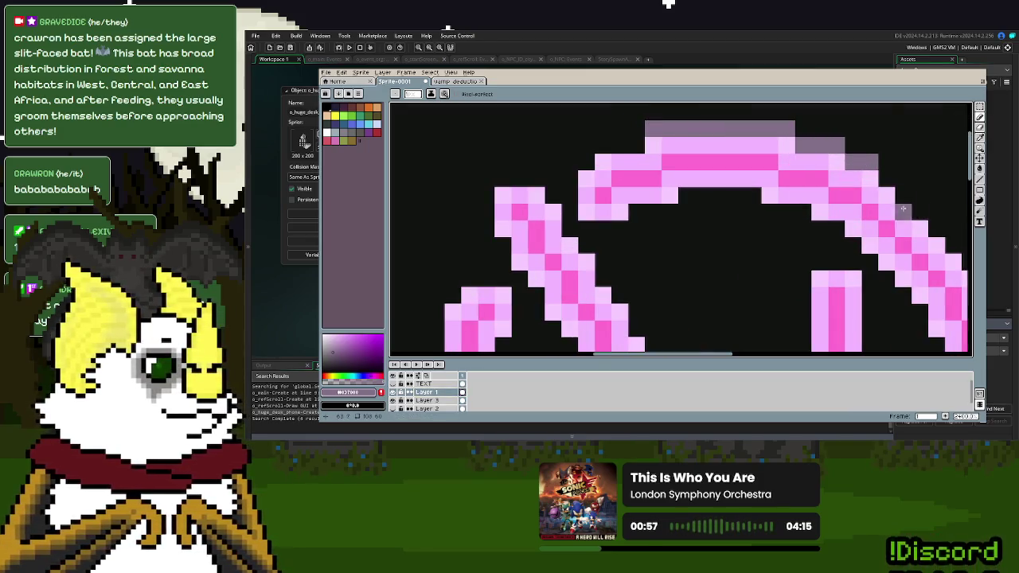
scroll(796, 239, "right", 5)
mouse_move(651, 138)
left_mouse_down()
mouse_move(764, 243)
mouse_move(762, 254)
left_mouse_up()
scroll(762, 255, "down", 3)
scroll(762, 254, "right", 2)
left_click_drag(739, 140, 771, 323)
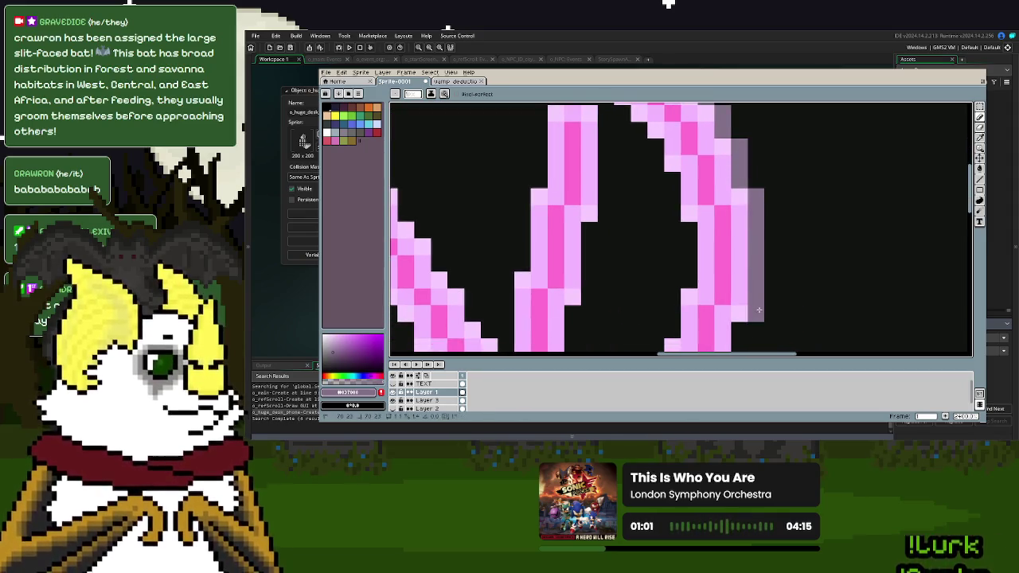
scroll(760, 310, "down", 3)
left_click_drag(752, 169, 740, 224)
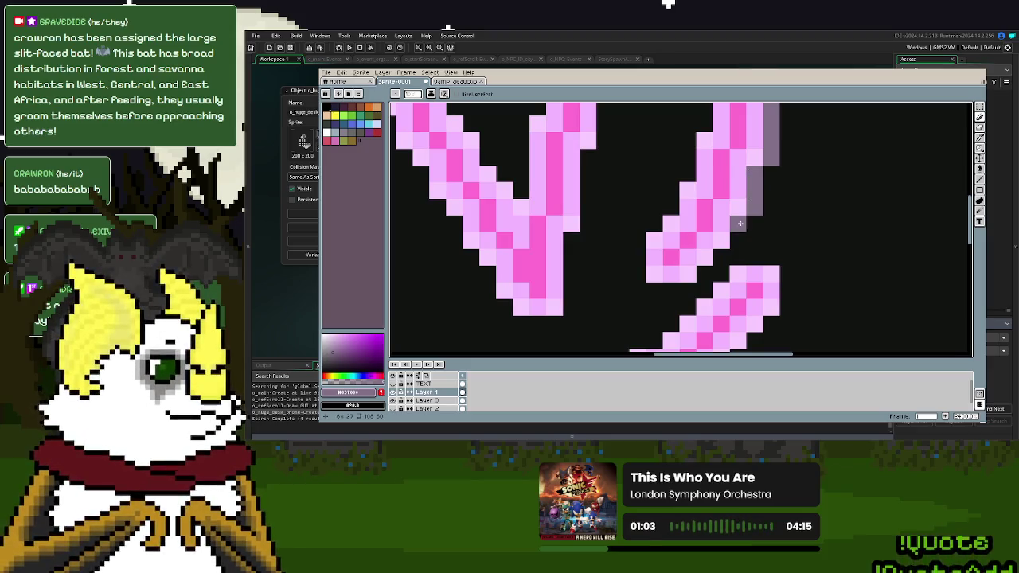
mouse_move(701, 274)
left_mouse_down()
mouse_move(740, 257)
mouse_move(781, 273)
mouse_move(785, 291)
left_mouse_up()
scroll(781, 291, "down", 3)
mouse_move(820, 171)
left_mouse_down()
mouse_move(731, 297)
mouse_move(661, 313)
left_mouse_up()
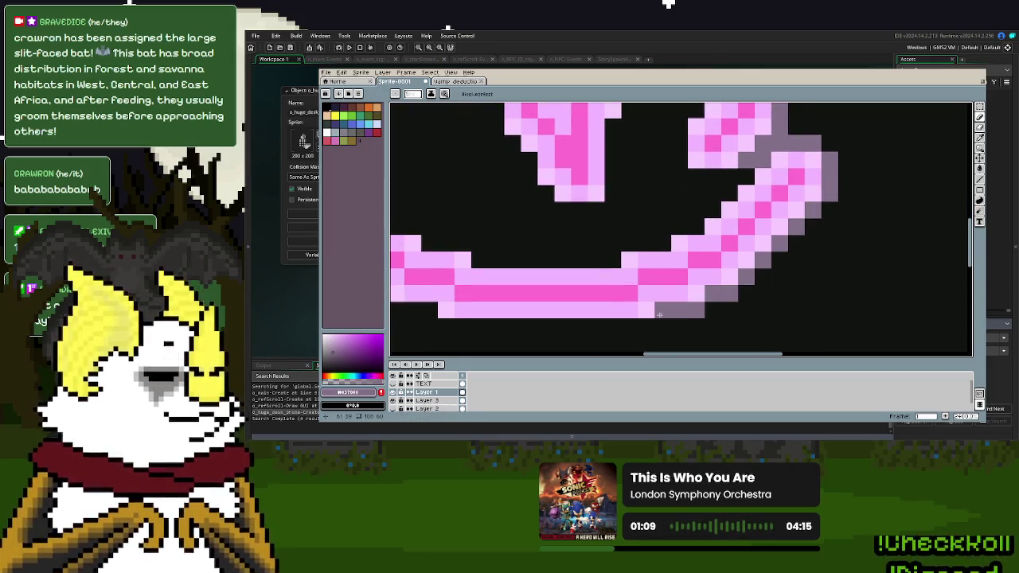
- Shade the lower band's bottom edge and the left edges of the left and diagonal strands
scroll(457, 326, "left", 5)
mouse_move(836, 325)
left_mouse_down()
mouse_move(645, 325)
mouse_move(599, 310)
mouse_move(485, 231)
mouse_move(439, 172)
left_mouse_up()
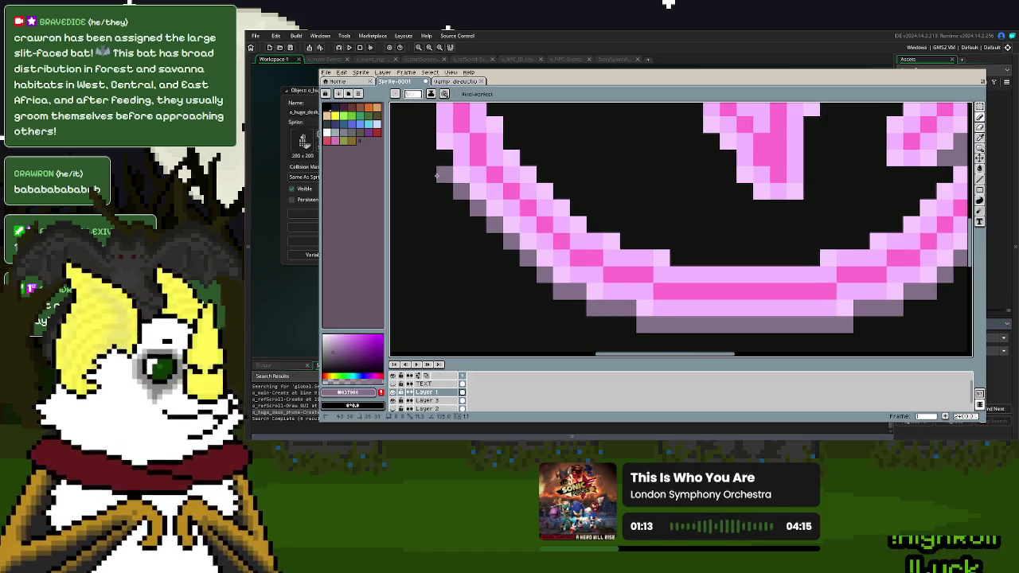
scroll(472, 206, "up", 1)
scroll(472, 206, "up", 5)
mouse_move(613, 317)
left_mouse_down()
mouse_move(581, 270)
mouse_move(565, 214)
left_mouse_up()
scroll(565, 214, "up", 4)
mouse_move(602, 343)
left_mouse_down()
mouse_move(620, 203)
mouse_move(635, 182)
mouse_move(683, 161)
left_mouse_up()
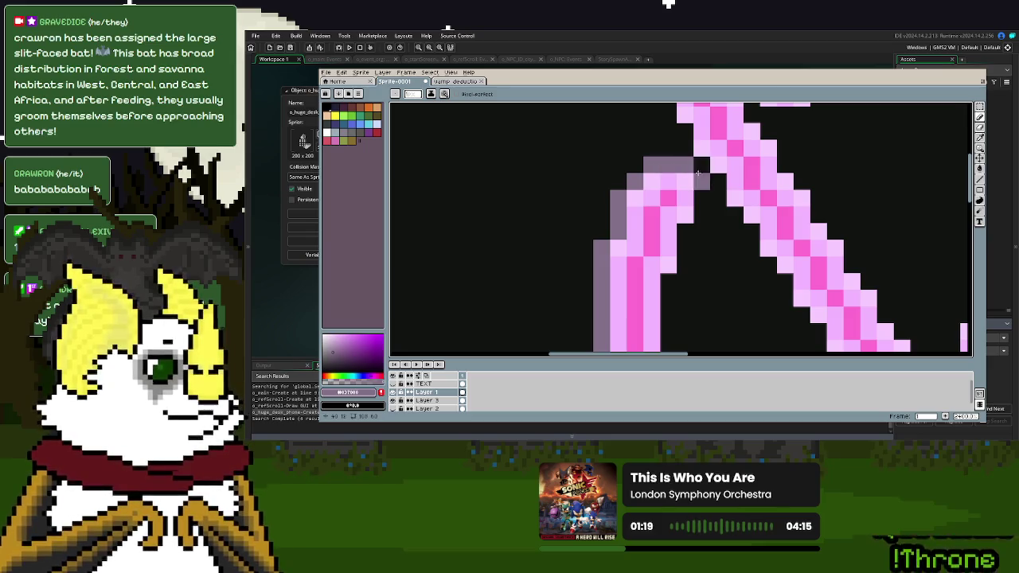
scroll(698, 172, "up", 2)
mouse_move(697, 296)
left_mouse_down()
mouse_move(672, 215)
mouse_move(692, 180)
mouse_move(726, 182)
mouse_move(756, 215)
mouse_move(774, 148)
mouse_move(800, 145)
left_mouse_up()
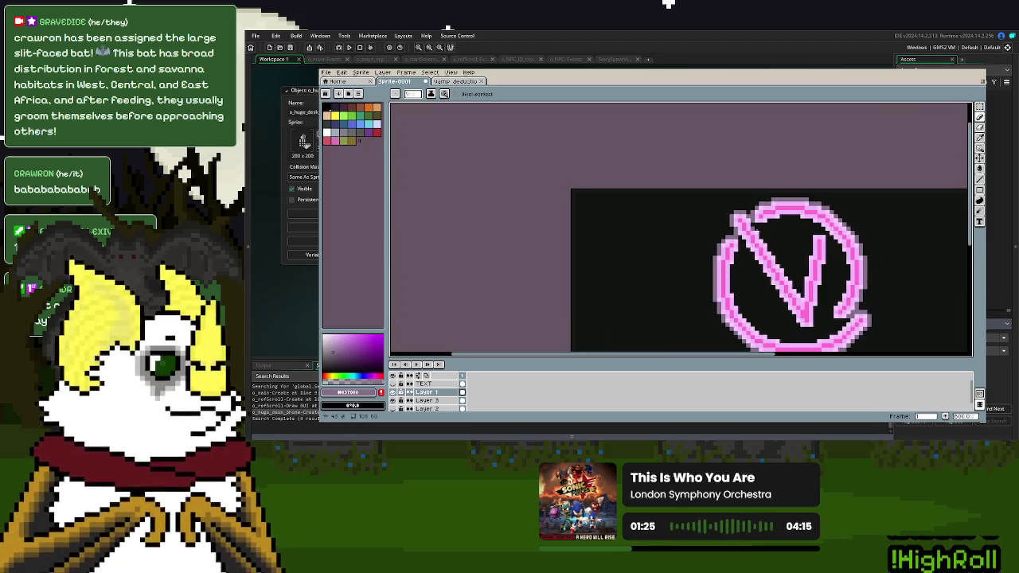
- Bucket-fill the ring's interior with grey-purple and return to the pencil
scroll(817, 144, "down", 3)
left_click(979, 168)
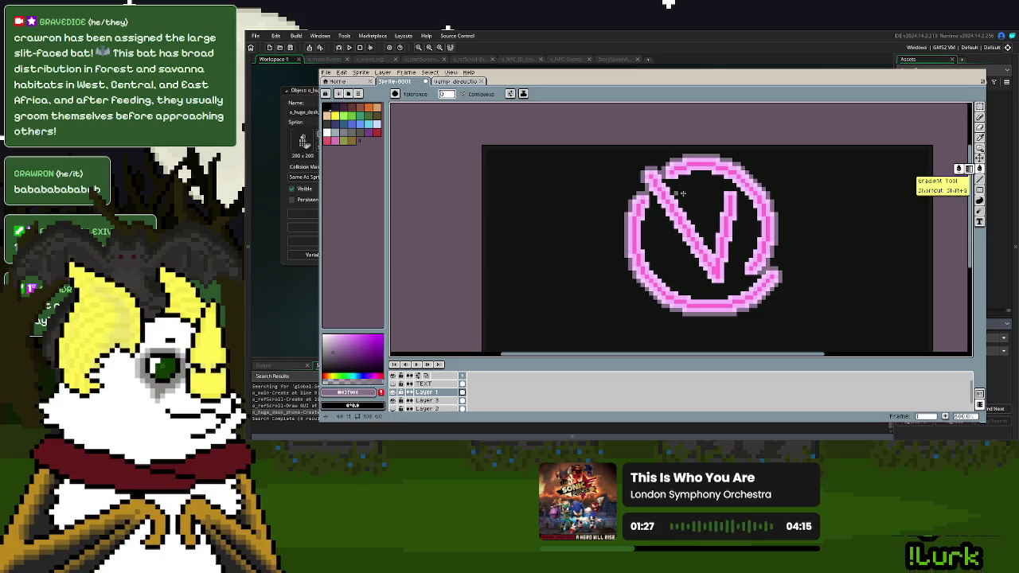
left_click(672, 253)
left_click(979, 127)
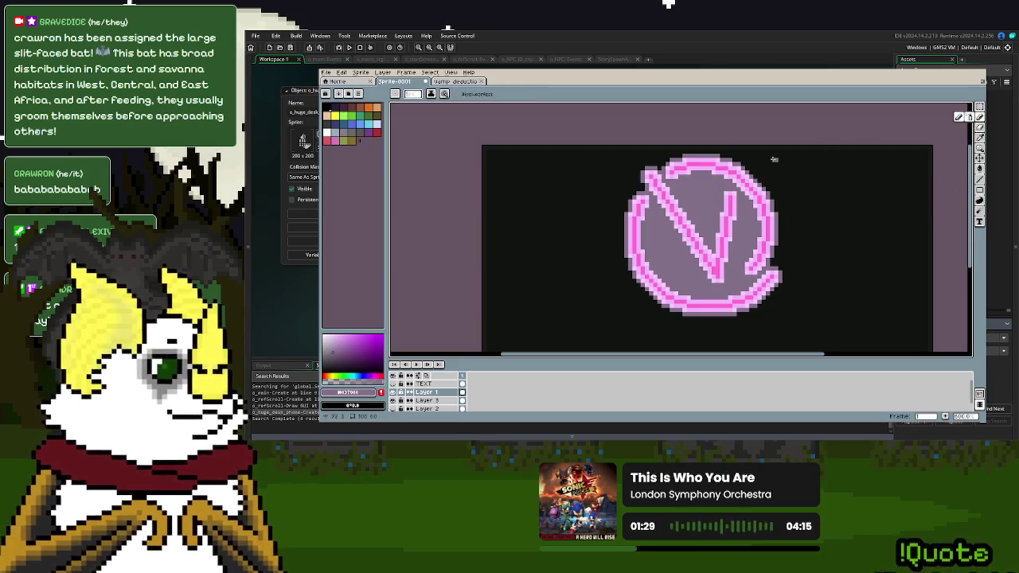
- Add grey pixels just outside the ring's top, undoing the unwanted strays
scroll(762, 159, "up", 3)
mouse_move(738, 181)
left_mouse_down()
mouse_move(752, 169)
mouse_move(739, 190)
left_mouse_up()
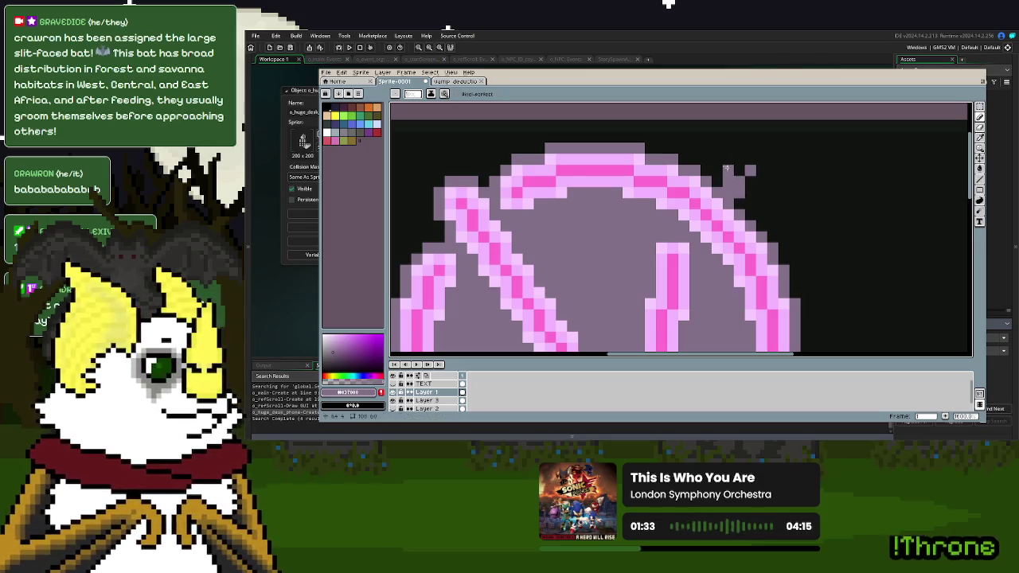
scroll(694, 192, "down", 2)
scroll(796, 239, "up", 2)
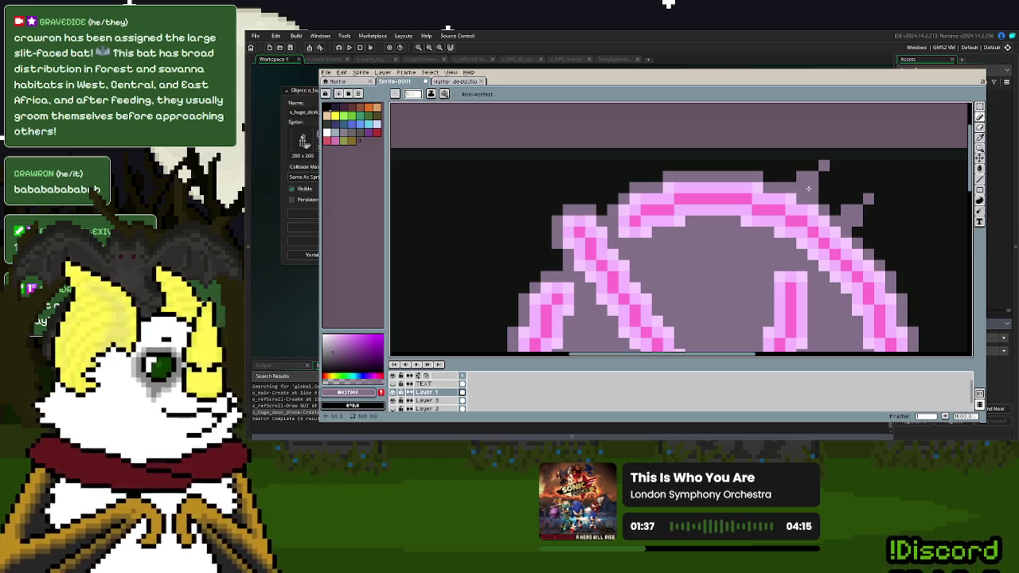
key("ctrl+z")
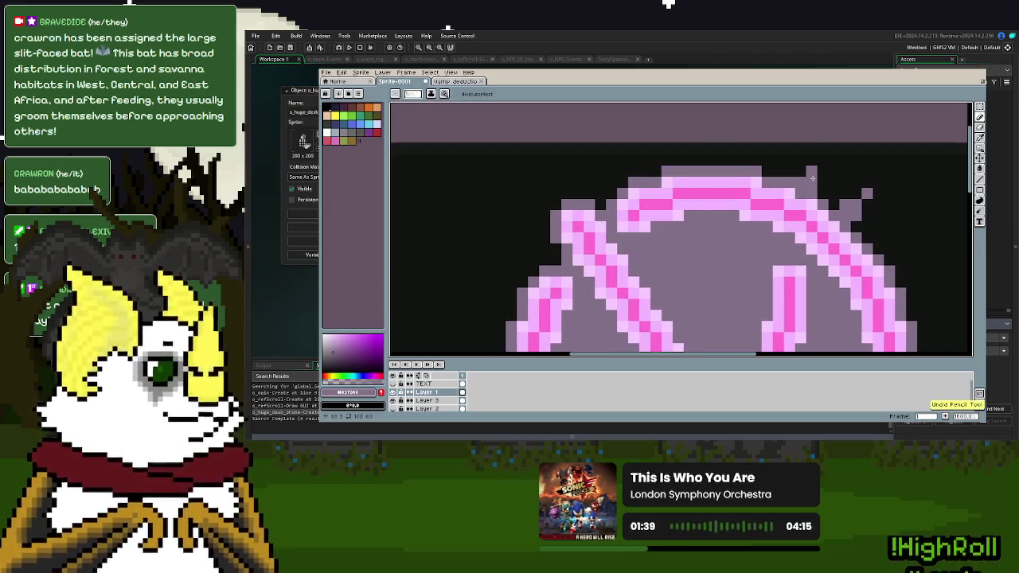
left_click(803, 171)
scroll(809, 187, "up", 2)
scroll(677, 192, "down", 2)
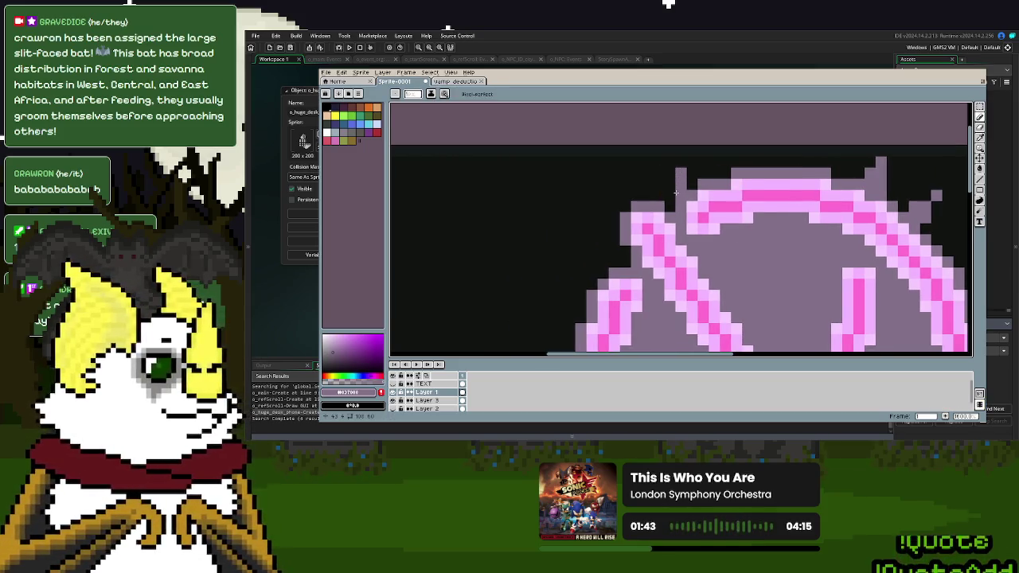
scroll(670, 214, "up", 1)
scroll(711, 190, "down", 1)
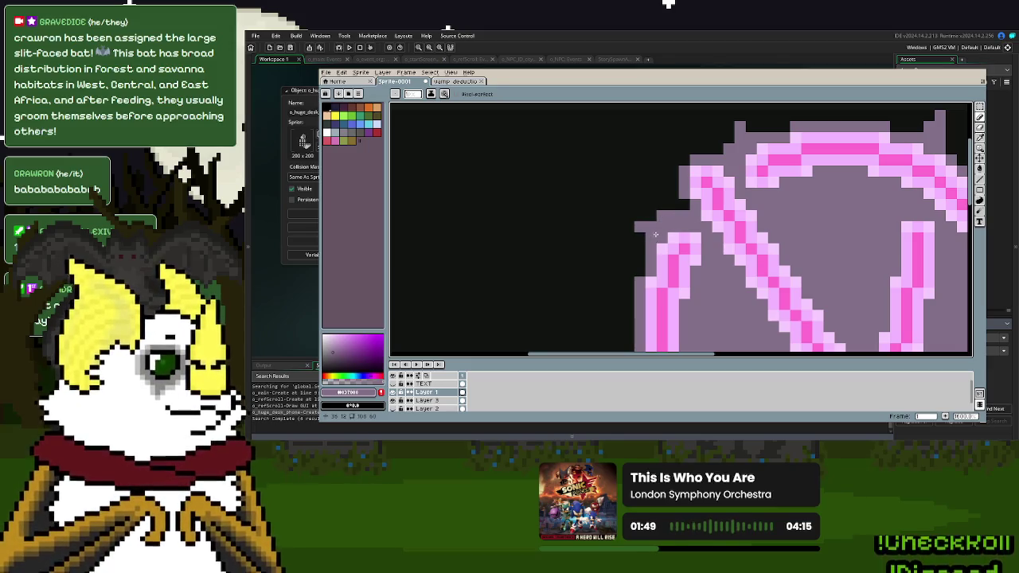
scroll(656, 234, "down", 2)
scroll(685, 222, "down", 1)
key("ctrl+z")
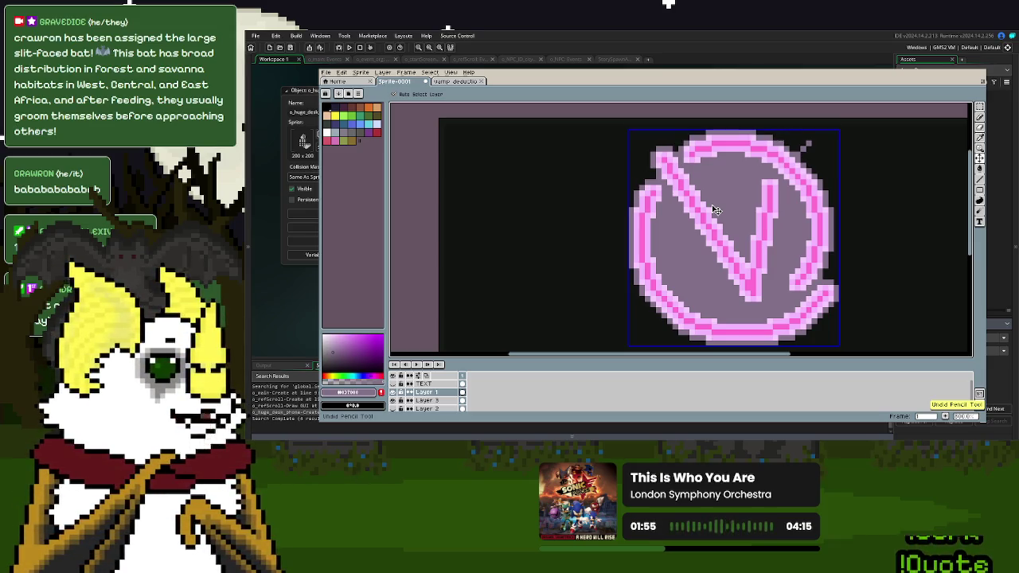
- Undo the grey fill inside the ring and return to the pencil
key("d")
scroll(717, 210, "down", 1)
scroll(717, 215, "down", 1)
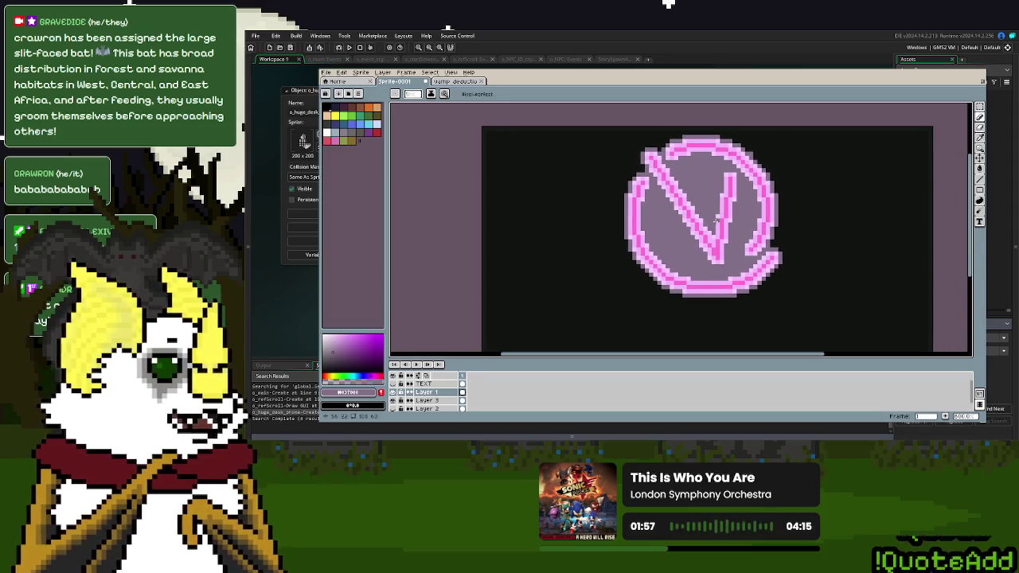
key("m")
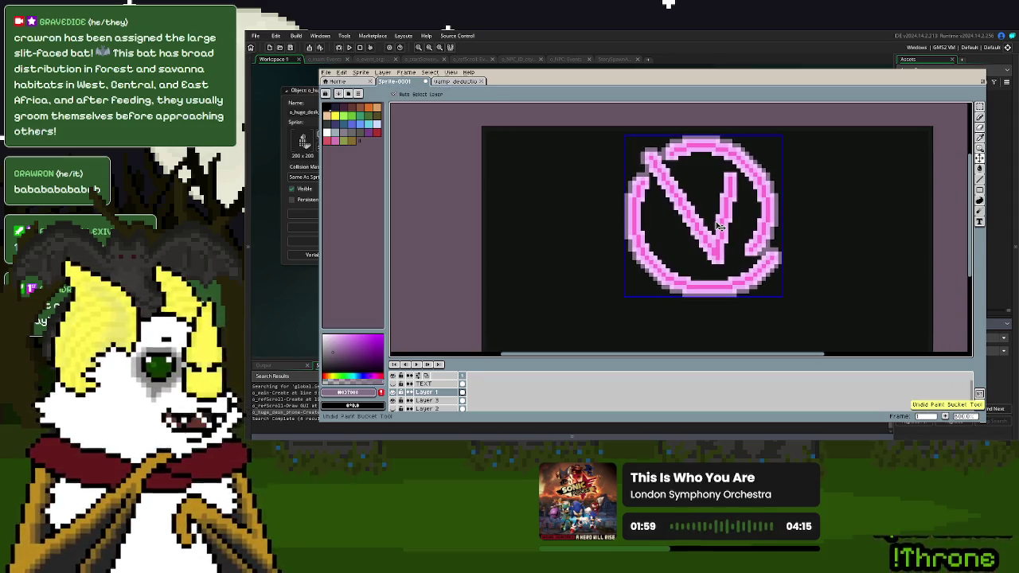
key("d")
scroll(645, 197, "up", 2)
- Outline the ring's inner edge with dark grey pixels
mouse_move(644, 129)
left_mouse_down()
mouse_move(731, 247)
mouse_move(769, 325)
left_mouse_up()
scroll(770, 325, "down", 3)
scroll(770, 325, "right", 2)
left_click_drag(713, 217, 747, 273)
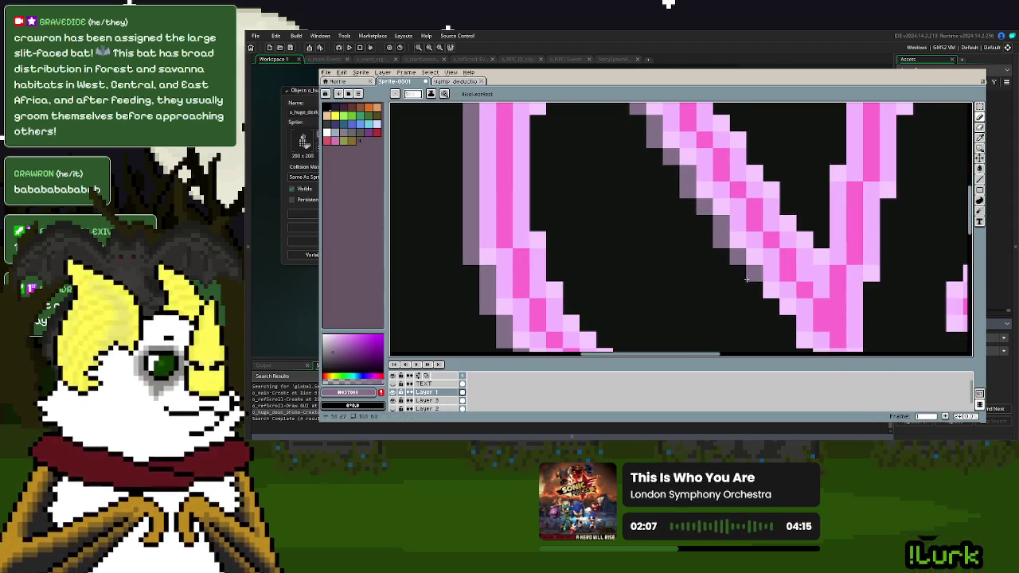
left_click(767, 302)
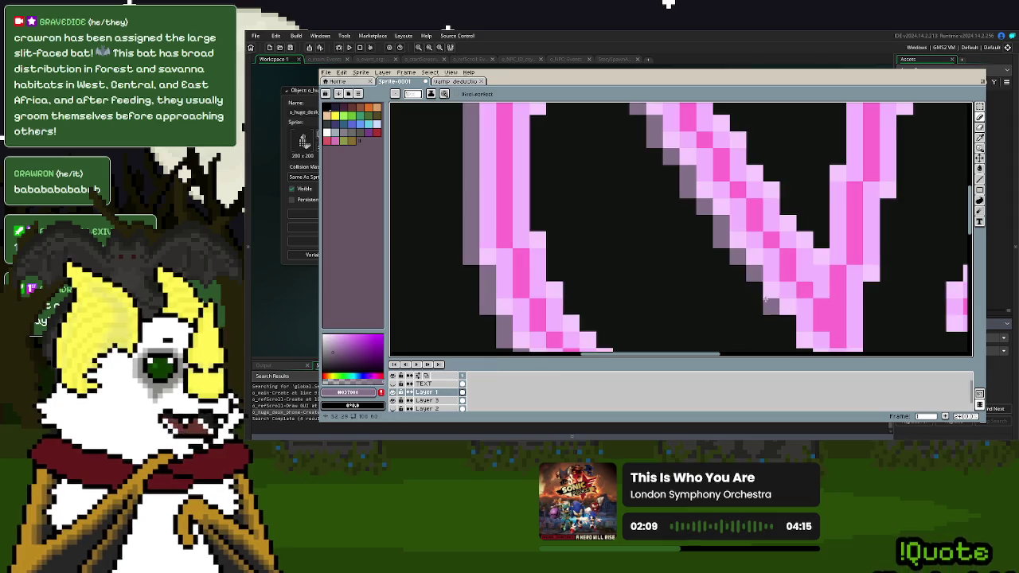
mouse_move(766, 301)
left_mouse_down()
mouse_move(780, 322)
mouse_move(670, 249)
mouse_move(743, 294)
mouse_move(757, 199)
left_mouse_up()
- Outline the V's right edge, vertical stroke and diagonal stroke in dark grey
left_click(823, 156)
left_click_drag(823, 156, 788, 230)
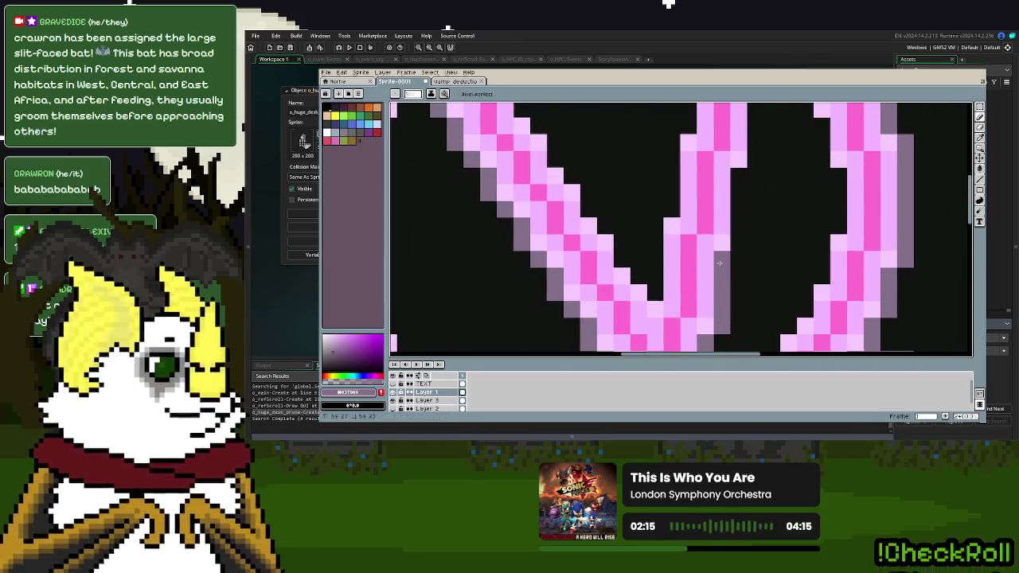
mouse_move(738, 209)
left_mouse_down()
mouse_move(720, 283)
mouse_move(719, 181)
mouse_move(656, 183)
mouse_move(619, 299)
mouse_move(703, 191)
mouse_move(710, 221)
mouse_move(694, 241)
mouse_move(694, 303)
mouse_move(593, 159)
mouse_move(661, 230)
left_mouse_up()
mouse_move(709, 323)
left_mouse_down()
mouse_move(641, 200)
mouse_move(733, 181)
mouse_move(744, 166)
left_mouse_up()
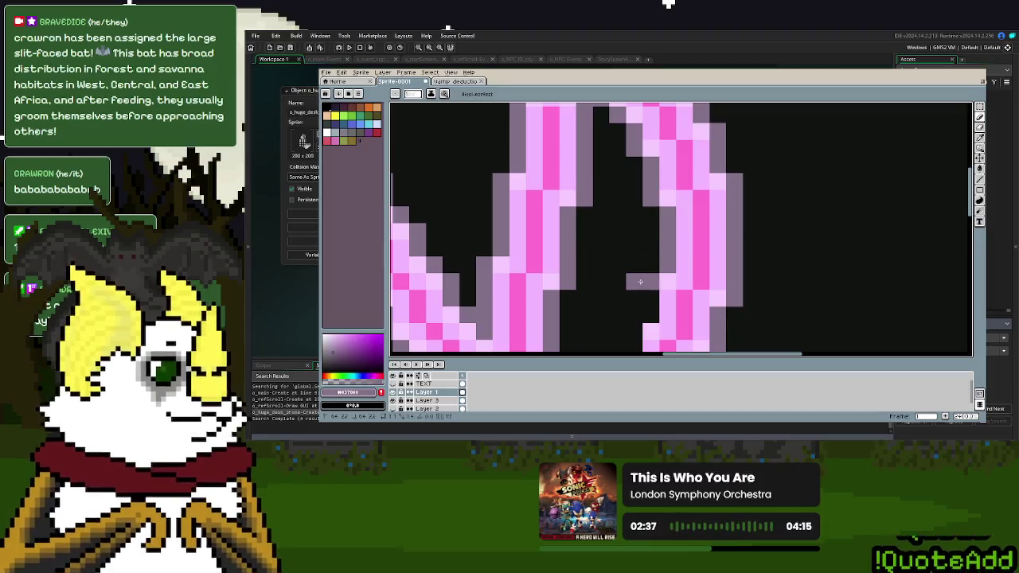
key("d")
mouse_move(651, 305)
left_mouse_down()
mouse_move(748, 181)
mouse_move(711, 227)
mouse_move(711, 268)
mouse_move(766, 277)
mouse_move(760, 294)
mouse_move(740, 295)
mouse_move(788, 204)
mouse_move(712, 243)
mouse_move(584, 249)
mouse_move(570, 226)
mouse_move(487, 207)
mouse_move(766, 318)
mouse_move(685, 250)
mouse_move(657, 191)
mouse_move(660, 169)
mouse_move(643, 157)
mouse_move(677, 269)
mouse_move(671, 188)
mouse_move(681, 149)
left_mouse_up()
scroll(700, 144, "down", 1)
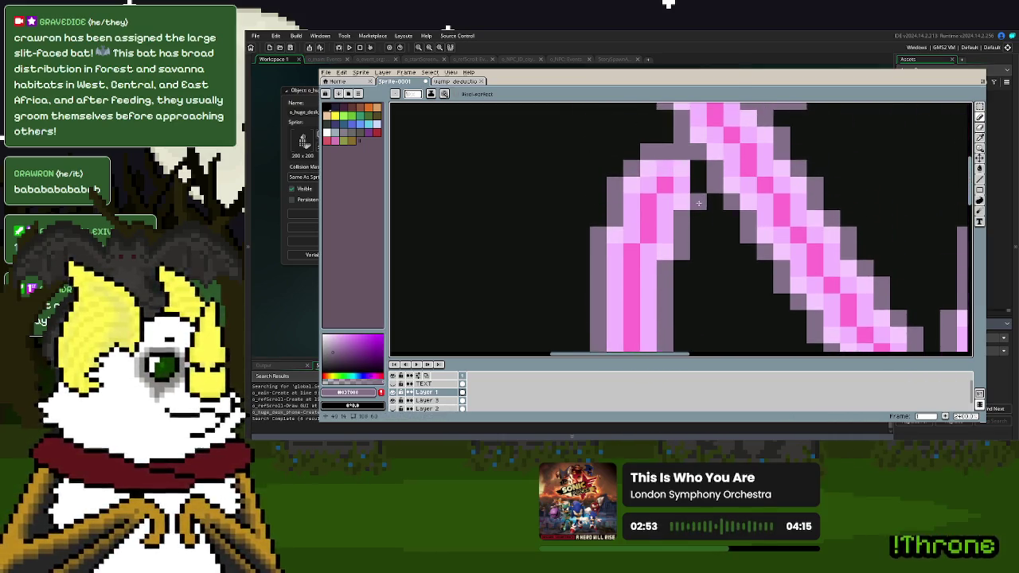
scroll(698, 168, "down", 2)
scroll(767, 263, "up", 1)
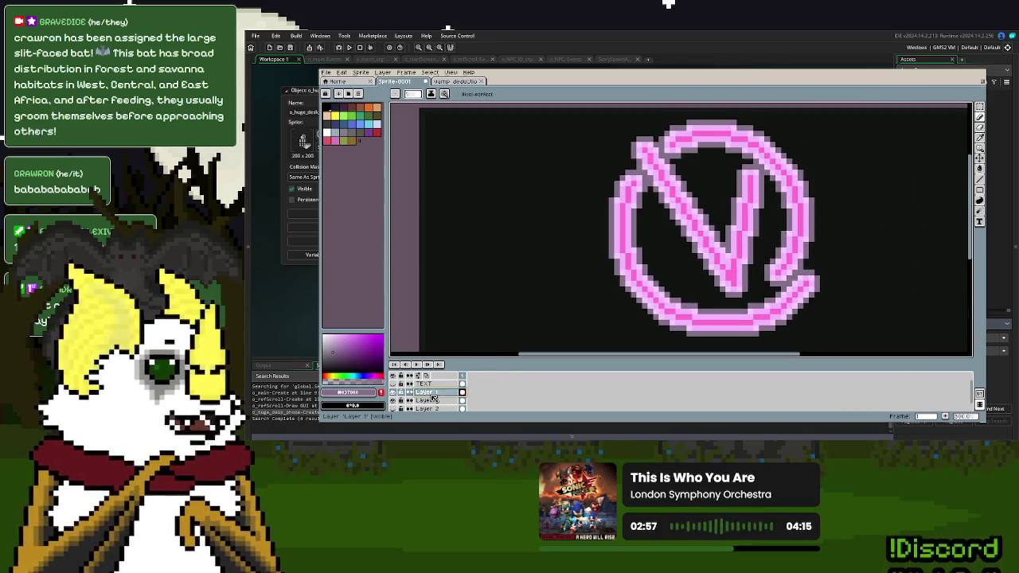
- Show the TEXT layer, hide the logo's Layer 1, and make TEXT the active layer
double_click(426, 392)
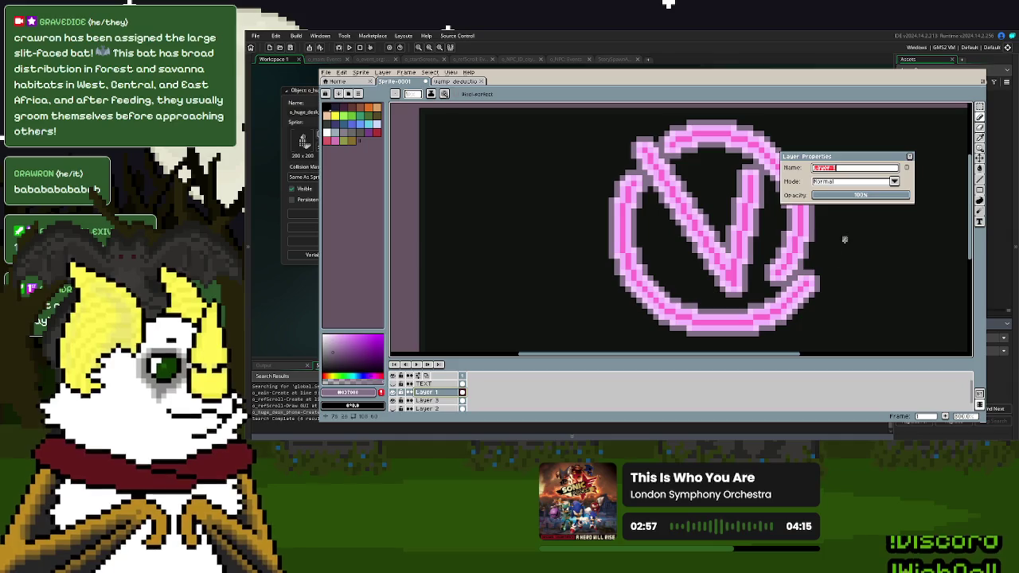
left_click(912, 155)
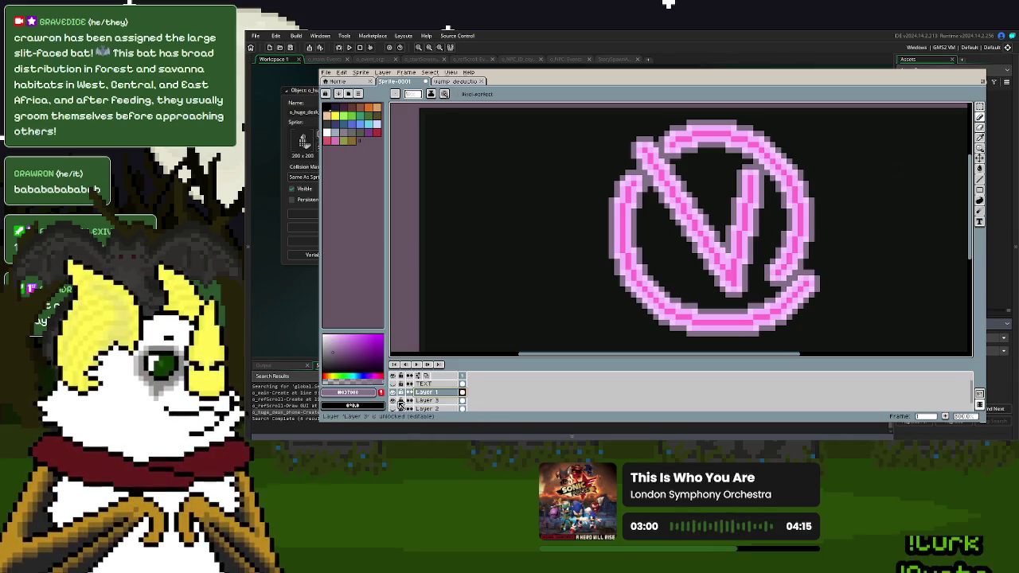
left_click(392, 383)
scroll(683, 276, "down", 2)
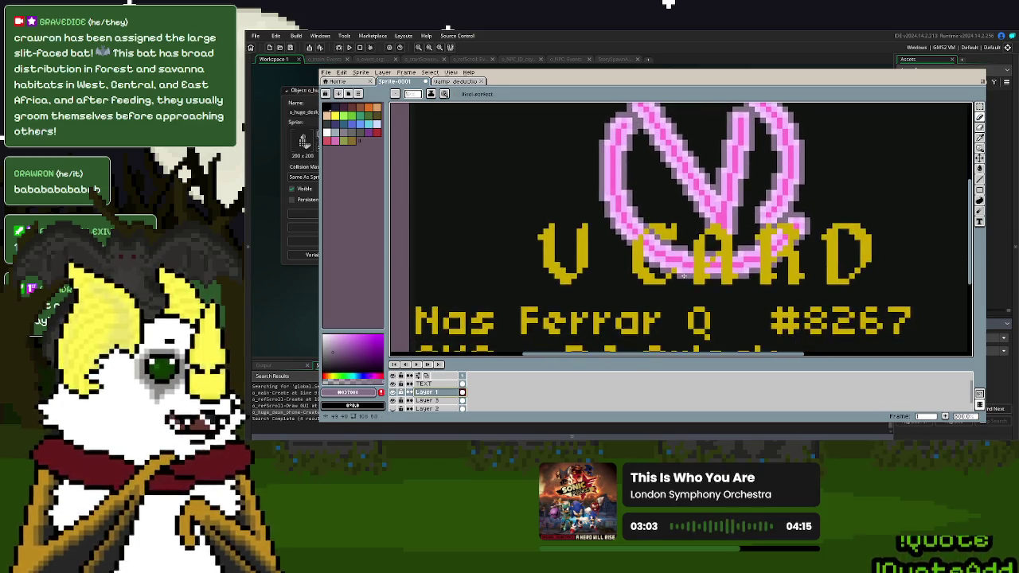
scroll(683, 276, "down", 2)
scroll(690, 264, "up", 1)
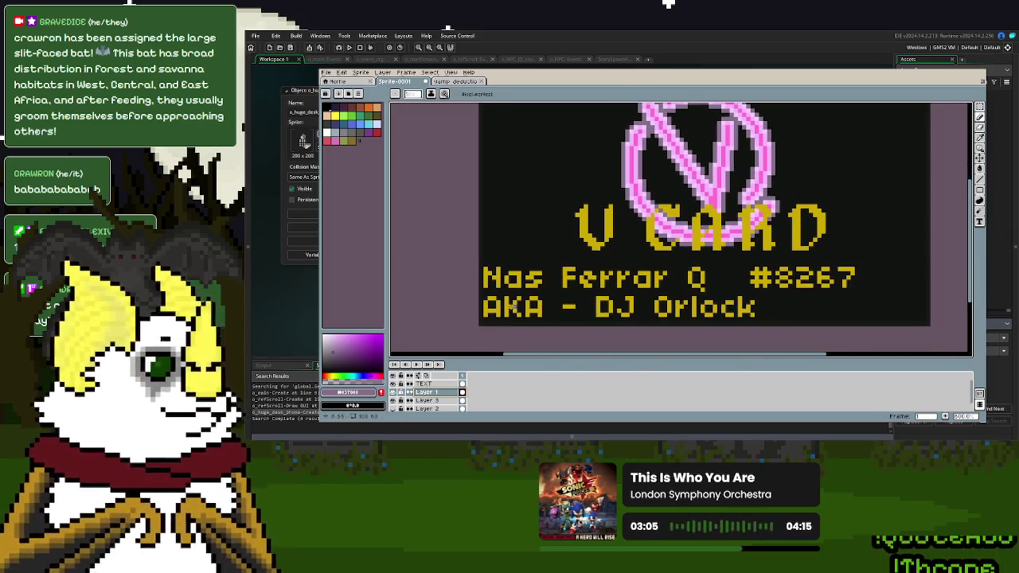
left_click(393, 393)
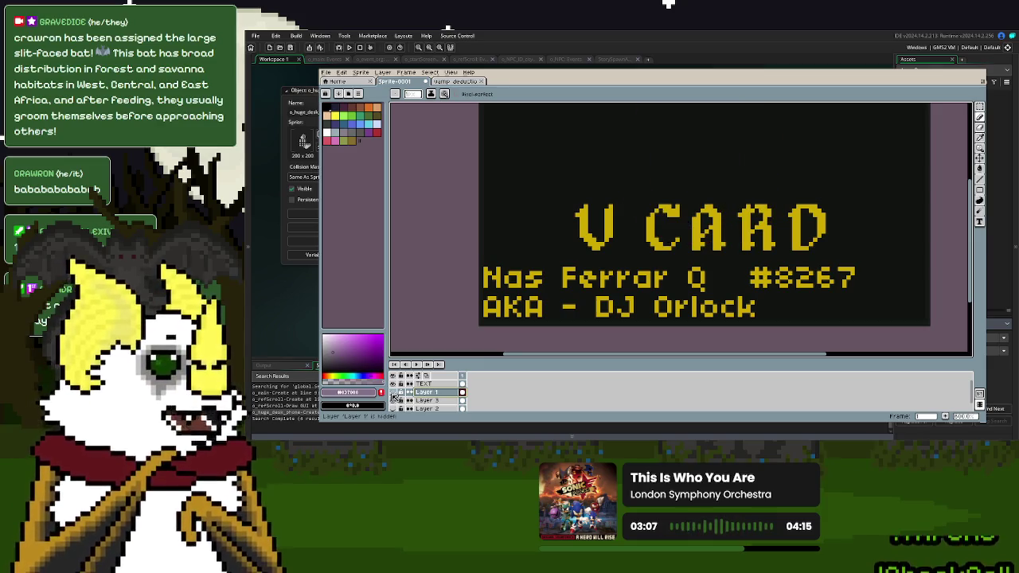
left_click(426, 384)
- Try a rectangular selection across the text, clear it, and pan to the text lines
scroll(701, 265, "up", 3)
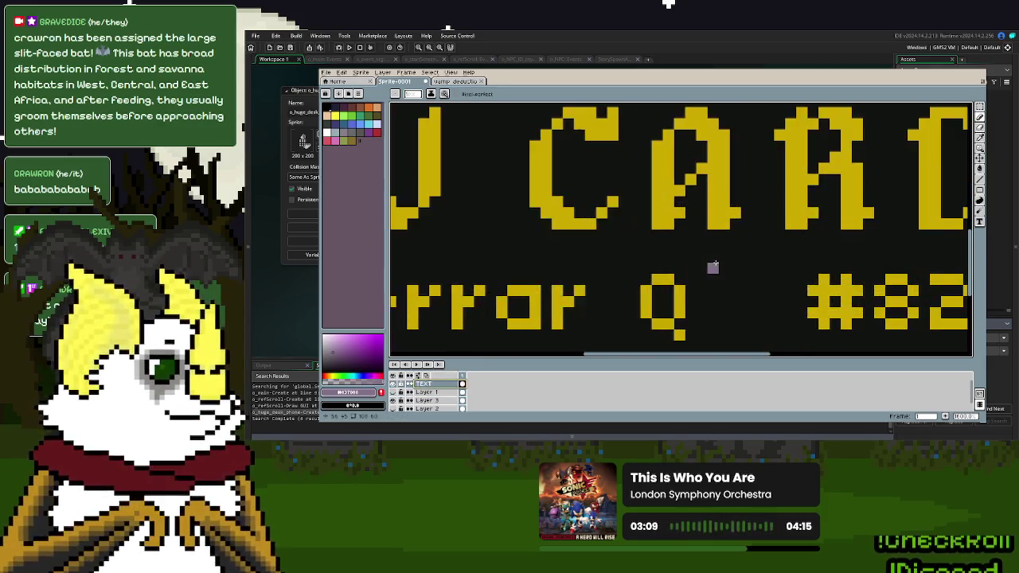
scroll(797, 207, "up", 1)
scroll(808, 205, "down", 2)
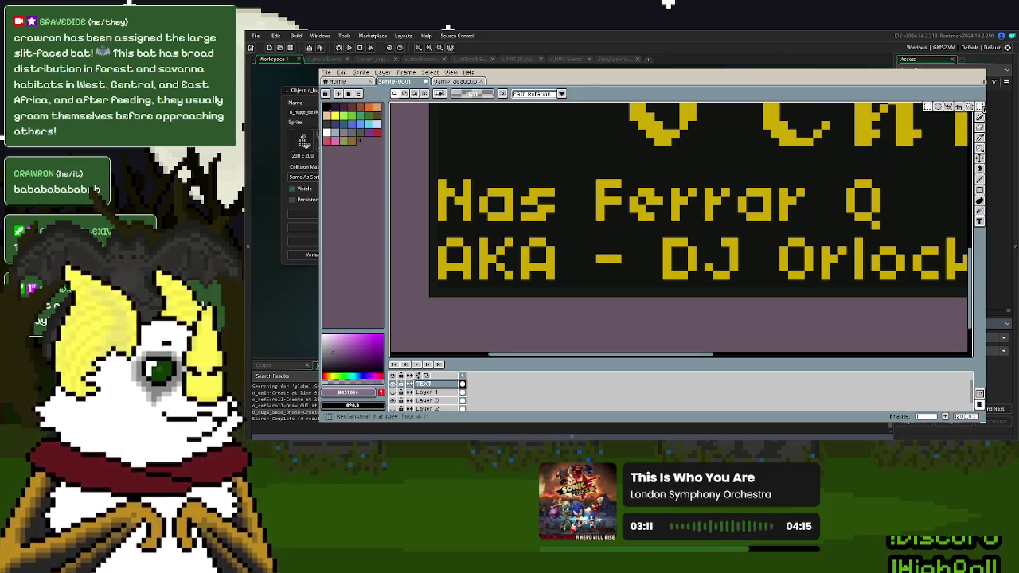
left_click(981, 106)
scroll(652, 271, "down", 1)
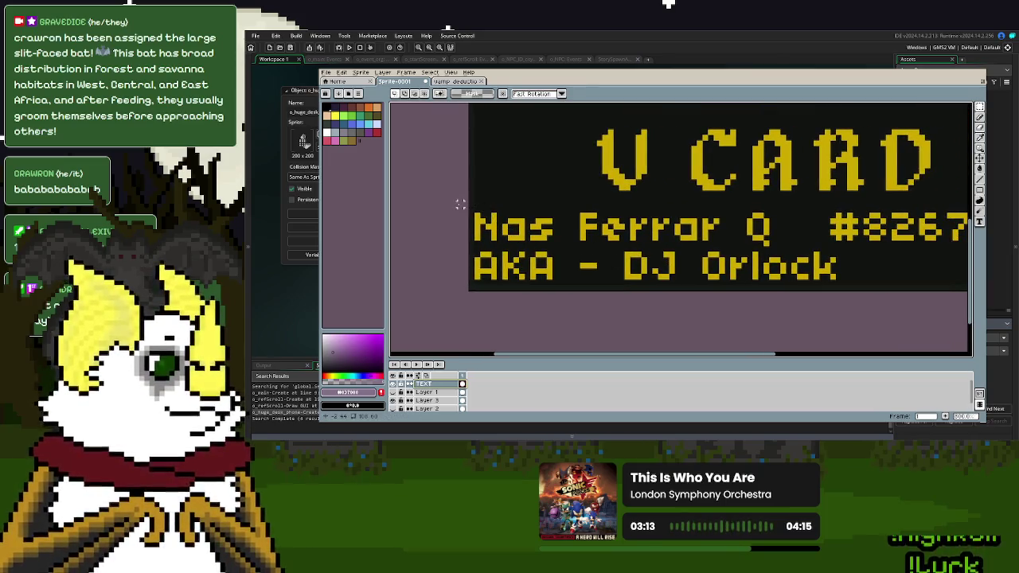
left_click_drag(460, 204, 963, 295)
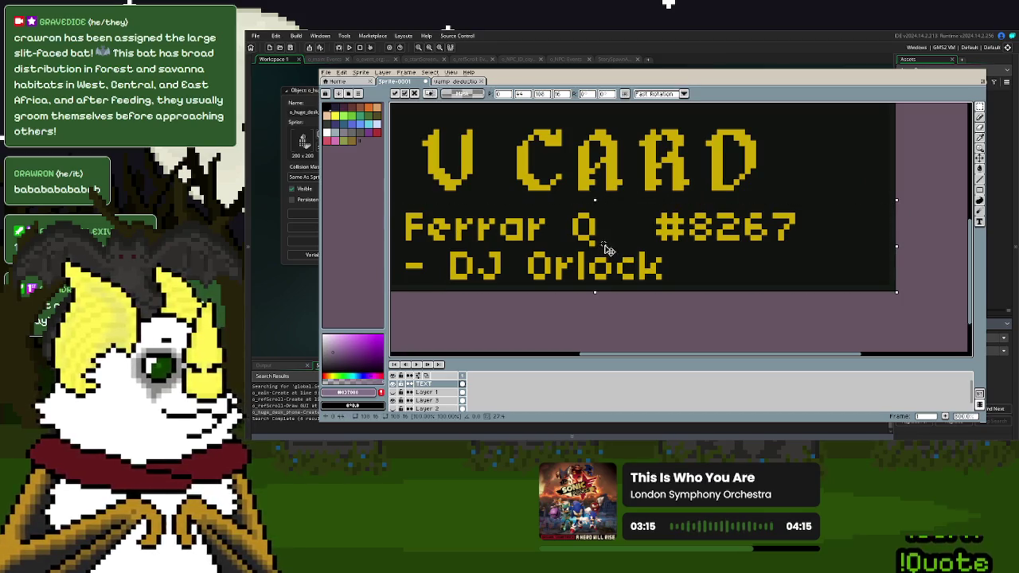
key("Escape")
left_click_drag(630, 324, 813, 323)
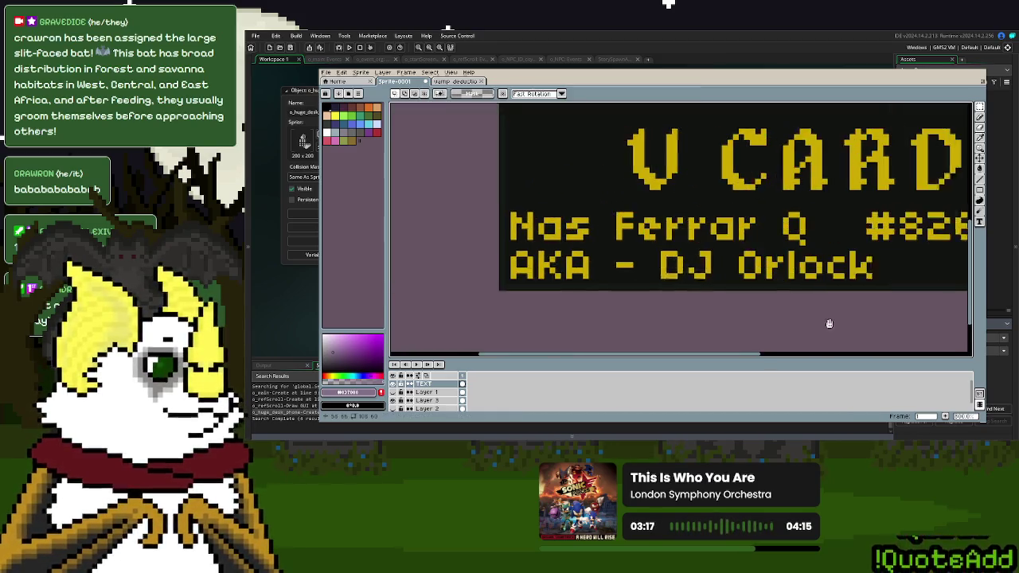
scroll(518, 293, "up", 2)
left_click(980, 148)
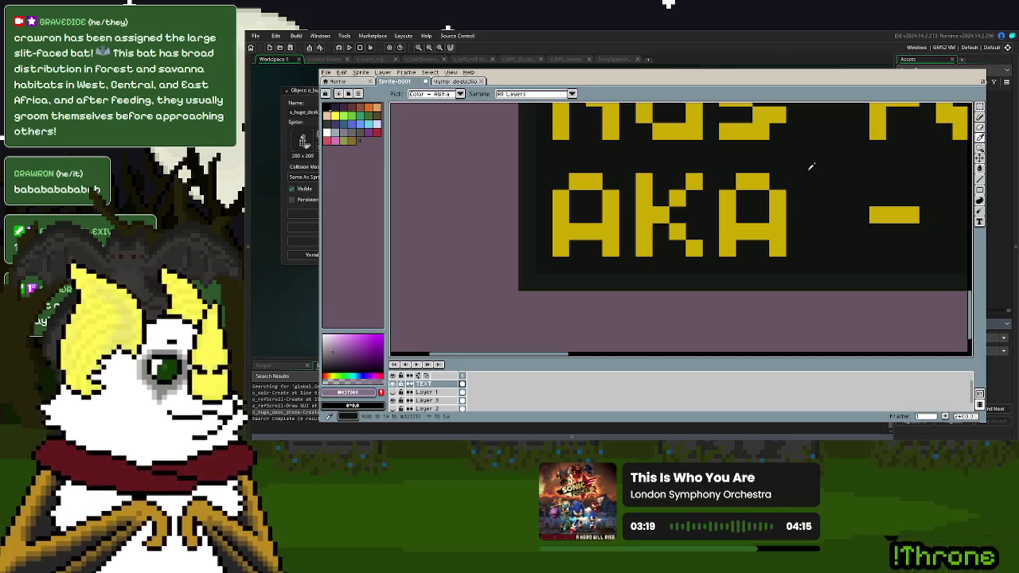
- Pick the text's yellow as the drawing colour and edit its hex value
left_click(335, 116)
left_click(350, 392)
double_click(434, 335)
key("Return")
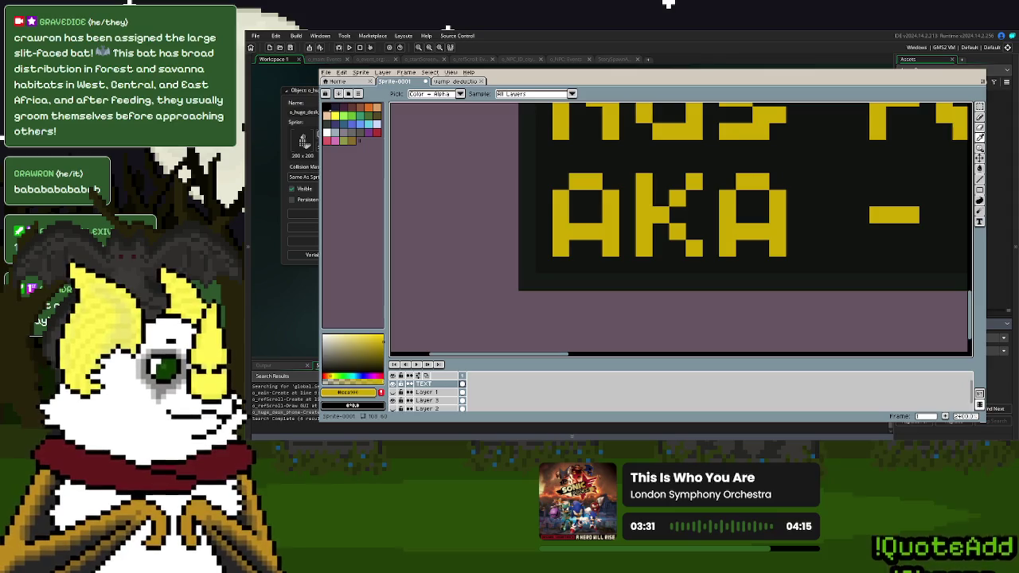
left_click(351, 392)
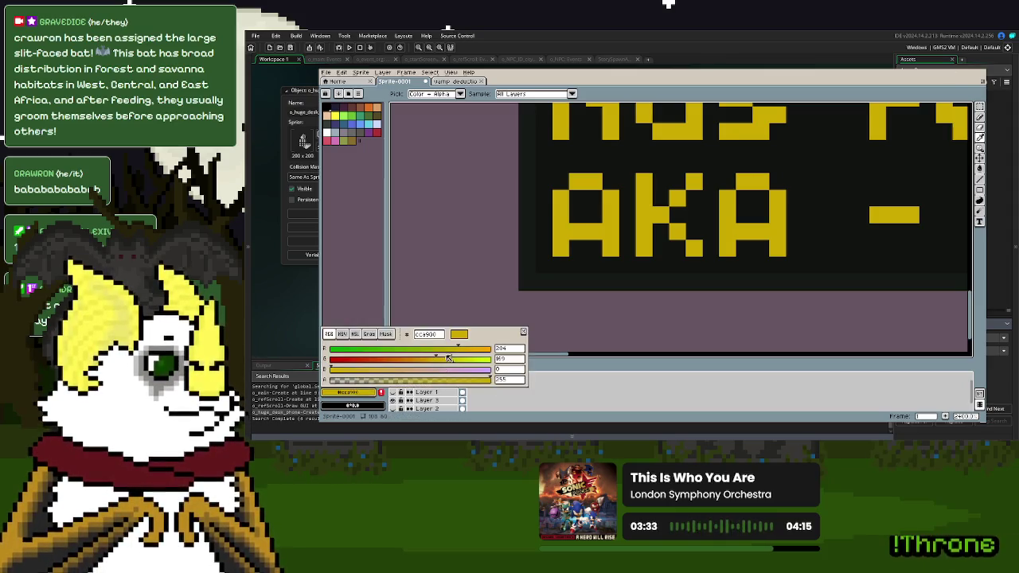
- Test a darker pencil stroke down the A's left side, then undo it
left_click(980, 117)
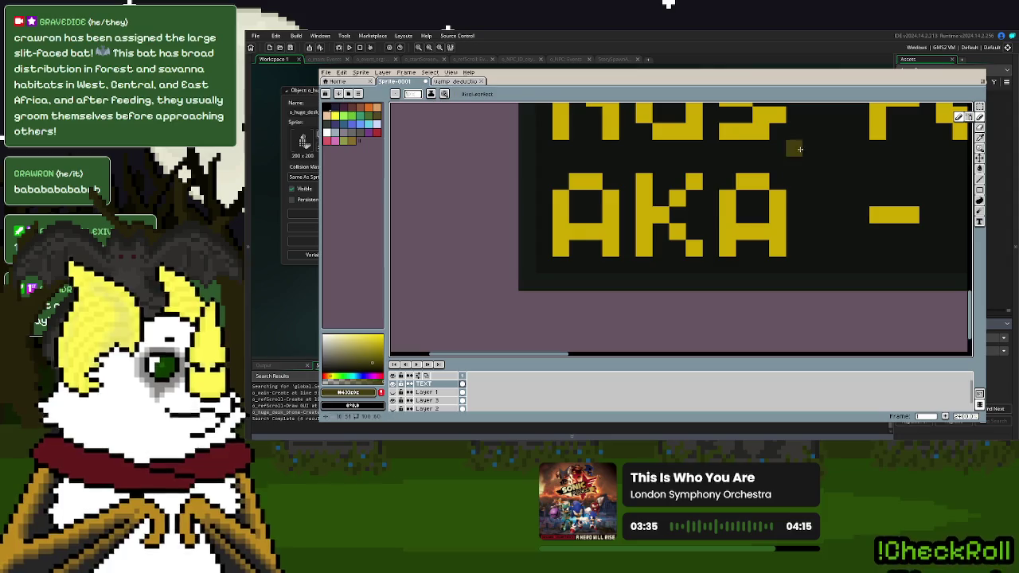
mouse_move(555, 201)
left_mouse_down()
mouse_move(546, 265)
mouse_move(603, 265)
mouse_move(628, 247)
mouse_move(628, 191)
mouse_move(593, 165)
mouse_move(575, 168)
left_mouse_up()
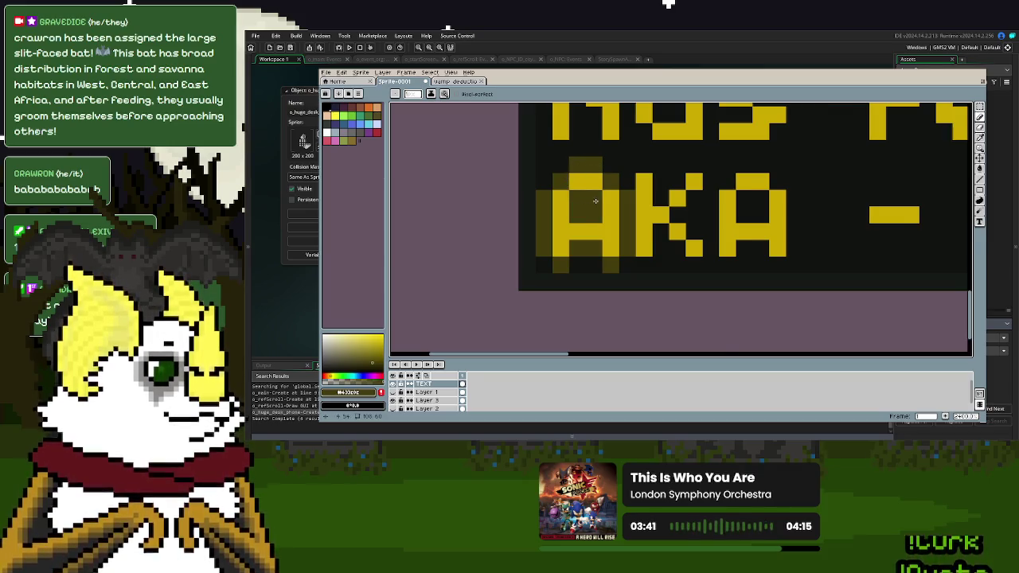
scroll(578, 254, "down", 4)
scroll(718, 275, "up", 1)
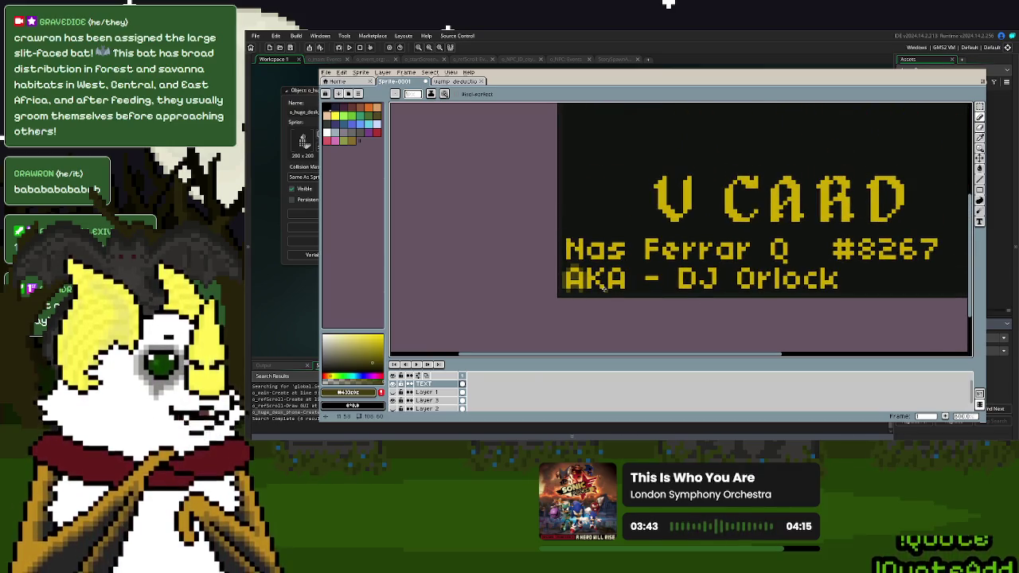
scroll(603, 287, "up", 3)
key("ctrl+z")
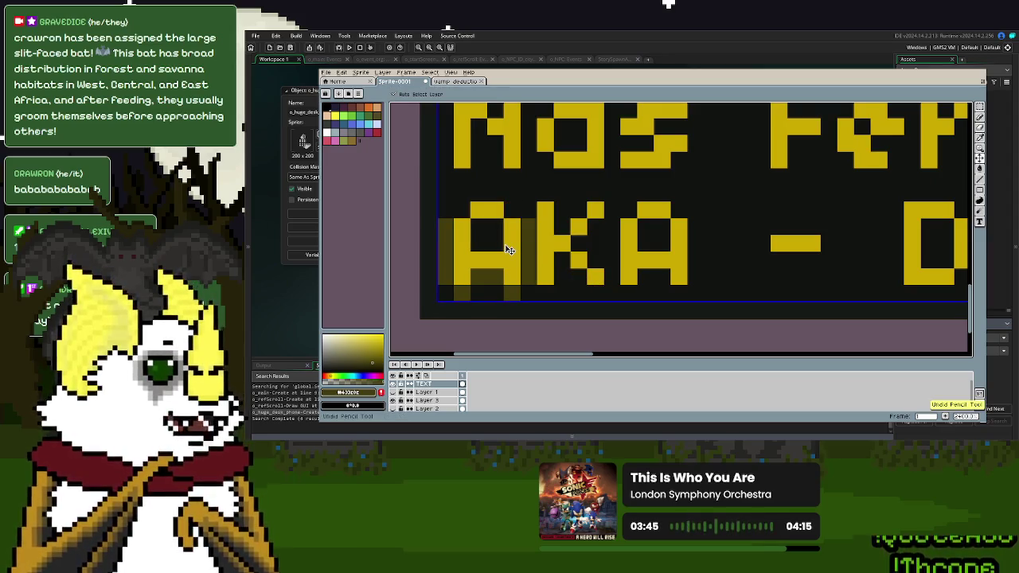
scroll(748, 263, "down", 3)
left_click_drag(748, 262, 676, 291)
- Select the yellow text pixels by colour, then clear the selection
key("w")
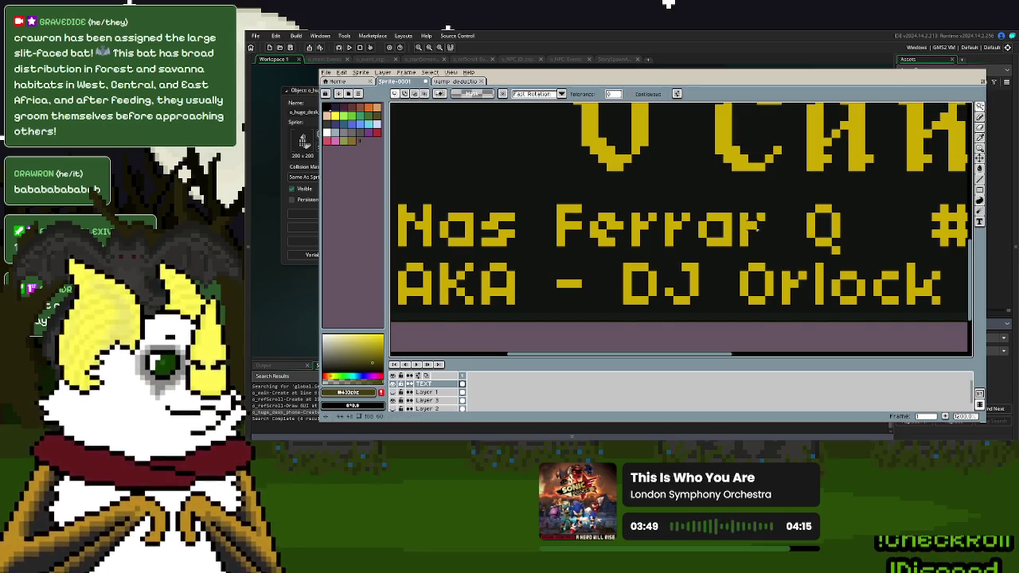
left_click(847, 280)
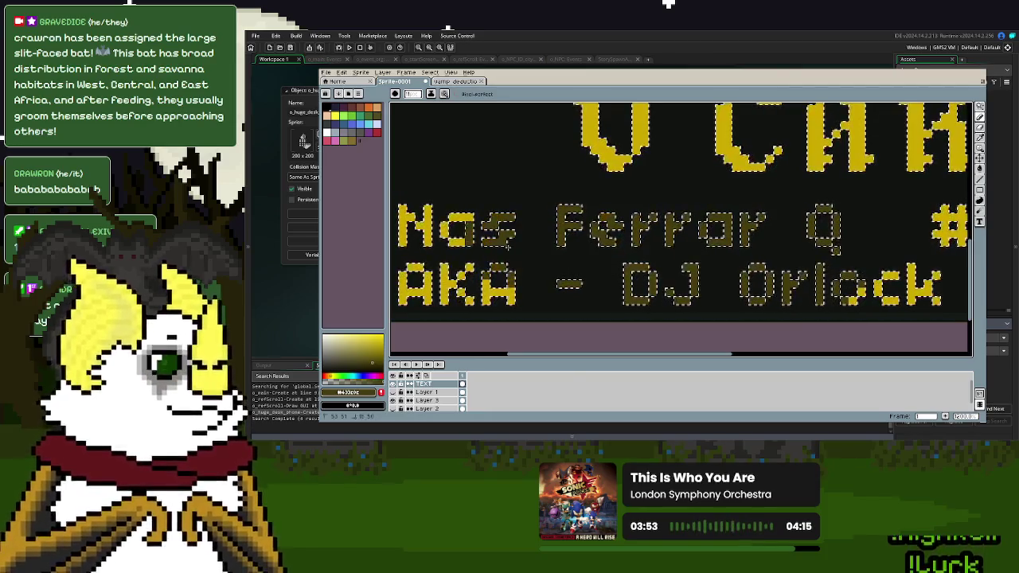
left_click(708, 287)
left_click(701, 288)
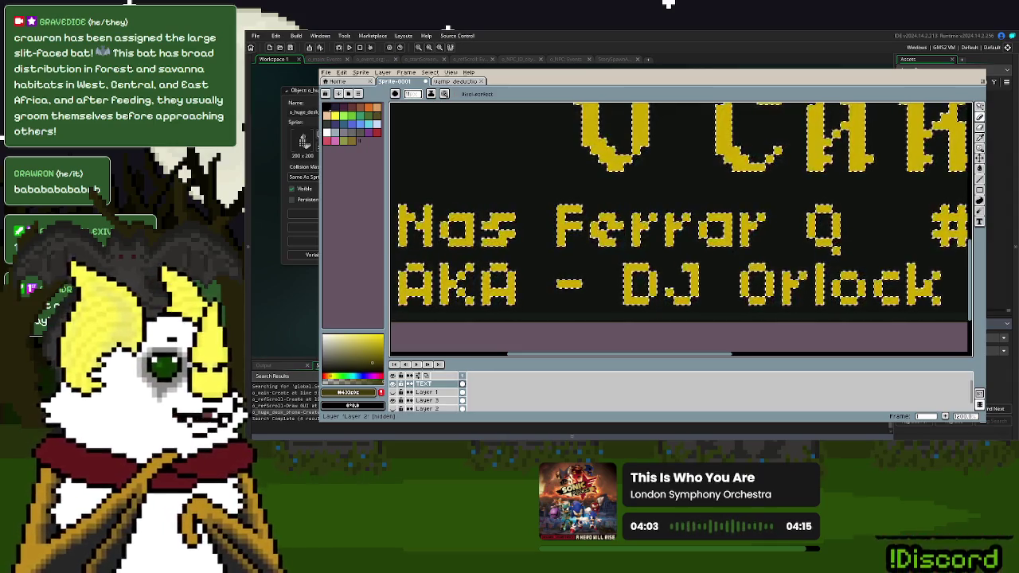
- Set the drawing colour to dark yellow #776107 and undo a stray blob
left_click(392, 392)
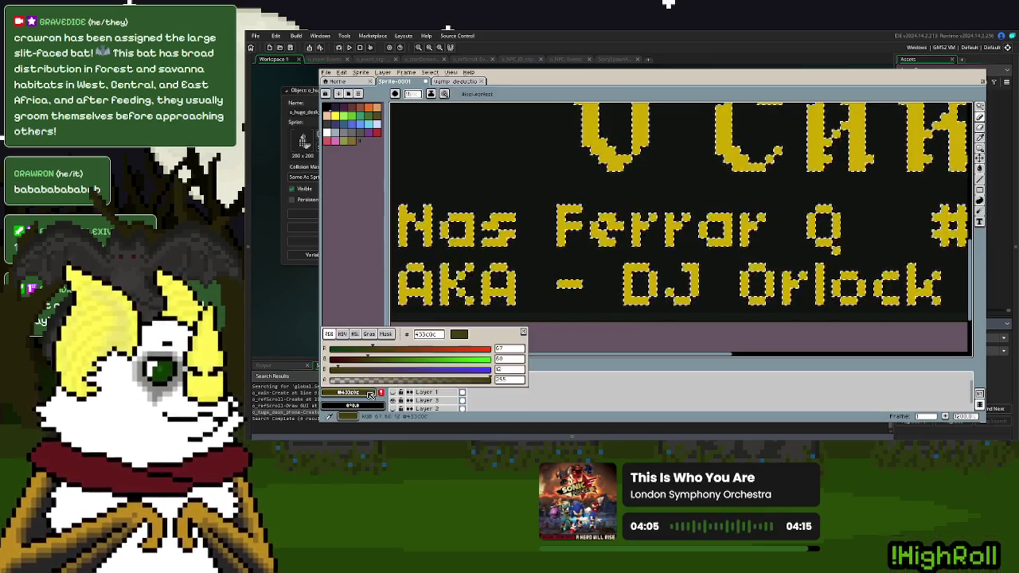
left_click_drag(621, 215, 609, 231)
key("ctrl+z")
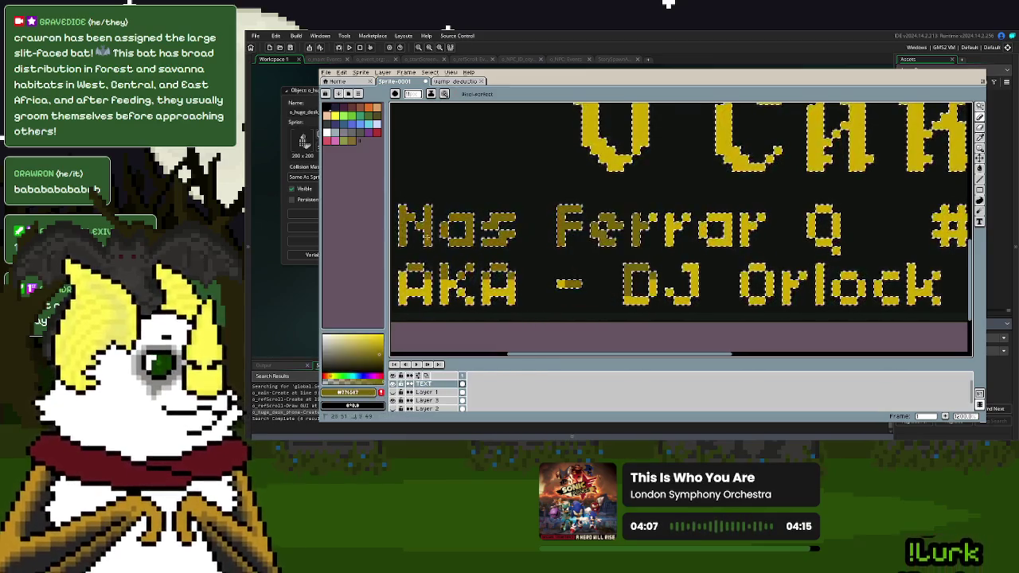
left_click_drag(816, 287, 558, 255)
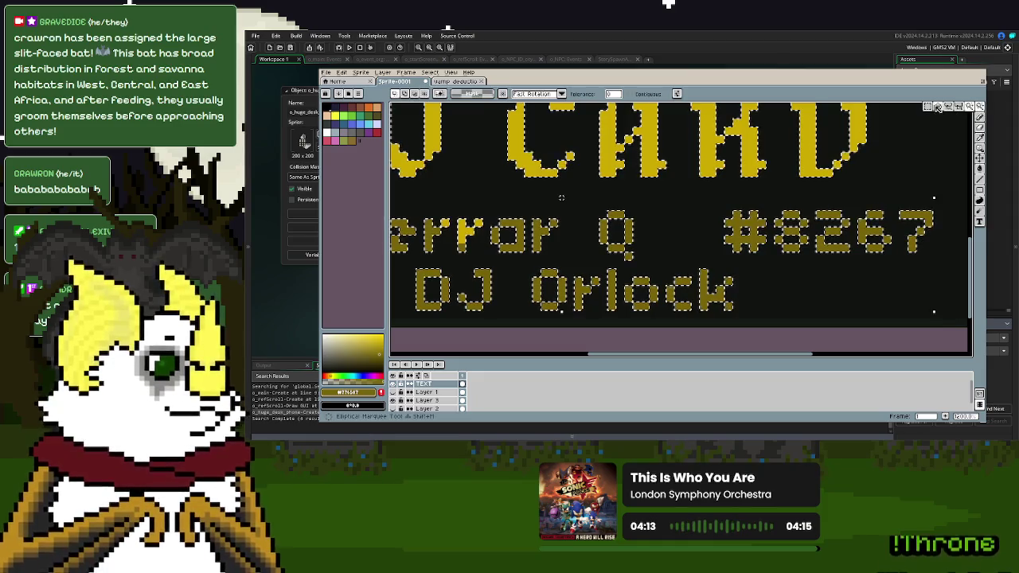
scroll(702, 271, "up", 2)
left_click_drag(702, 270, 848, 267)
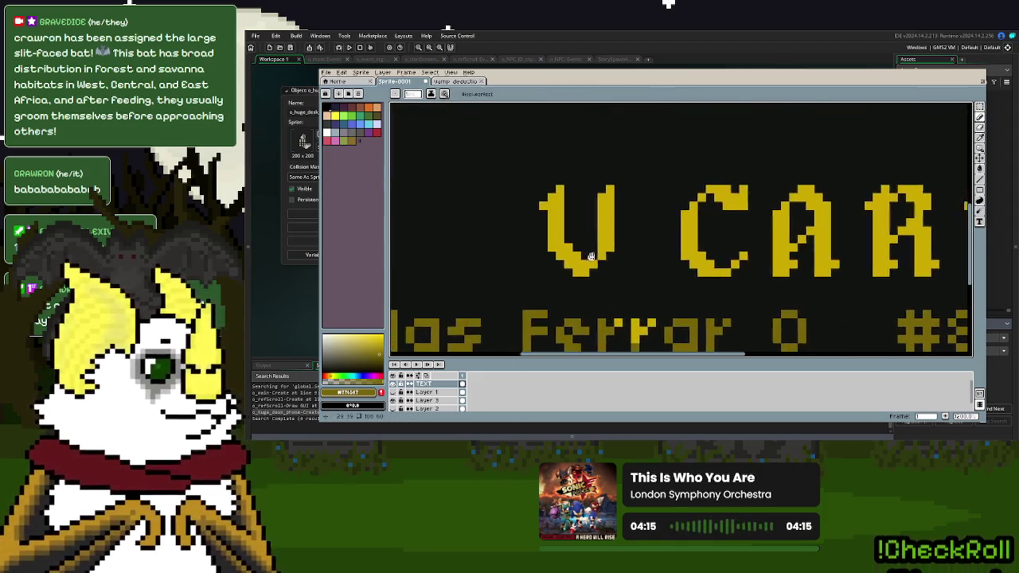
- Shade the V's lower-left diagonal, upper-left serif and right arm in darker yellow
scroll(615, 255, "up", 3)
left_click_drag(615, 254, 669, 305)
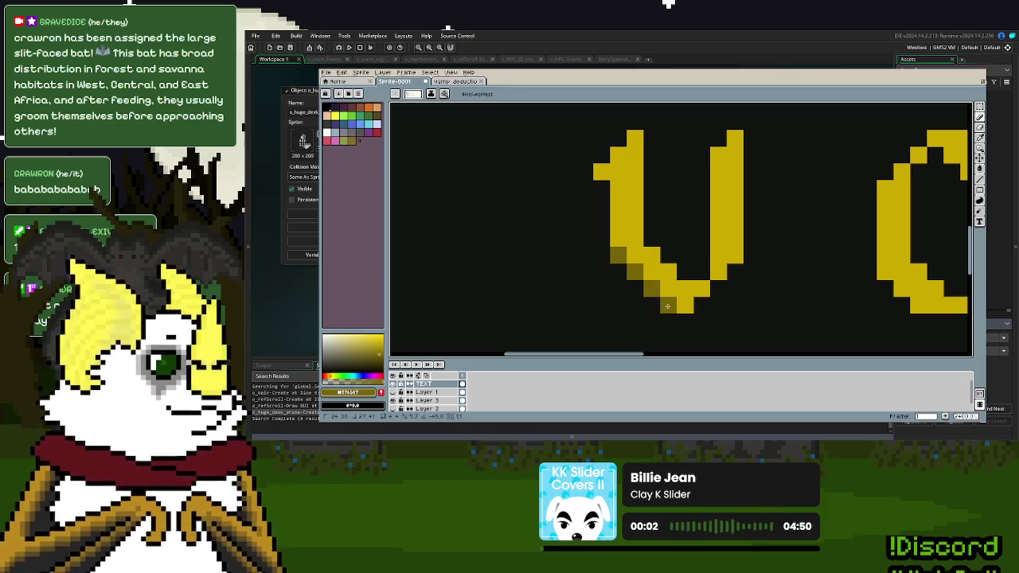
left_click(604, 167)
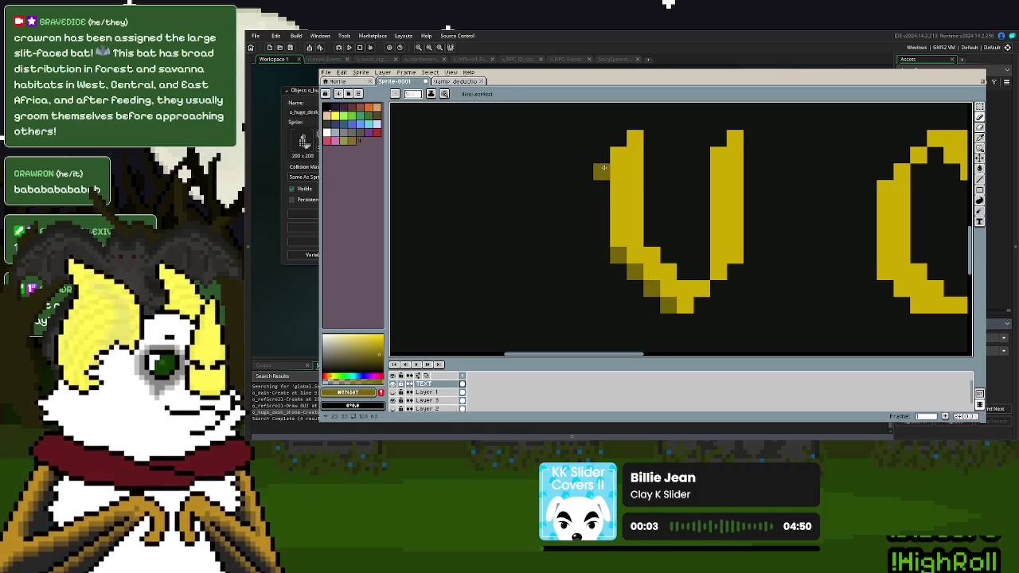
left_click(714, 270)
left_click_drag(714, 270, 718, 151)
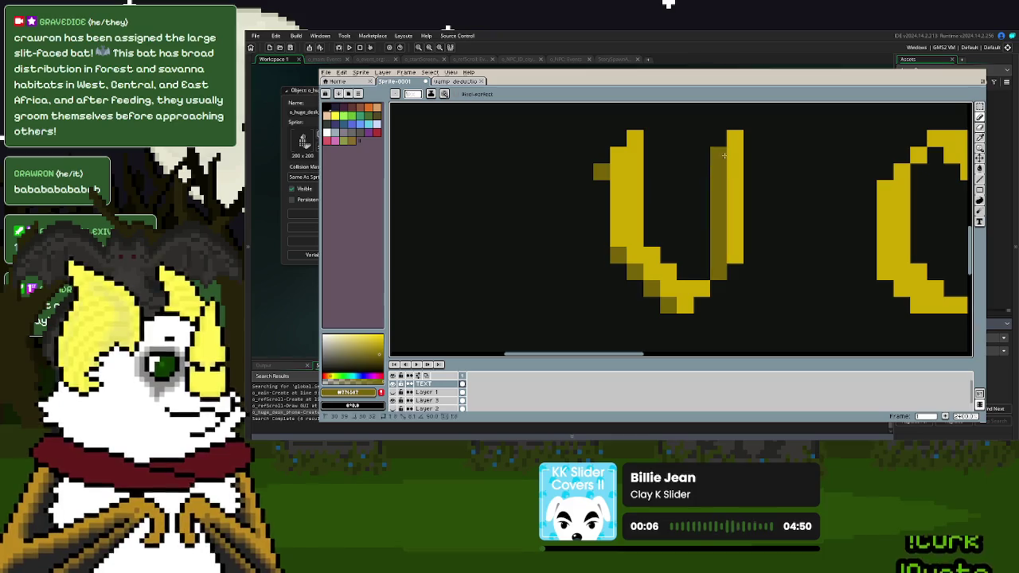
- Add darker shade pixels along the C's lower-left diagonal, left column and top
scroll(716, 231, "right", 3)
left_click_drag(653, 225, 677, 254)
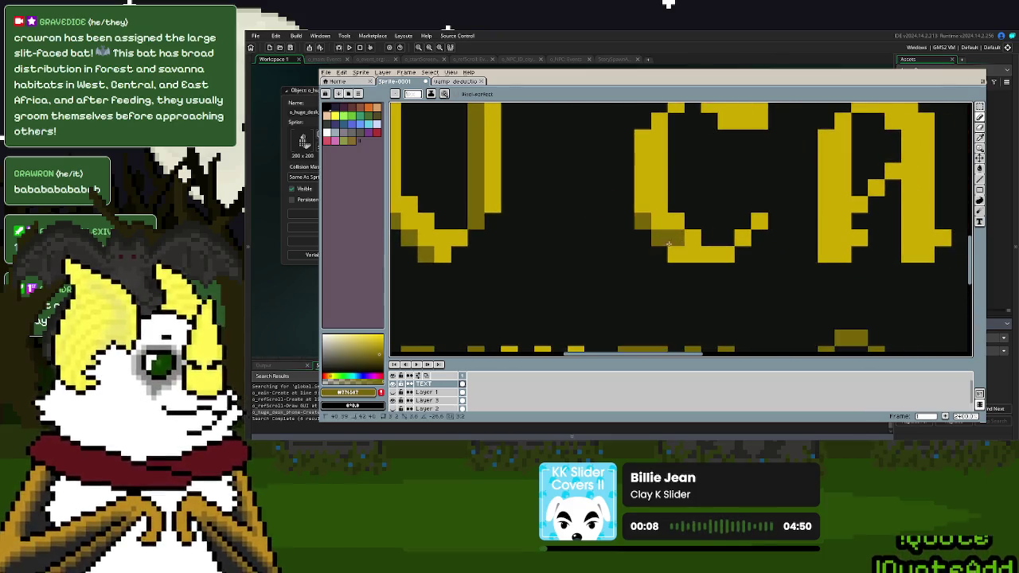
scroll(637, 199, "up", 2)
left_click_drag(637, 198, 634, 270)
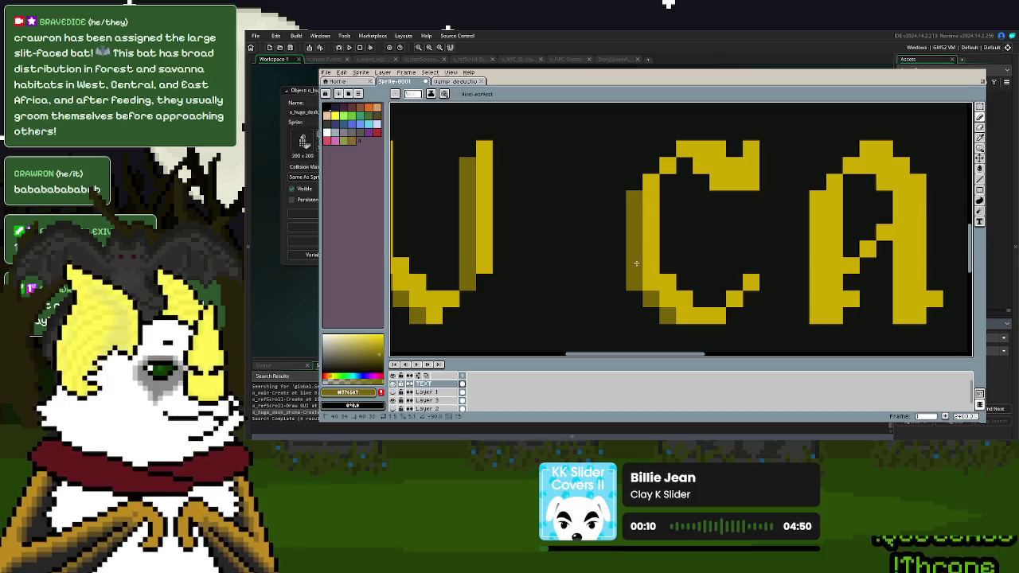
left_click(717, 183)
left_click(700, 149)
left_click_drag(685, 149, 701, 165)
- Shade the A's left column and lower stroke in darker yellow
scroll(773, 315, "down", 1)
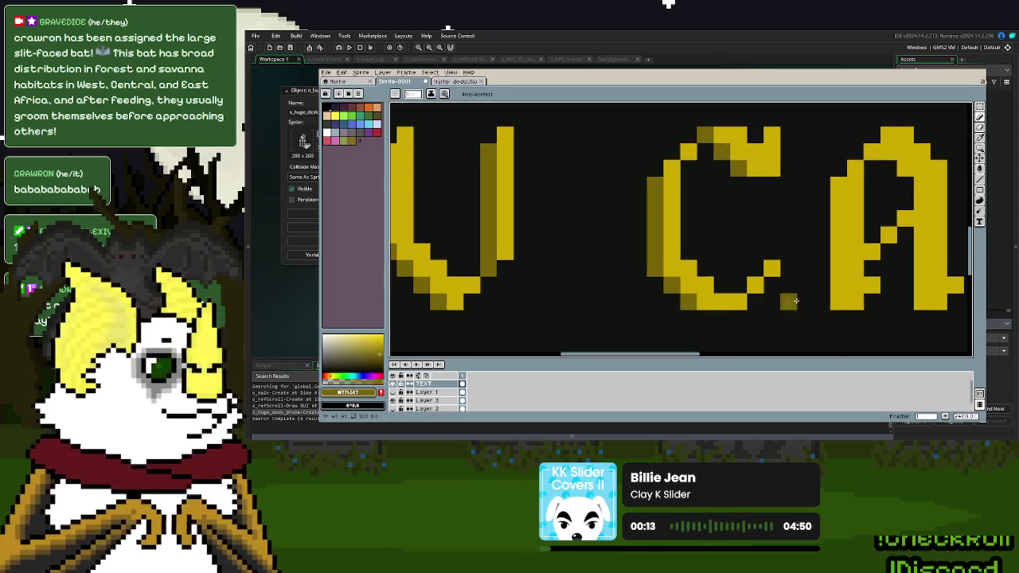
scroll(741, 310, "up", 1)
mouse_move(735, 307)
left_mouse_down()
mouse_move(731, 193)
mouse_move(747, 310)
mouse_move(752, 202)
mouse_move(757, 212)
left_mouse_up()
scroll(752, 294, "down", 1)
scroll(785, 255, "down", 1)
scroll(784, 255, "up", 2)
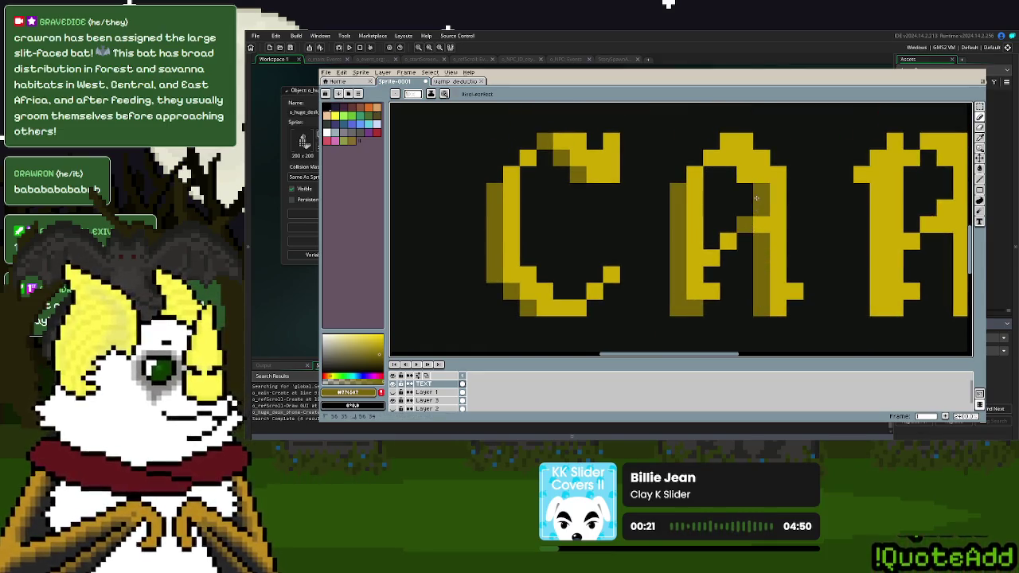
- Paint dark shade pixels under the R and A bottoms and up the R's left leg, erasing a stray pixel
scroll(795, 254, "right", 3)
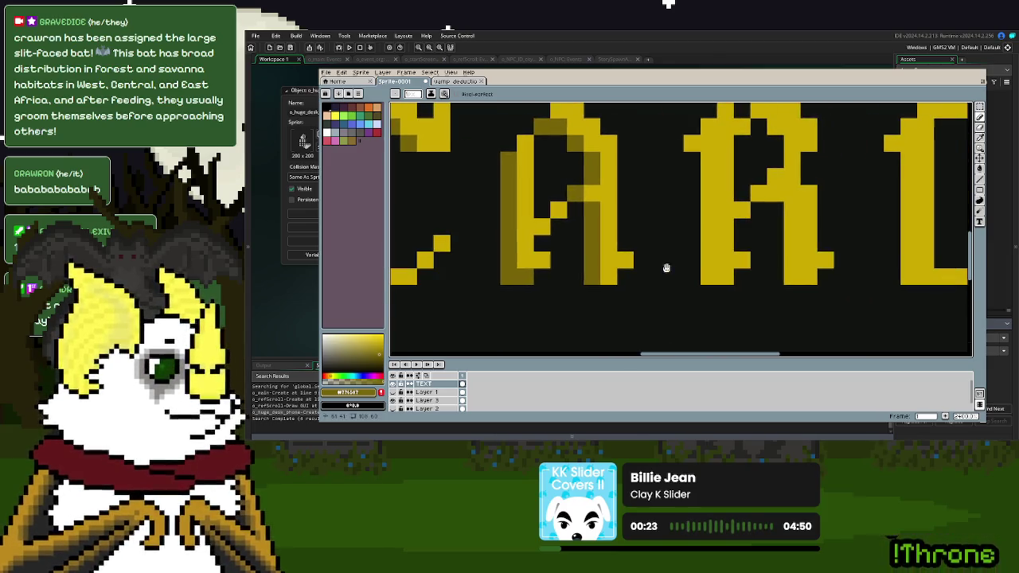
left_click(725, 270)
left_click(709, 276)
right_click(692, 276)
left_click(609, 276)
left_click(826, 277)
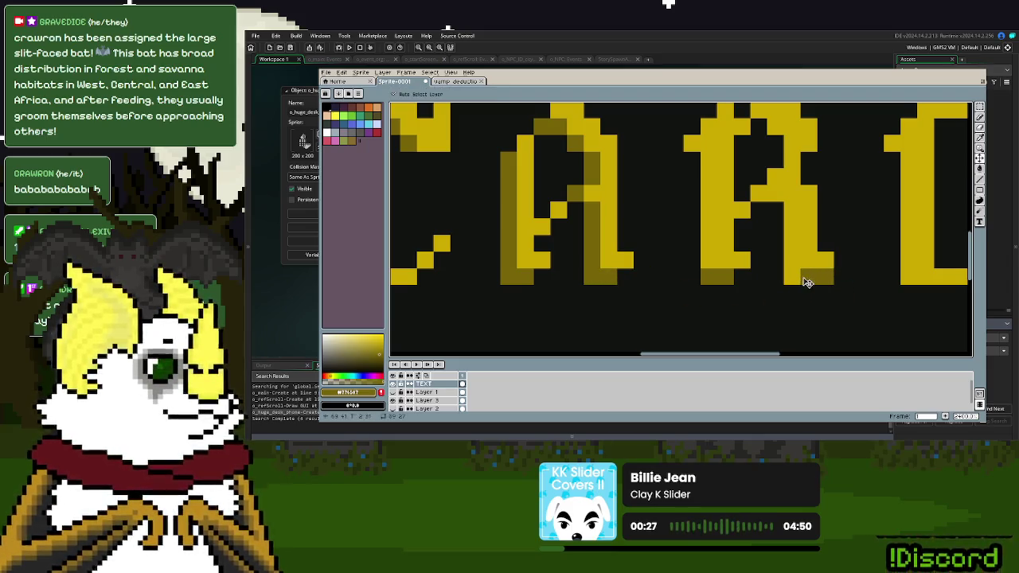
left_click(791, 276)
scroll(709, 229, "up", 2)
mouse_move(707, 261)
left_mouse_down()
mouse_move(724, 195)
mouse_move(760, 199)
mouse_move(791, 243)
mouse_move(767, 270)
left_mouse_up()
- Shade the D's bottom edge, undo a stray top stroke, and add a darker strip down its right edge
scroll(767, 270, "down", 3)
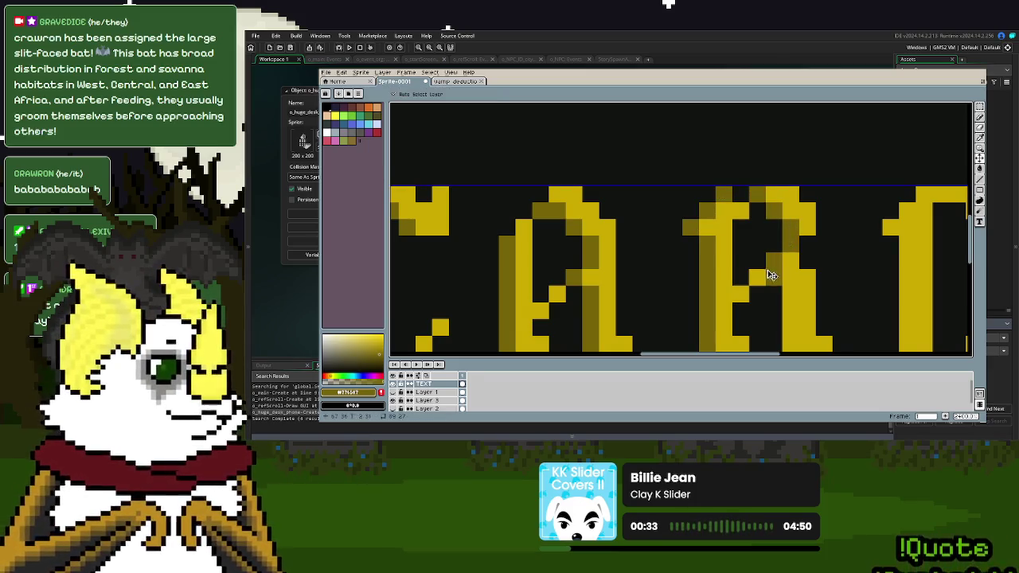
scroll(674, 231, "up", 2)
scroll(736, 263, "down", 1)
scroll(736, 263, "up", 2)
mouse_move(739, 270)
left_mouse_down()
mouse_move(796, 269)
mouse_move(747, 271)
mouse_move(736, 141)
mouse_move(693, 235)
mouse_move(708, 194)
mouse_move(738, 196)
mouse_move(723, 192)
left_mouse_up()
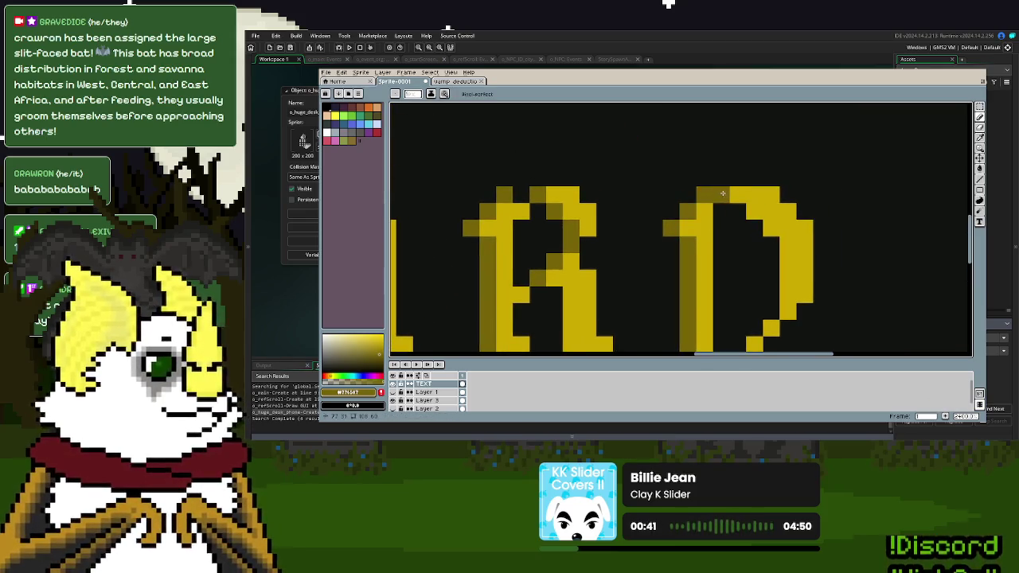
key("ctrl+z")
key("ctrl+z")
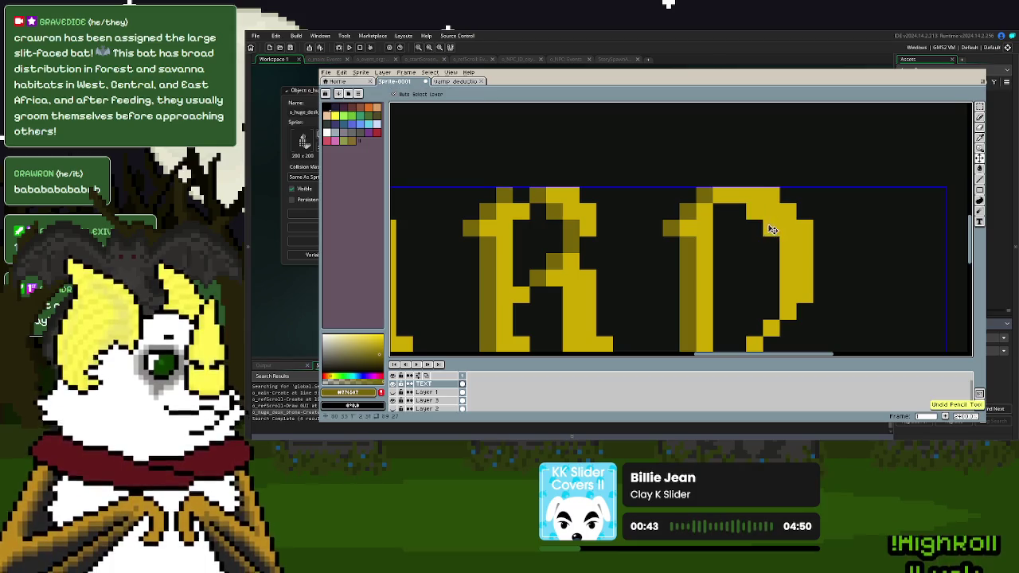
left_click_drag(779, 239, 785, 307)
scroll(780, 223, "down", 1)
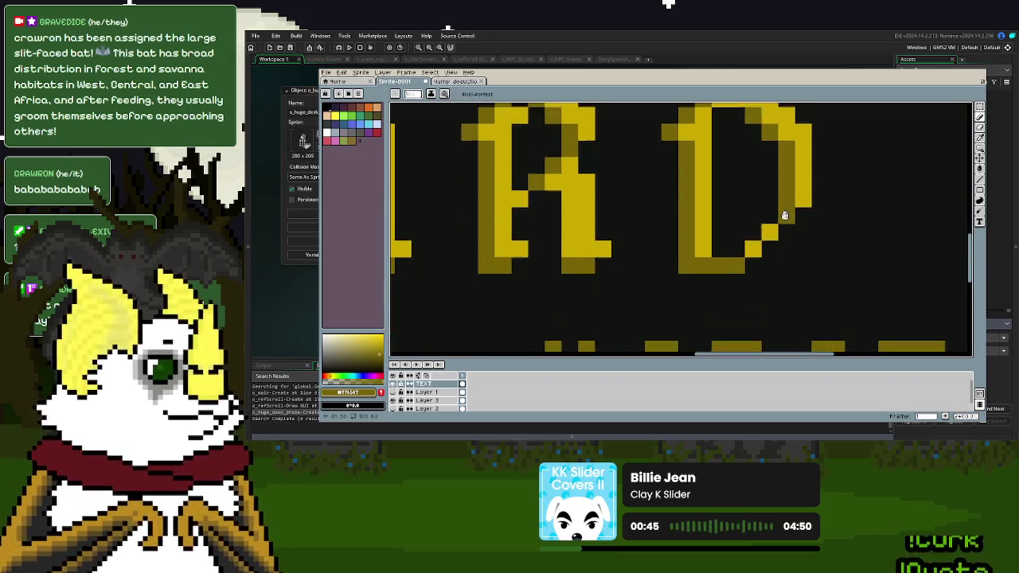
scroll(773, 254, "down", 2)
scroll(806, 267, "down", 1)
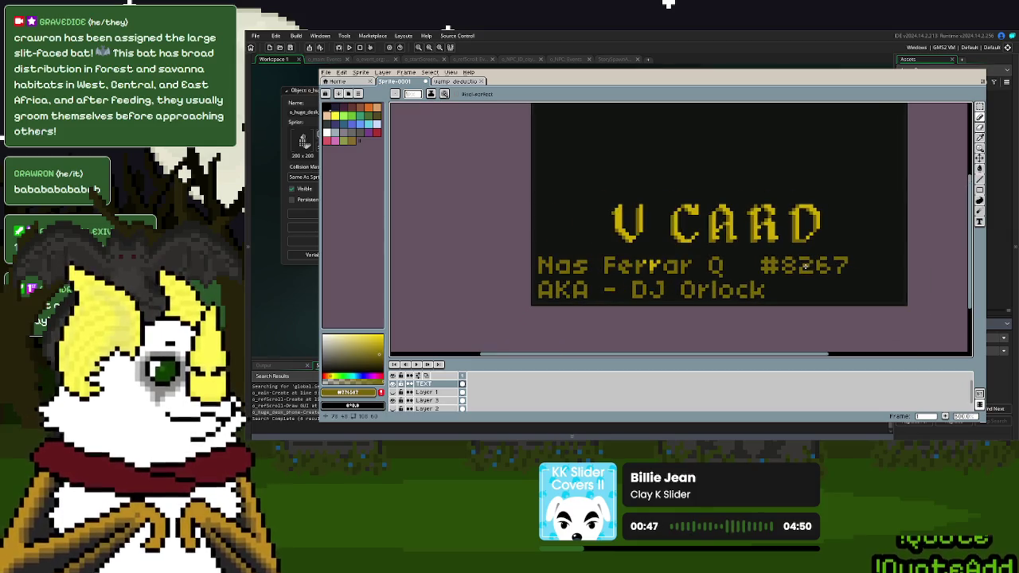
- Show the pink circled-V logo layer and add a new empty Layer 4 above it
scroll(678, 269, "up", 3)
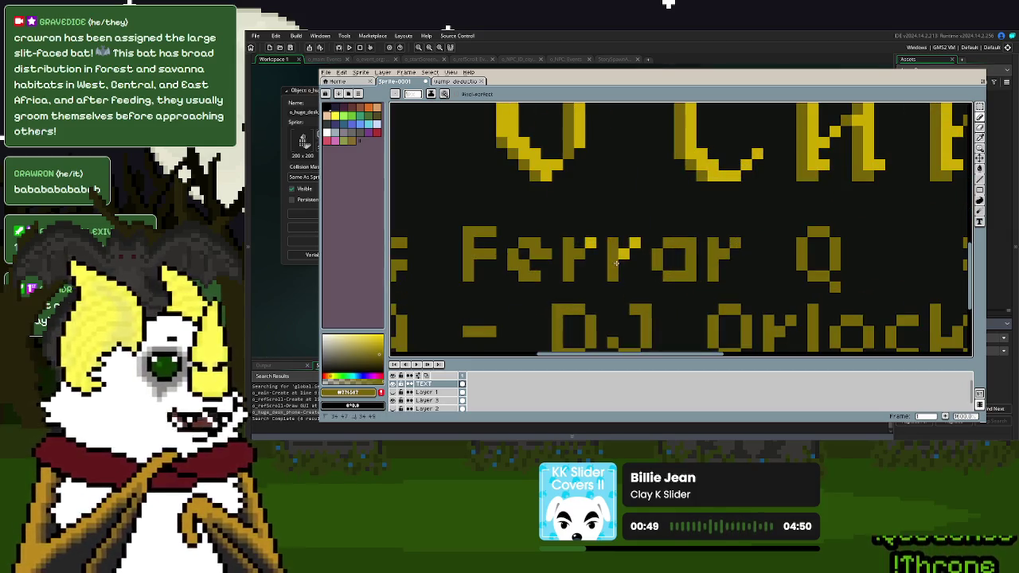
scroll(753, 271, "down", 3)
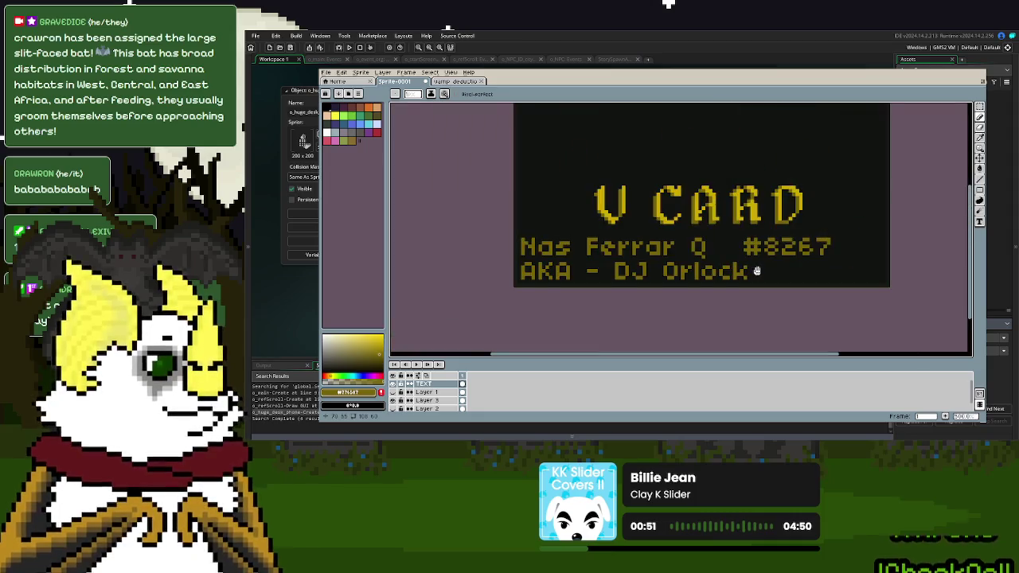
left_click(394, 392)
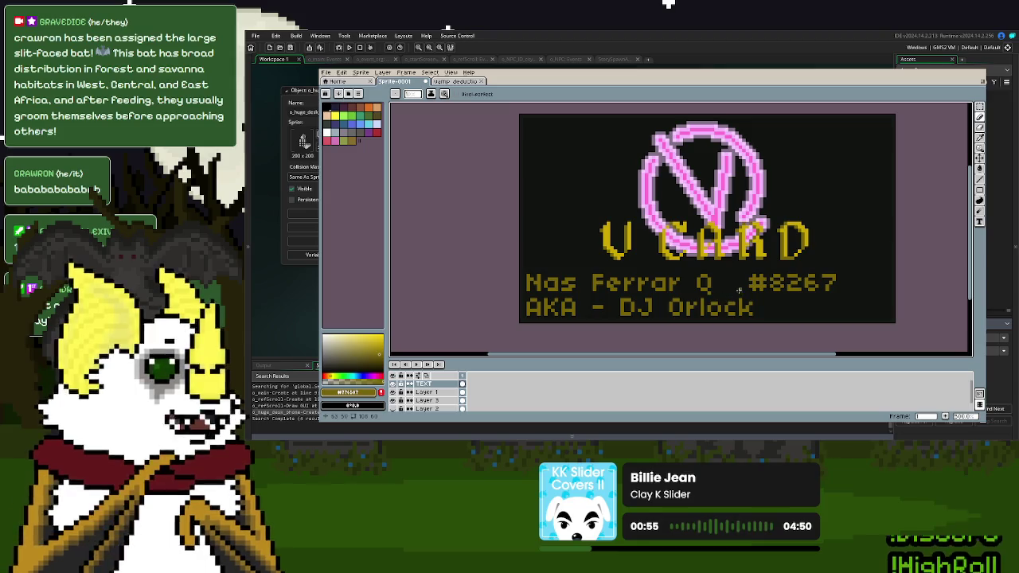
left_click(394, 392)
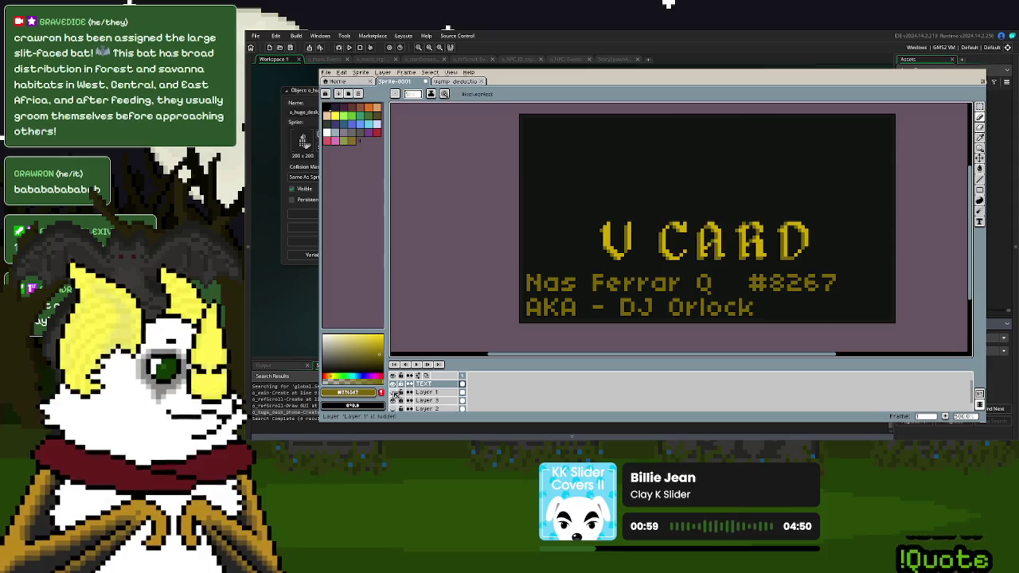
right_click(443, 392)
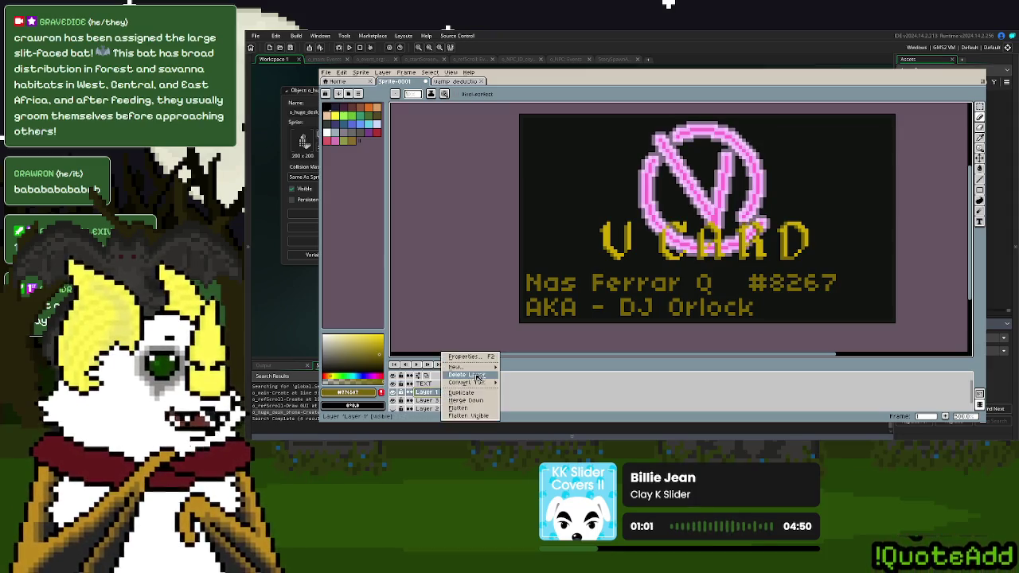
left_click(526, 368)
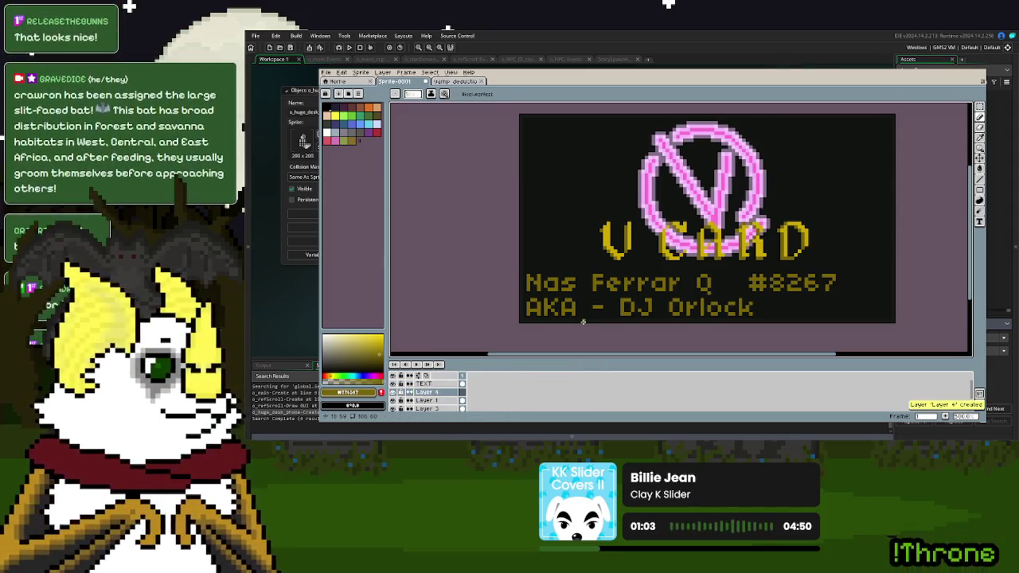
- Eyedrop the #101010 dark background colour and hide the background layer
left_click(979, 137)
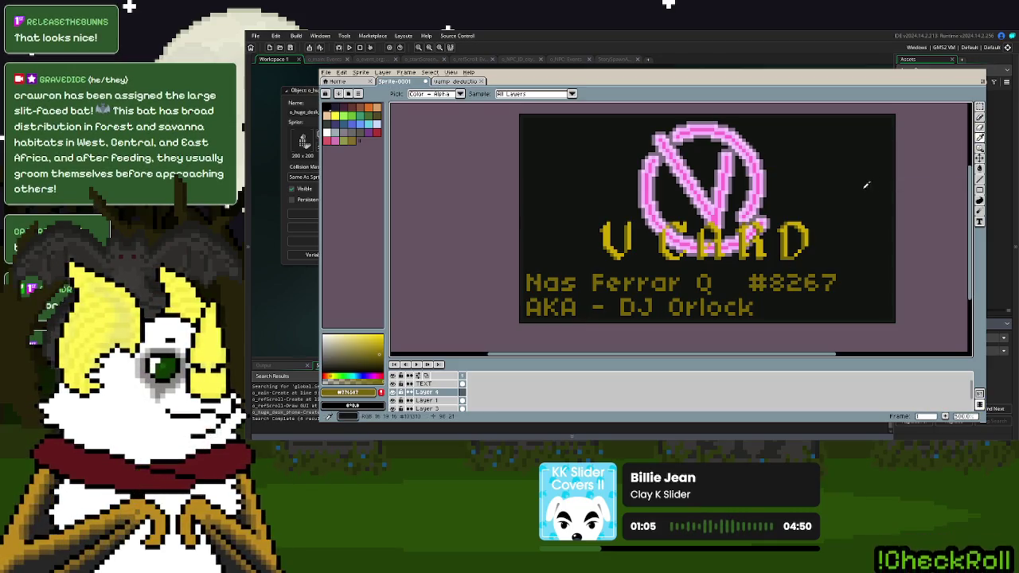
left_click(872, 184)
scroll(406, 402, "down", 1)
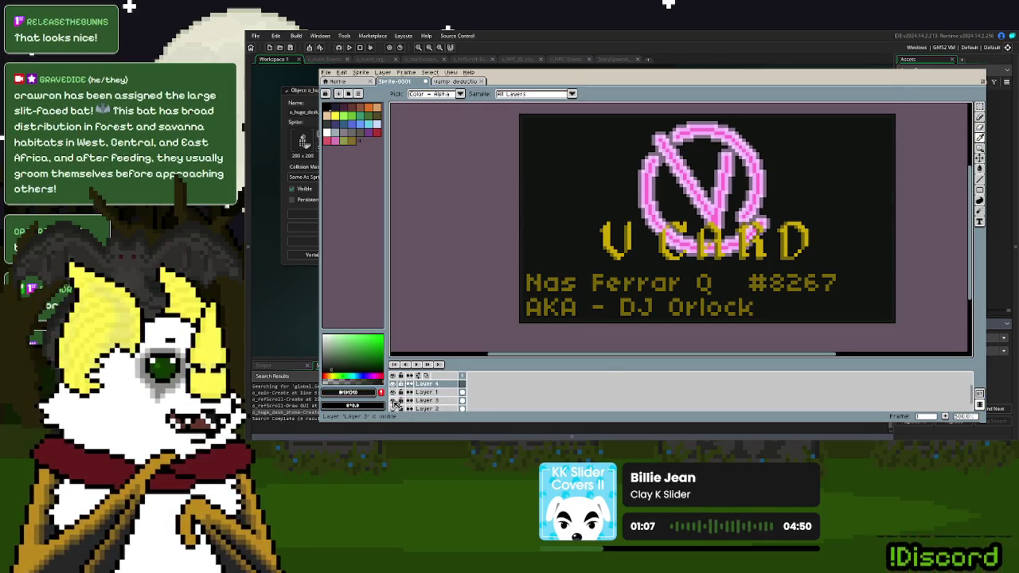
left_click(393, 401)
- Spray a dark band behind the V CARD title with an enlarged spray brush
left_click(979, 118)
key("bracketright")
key("bracketright")
key("bracketright")
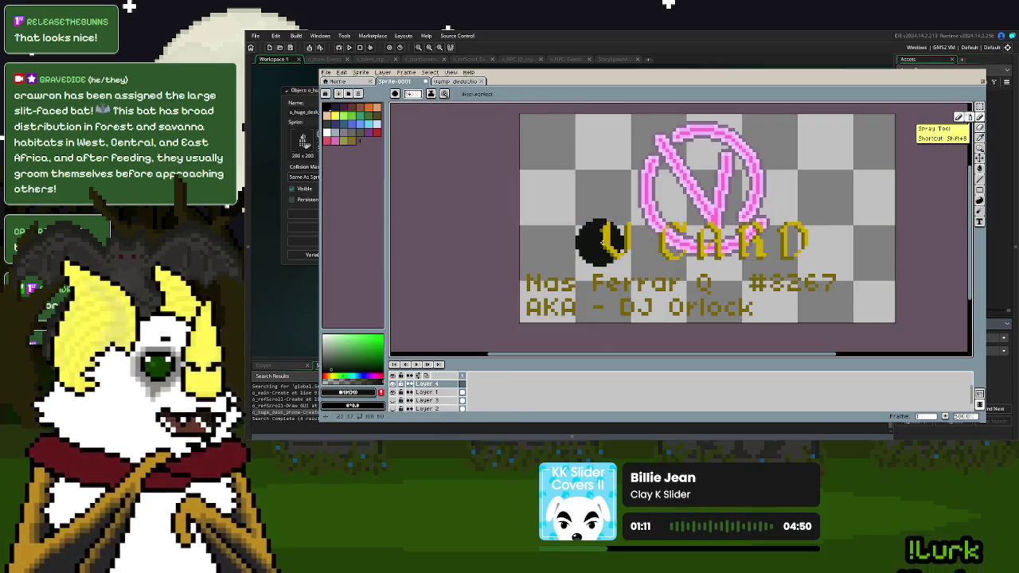
left_click_drag(601, 241, 804, 243)
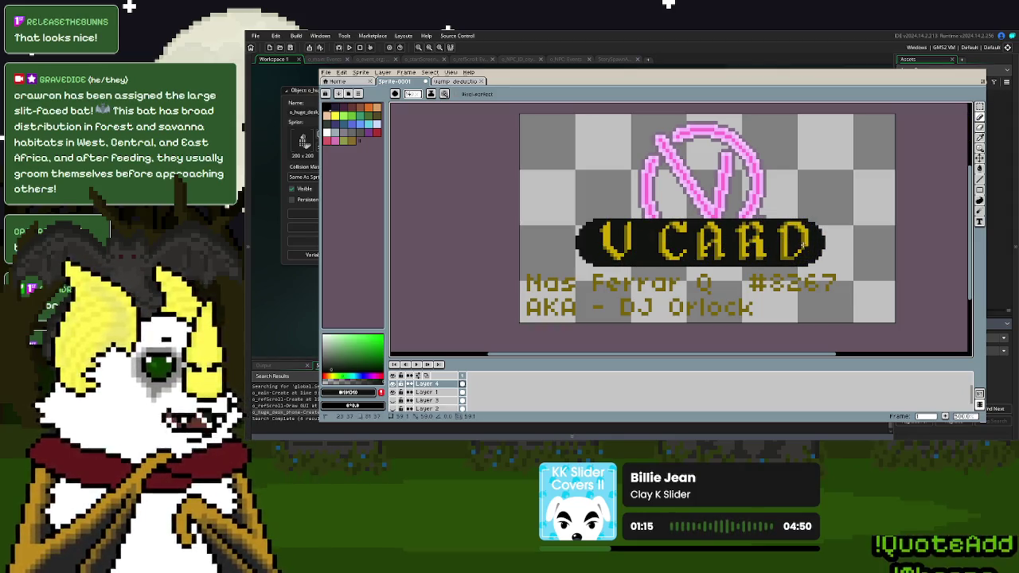
double_click(434, 384)
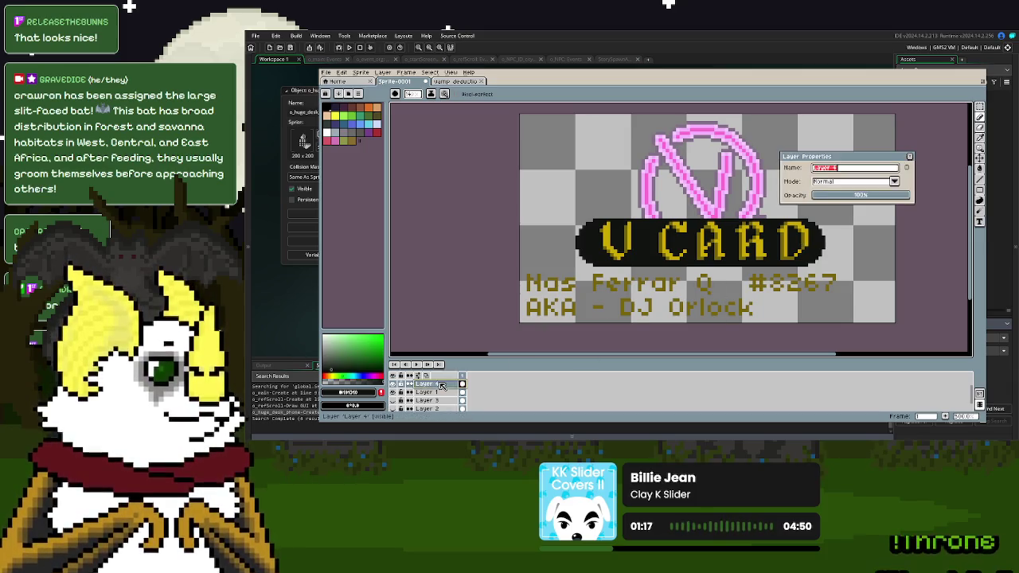
left_click(910, 156)
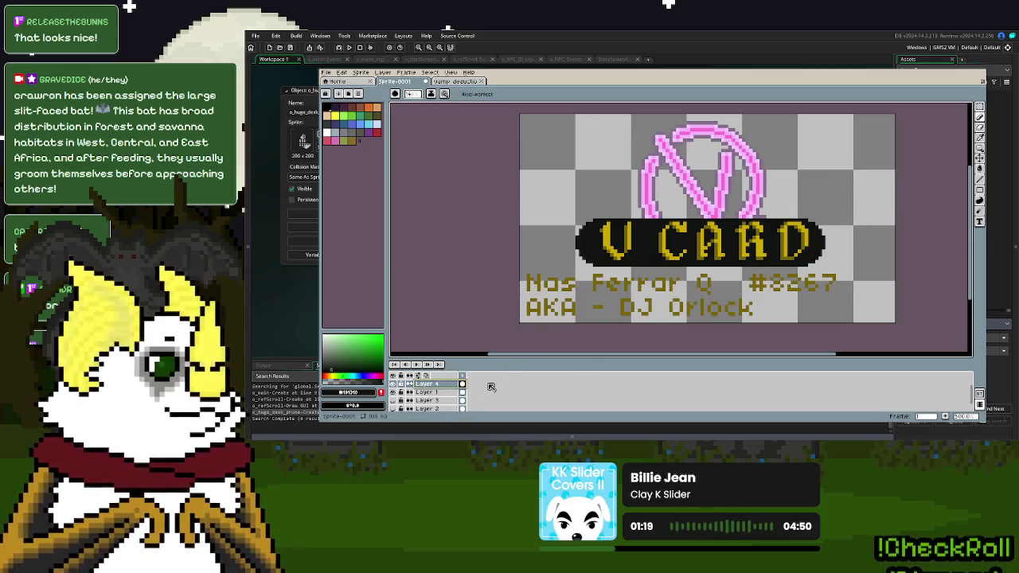
double_click(430, 392)
left_click_drag(902, 200, 864, 199)
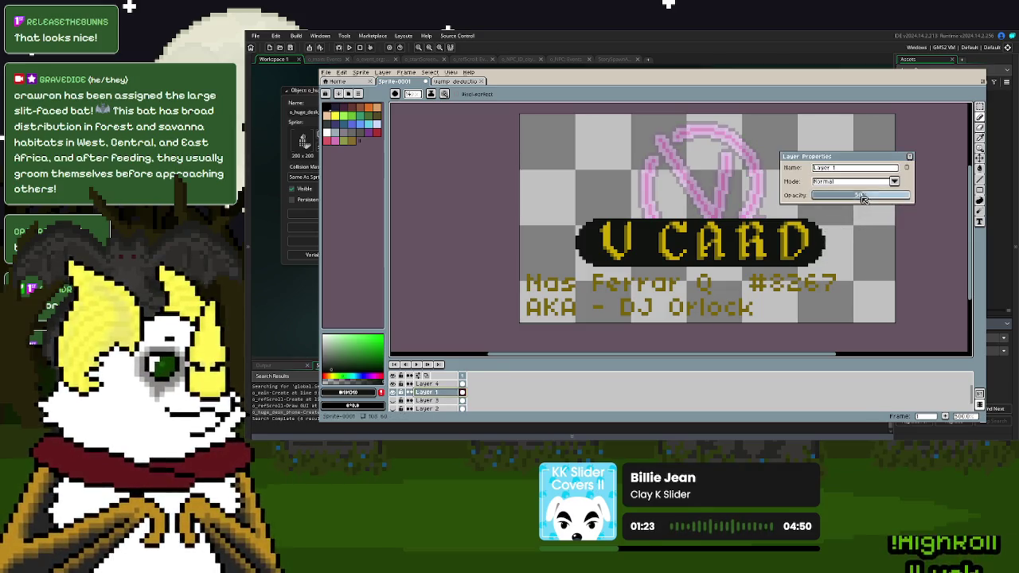
key("ctrl+z")
left_click(909, 167)
scroll(430, 394, "up", 1)
double_click(430, 393)
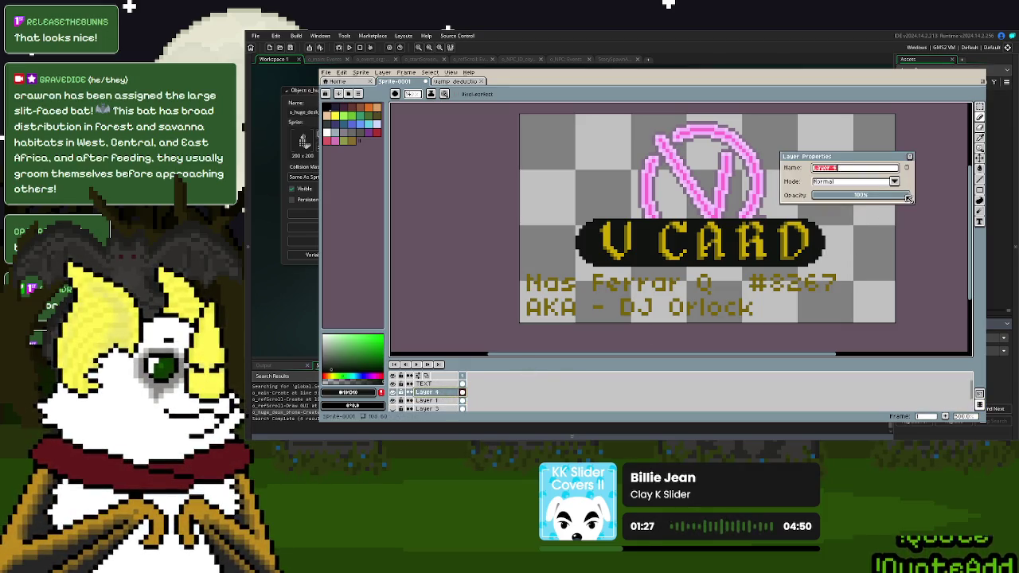
left_click_drag(908, 199, 865, 201)
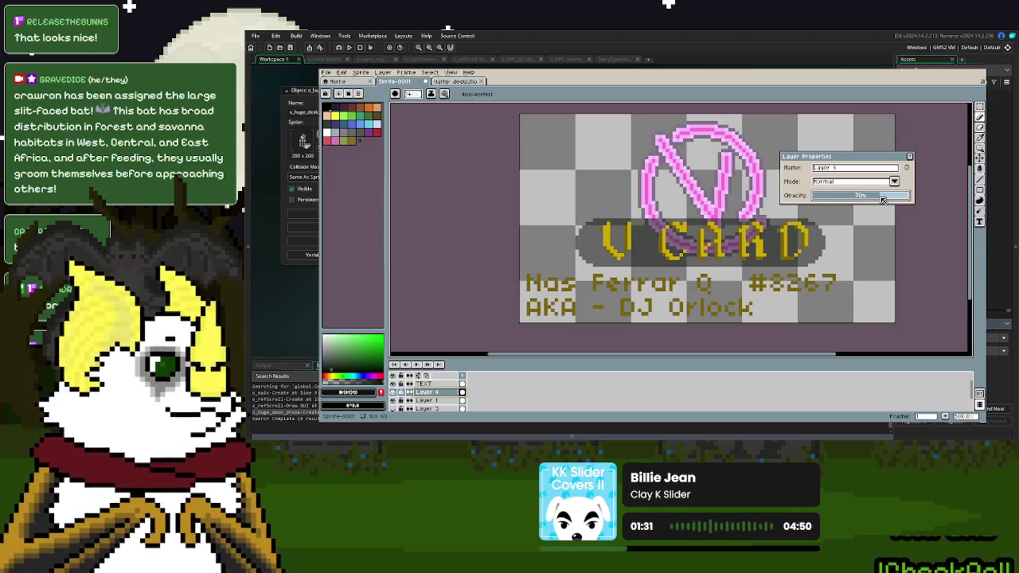
left_click_drag(886, 199, 890, 199)
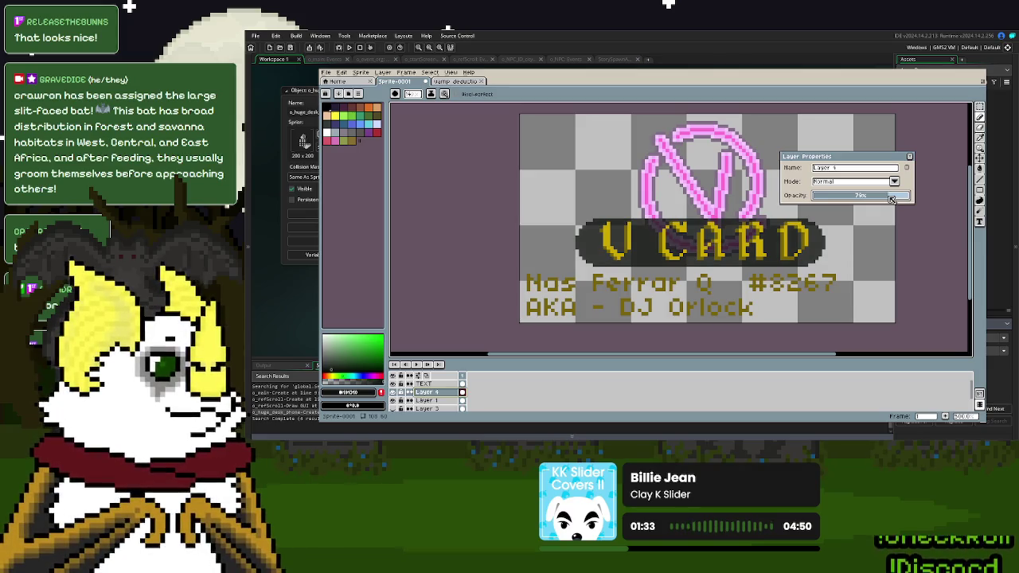
left_click(910, 157)
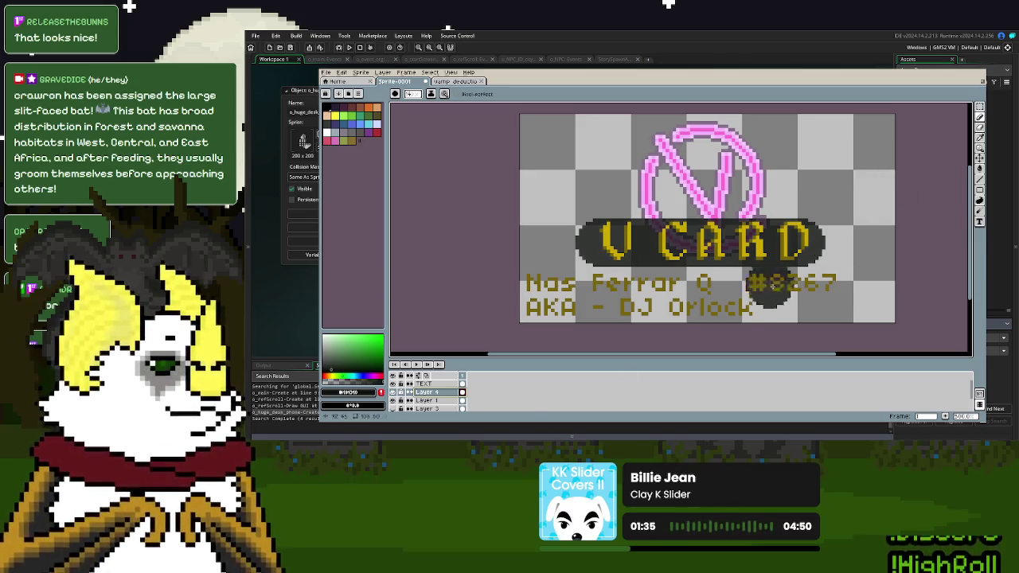
double_click(426, 392)
left_click_drag(890, 195, 915, 197)
left_click(910, 156)
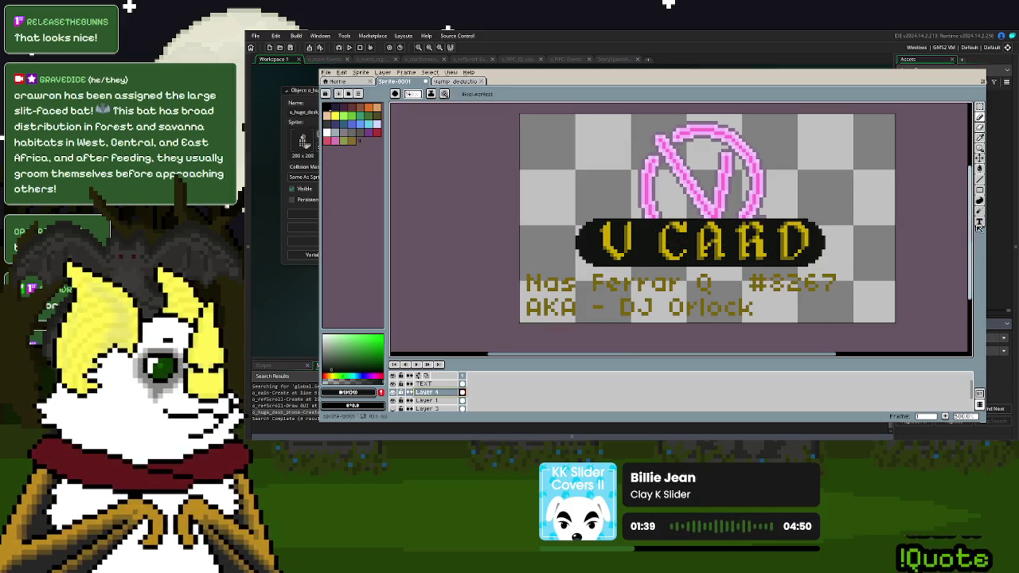
- Erase the sprayed dark band behind V CARD and return to pixel drawing
left_click(980, 136)
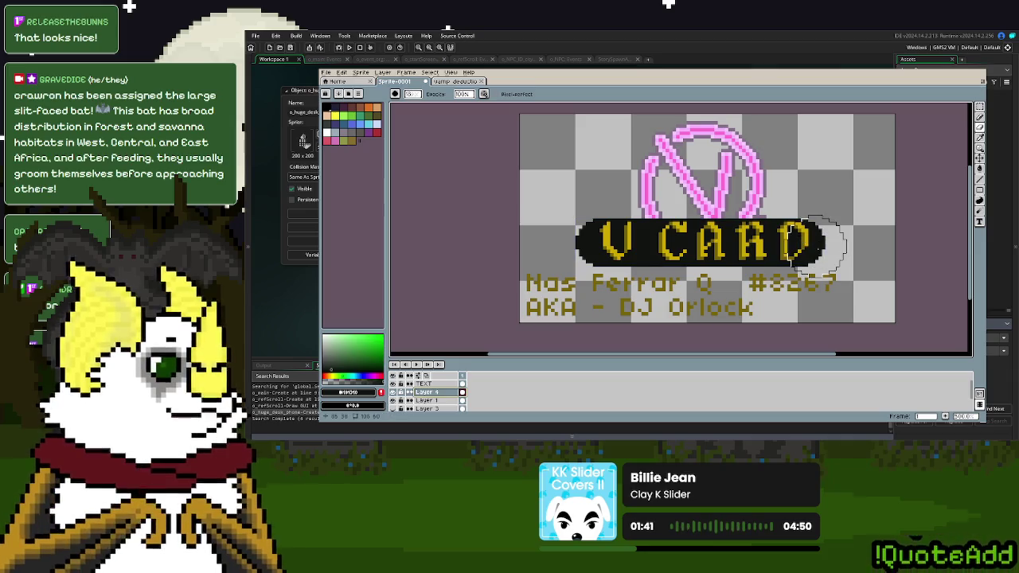
left_click_drag(812, 243, 581, 243)
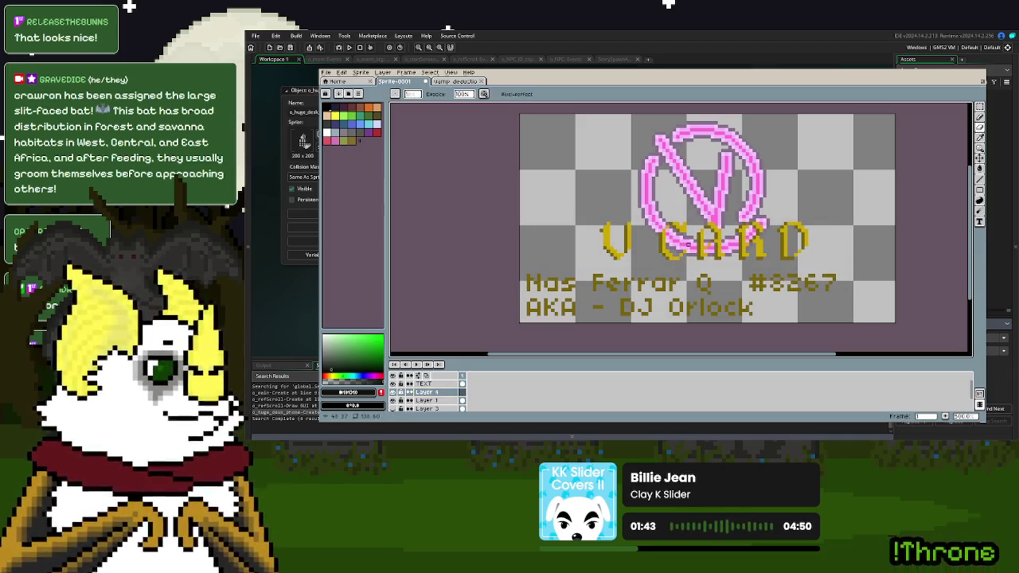
left_click(980, 117)
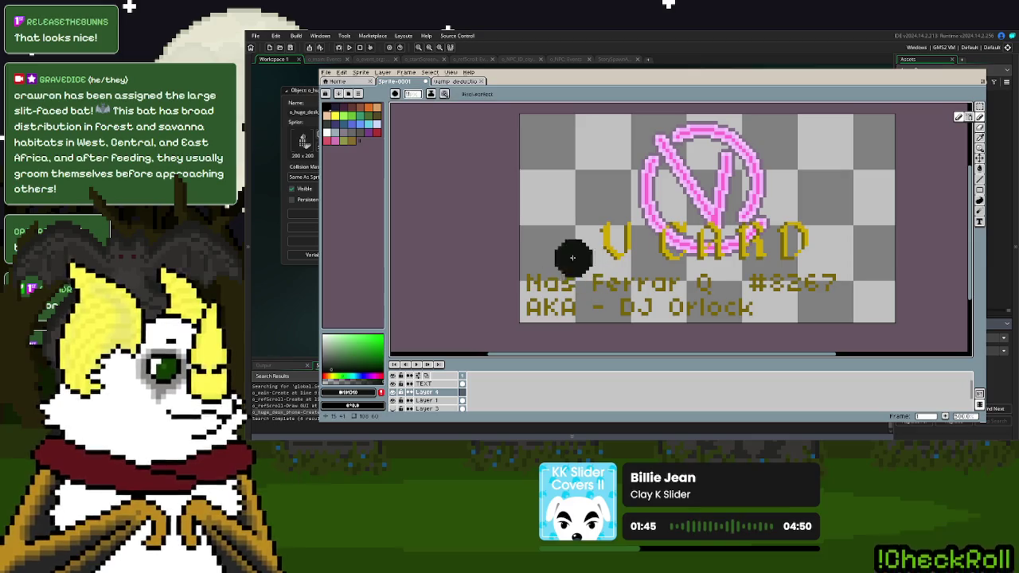
scroll(720, 249, "up", 1)
scroll(707, 289, "up", 1)
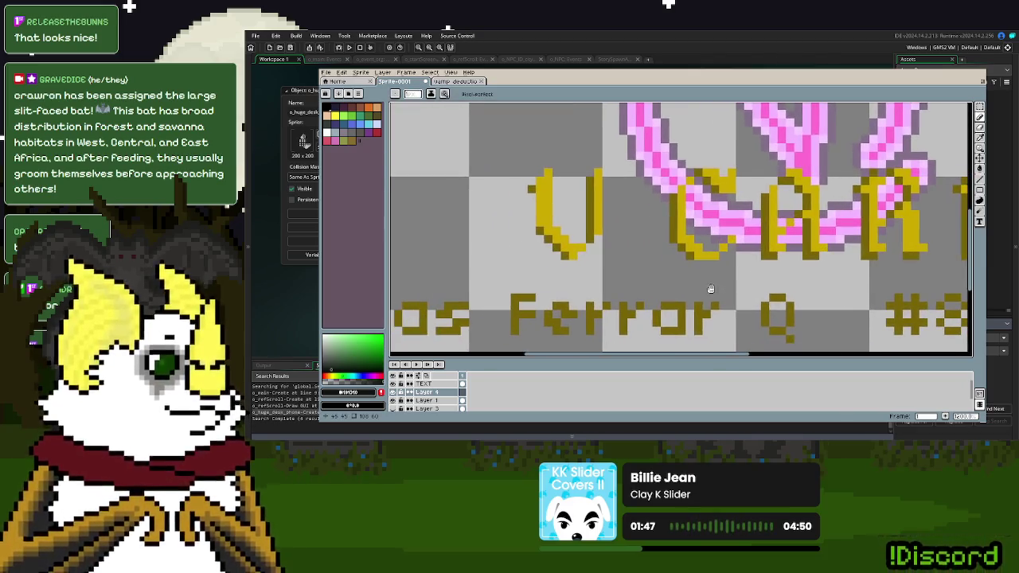
- Lower the dark colour's alpha and draw a dark line beneath the title lettering
left_click(350, 392)
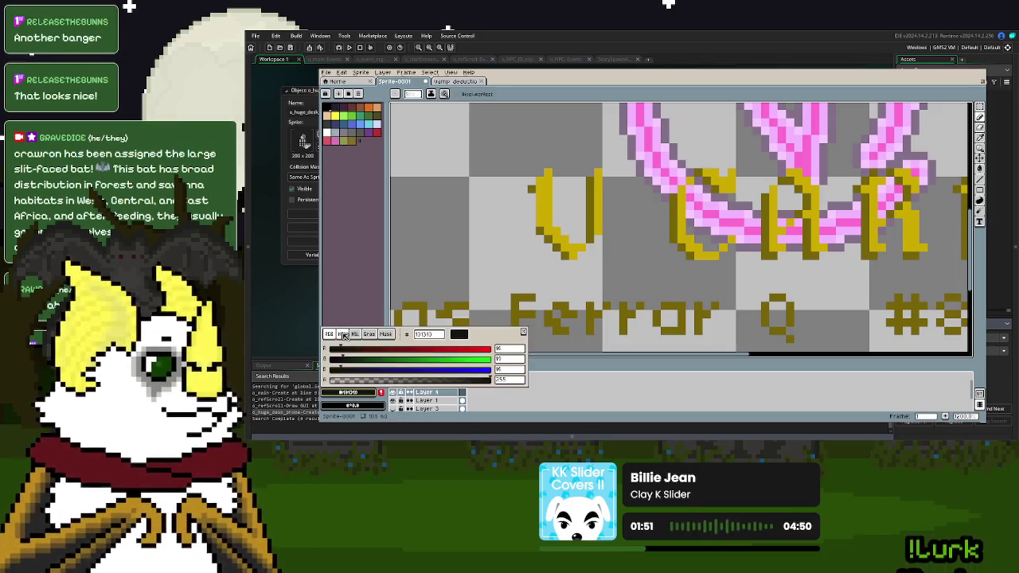
left_click(517, 381)
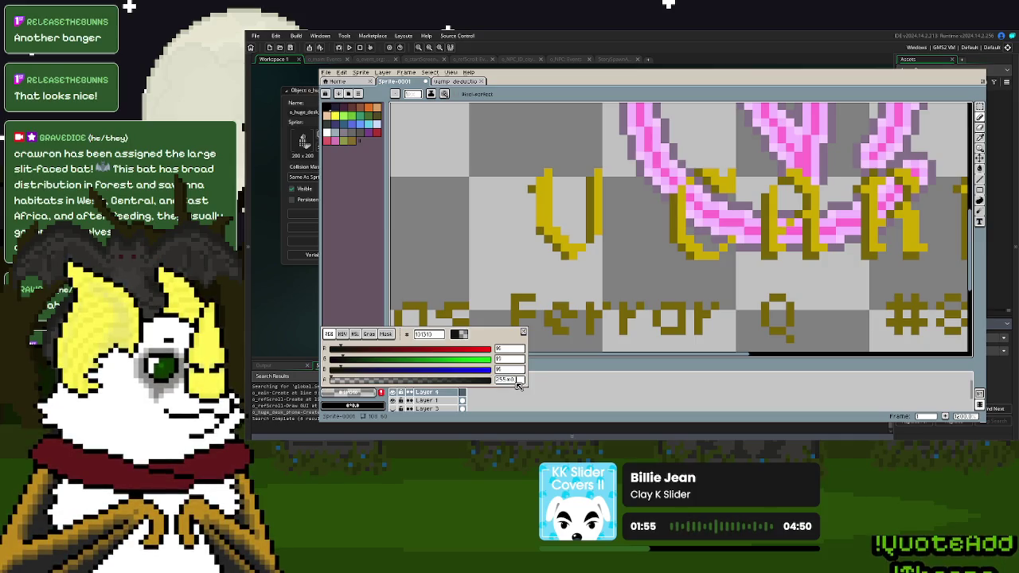
left_click(518, 385)
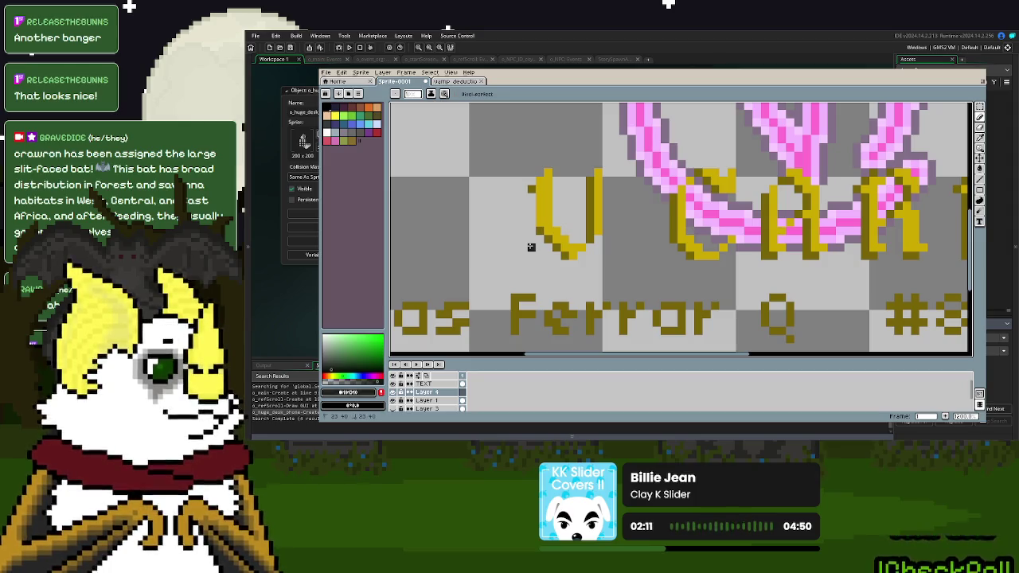
scroll(756, 254, "right", 5)
left_click(758, 258, "shift")
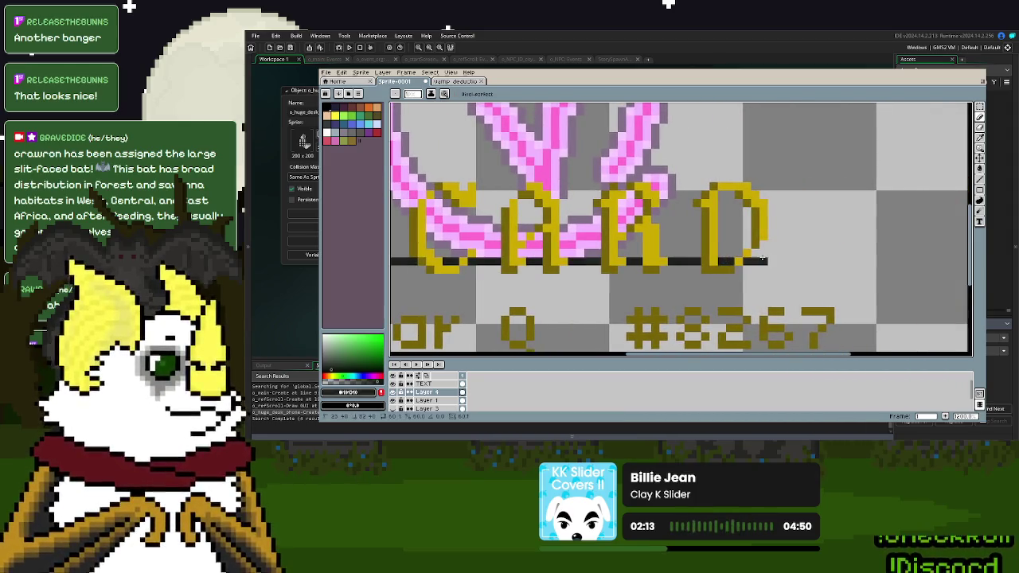
- Enter 255 for the colour's alpha, then draw the semi-transparent bar under CARD
left_click(351, 392)
left_click(516, 381)
type("255")
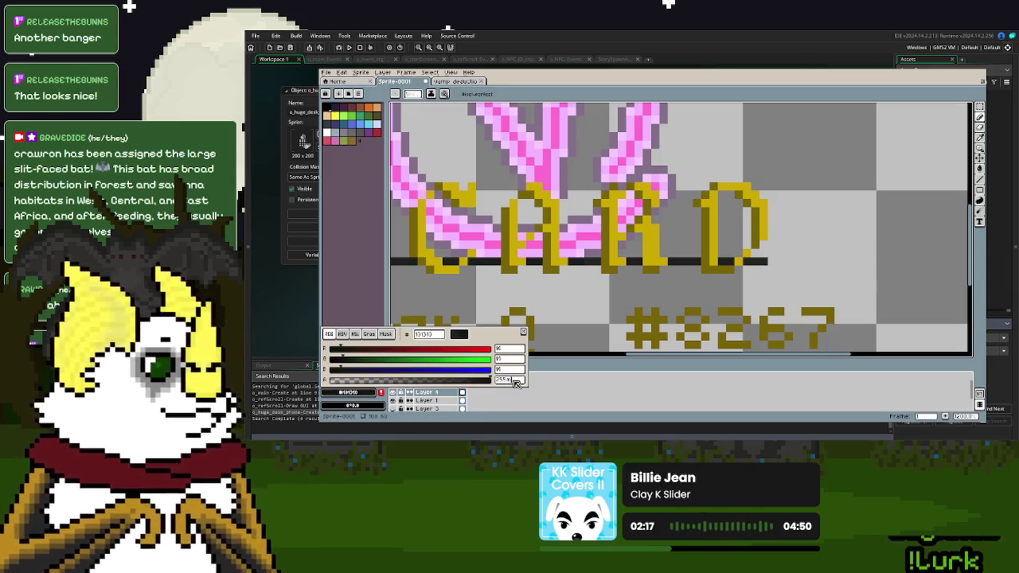
key("Return")
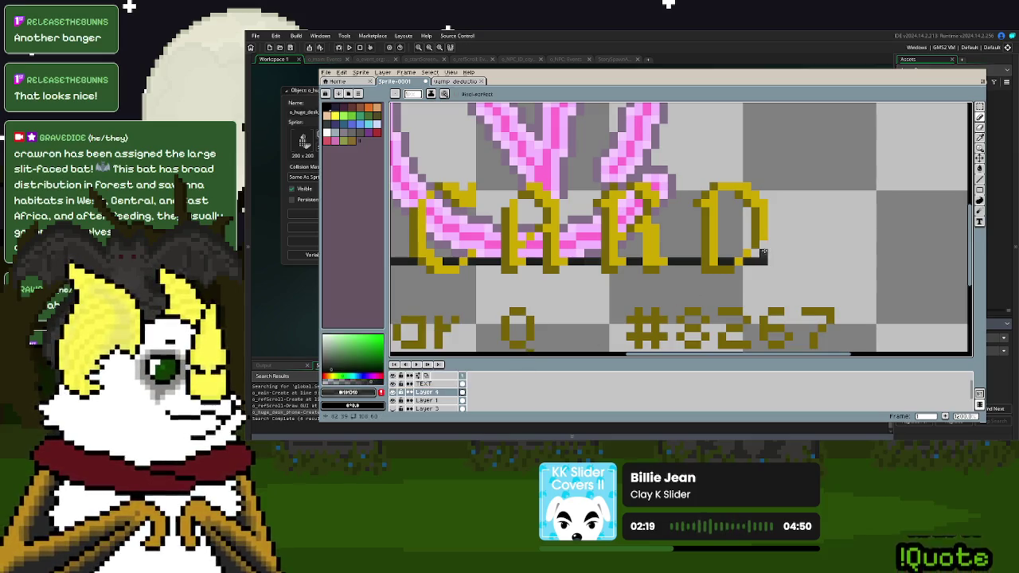
scroll(764, 253, "left", 3)
scroll(706, 271, "left", 3)
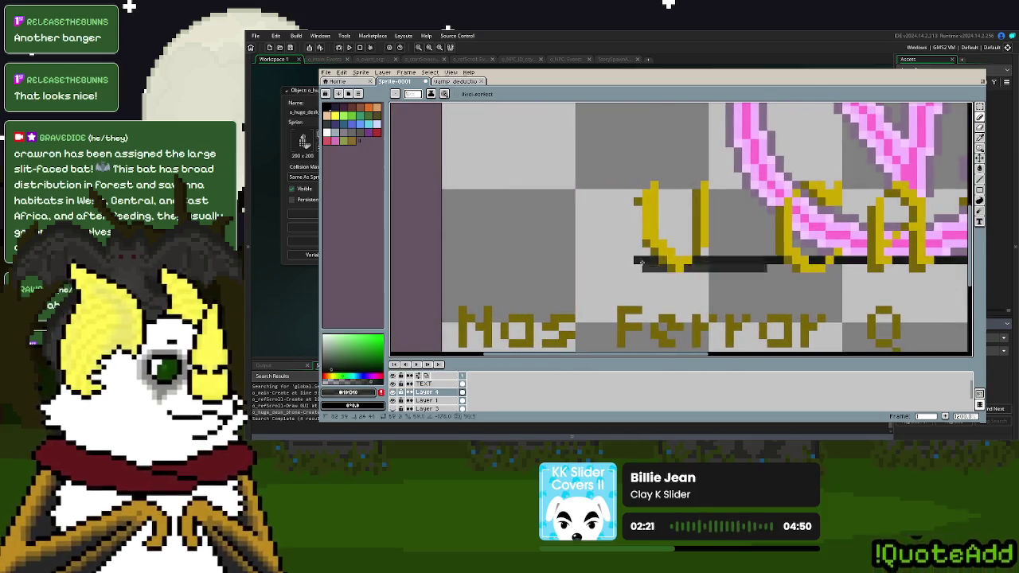
left_click(352, 392)
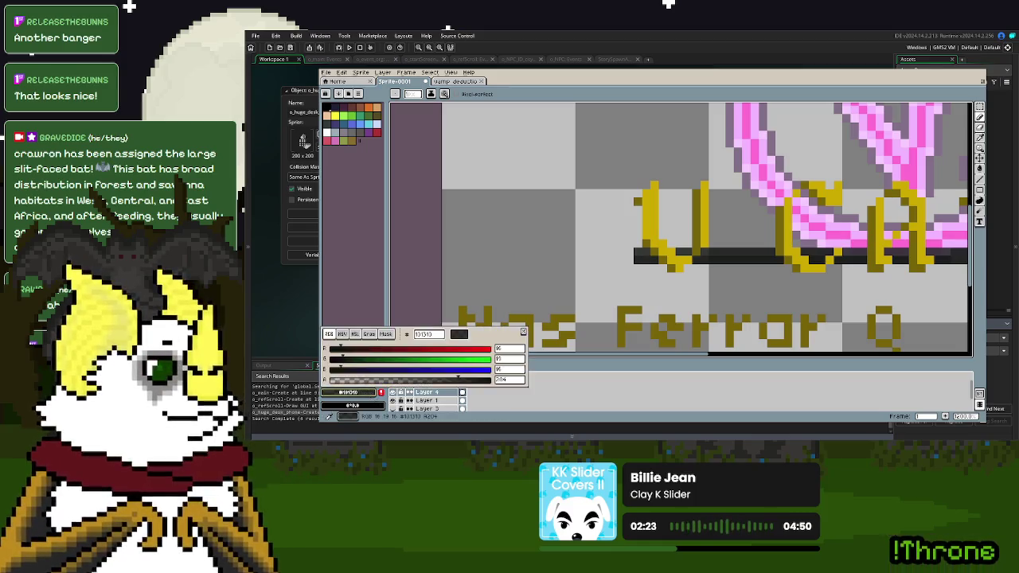
type("255")
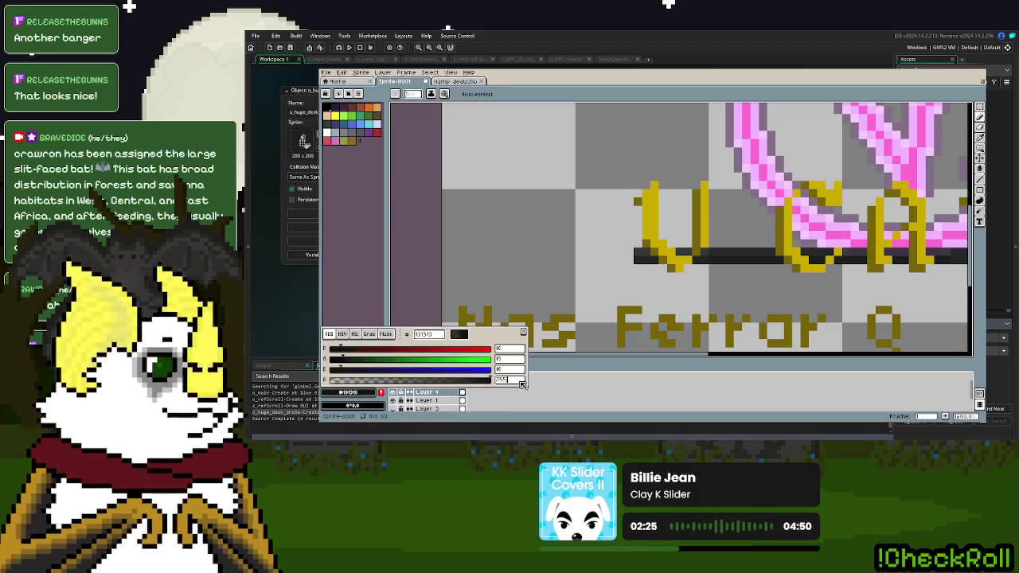
key("Return")
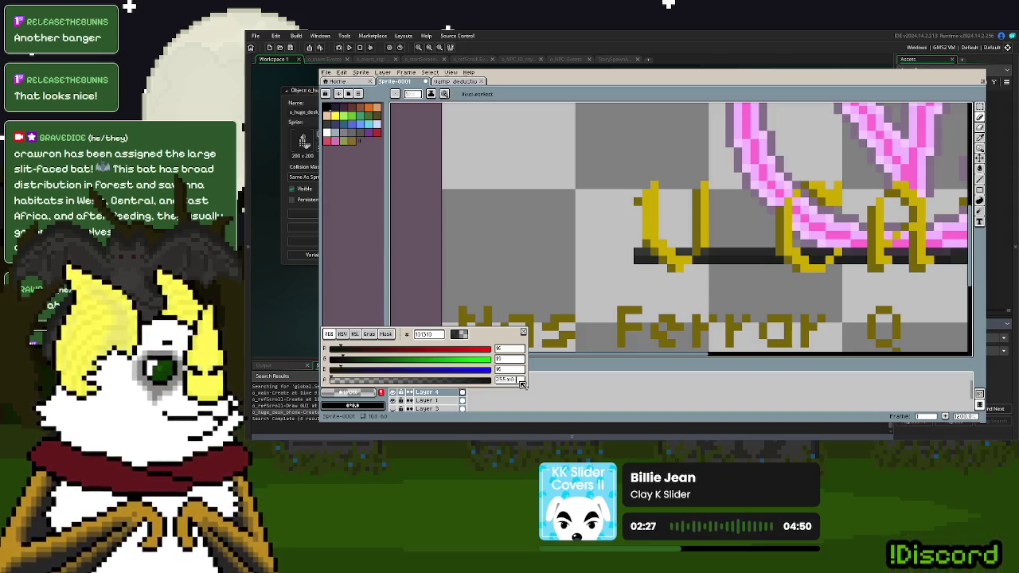
left_click(653, 245)
left_click_drag(642, 243, 859, 265)
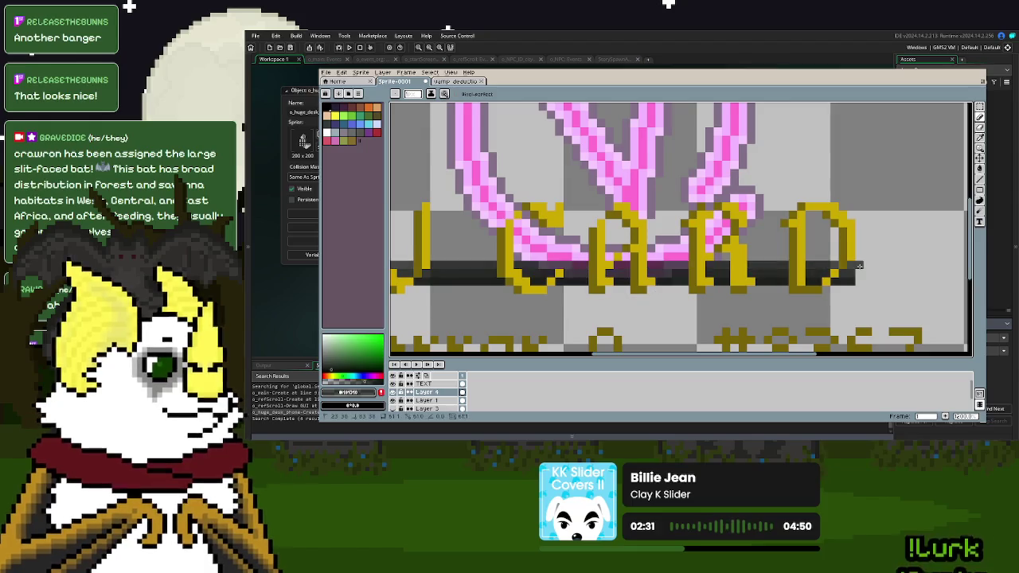
- Replace the alpha value 178 and set the drawing colour to dark #101310 in RGB view
left_click(349, 393)
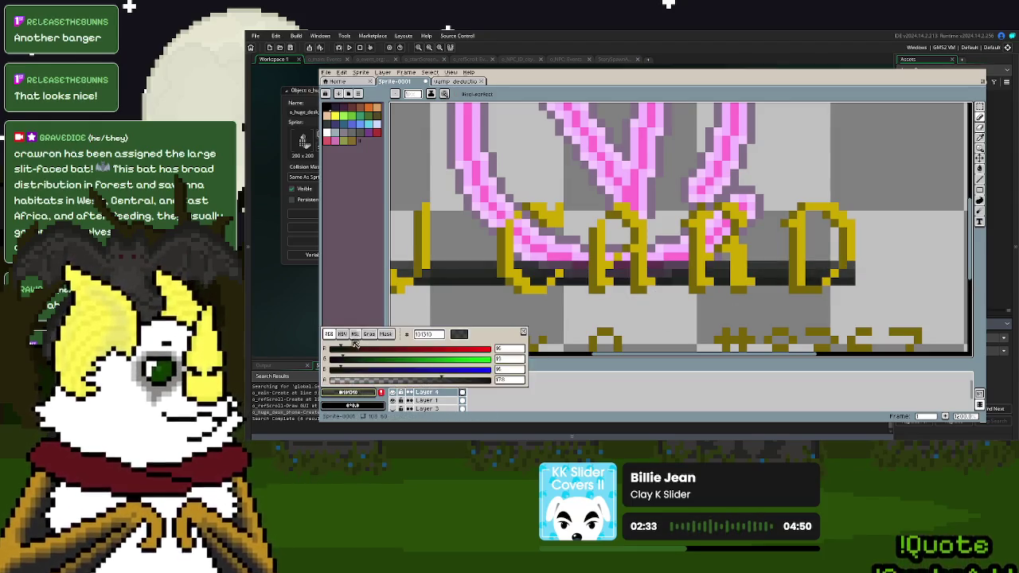
left_click(507, 382)
type("255")
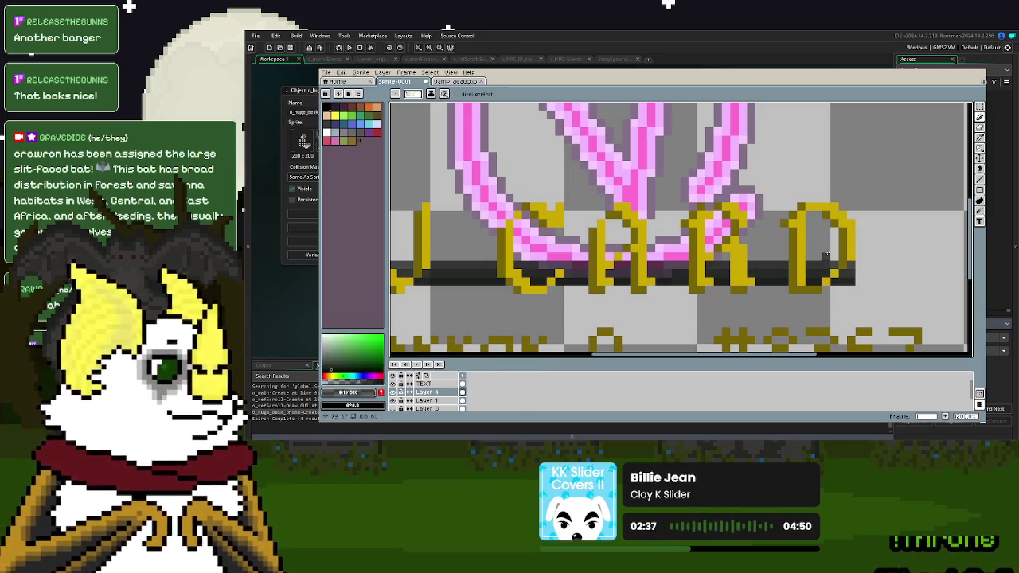
scroll(816, 263, "left", 3)
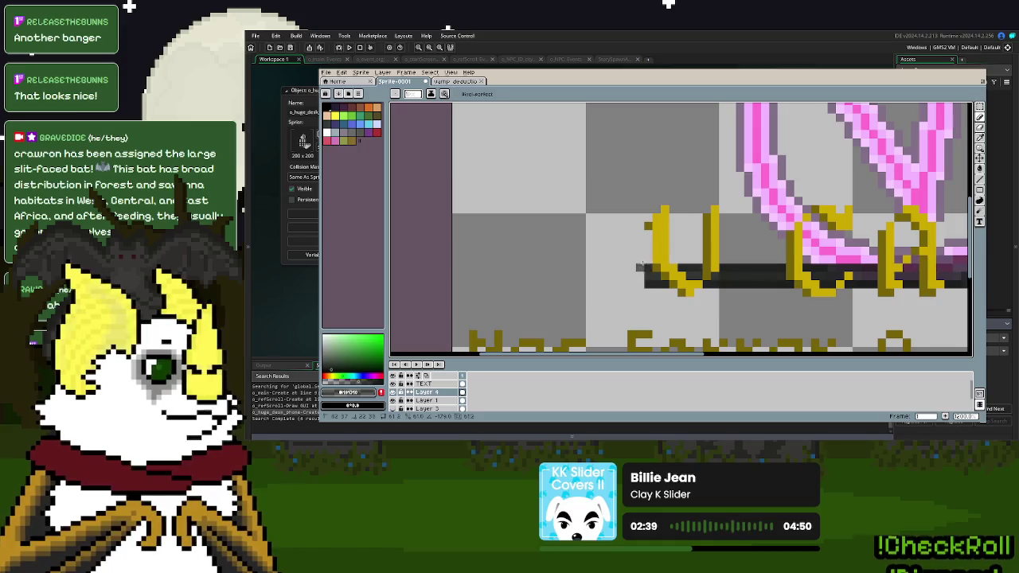
left_click(351, 403)
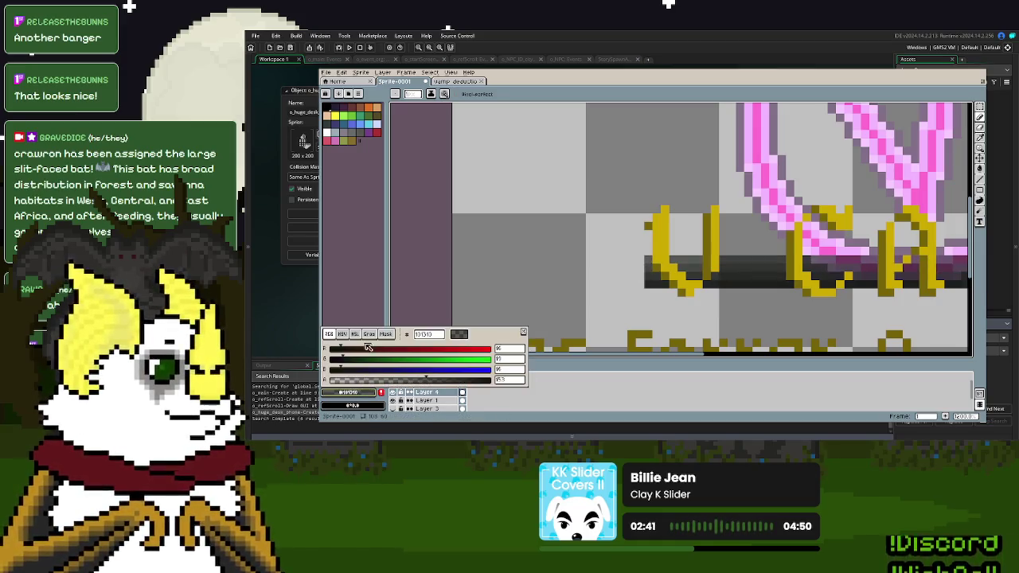
left_click(343, 334)
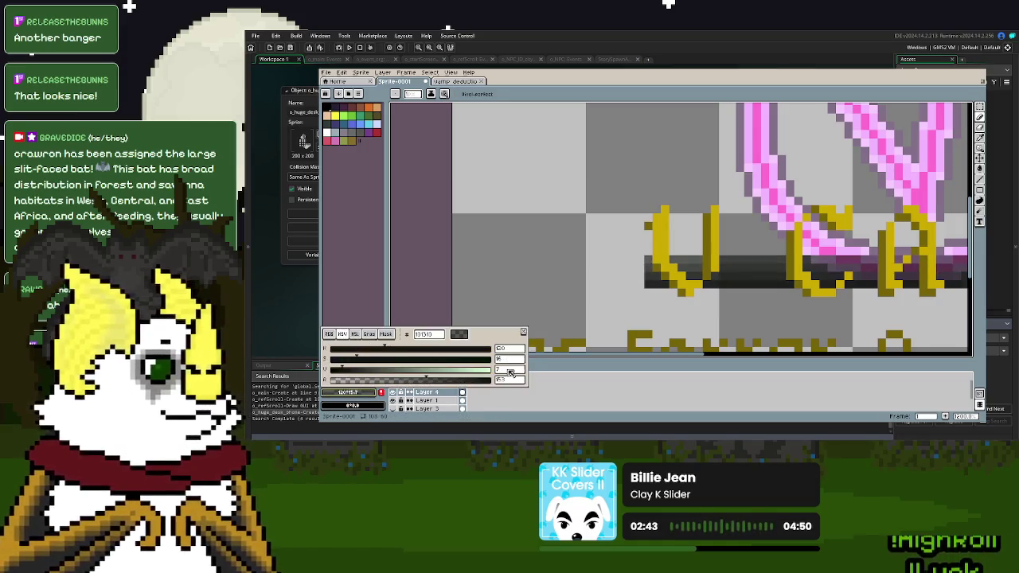
left_click(329, 334)
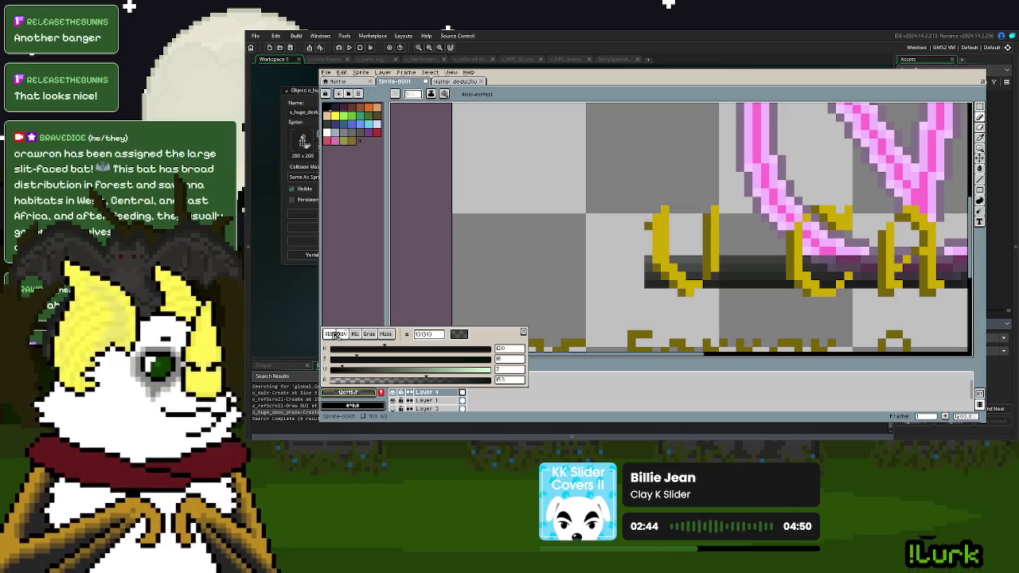
left_click(510, 381)
scroll(510, 381, "down", 3)
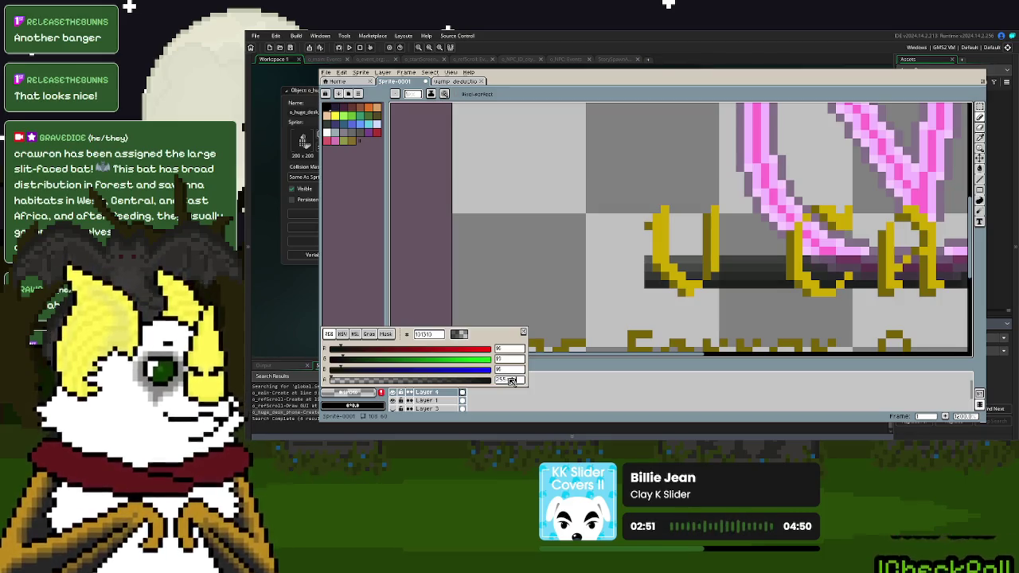
scroll(646, 250, "right", 3)
scroll(685, 263, "right", 2)
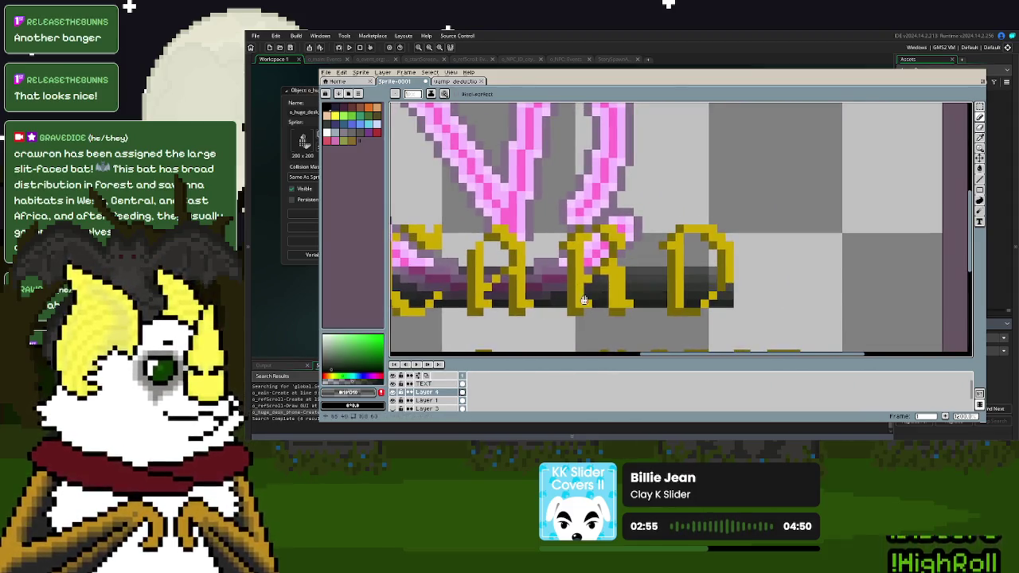
scroll(583, 300, "left", 5)
- Readjust the dark drawing colour's alpha value in the RGB colour editor
left_click(351, 393)
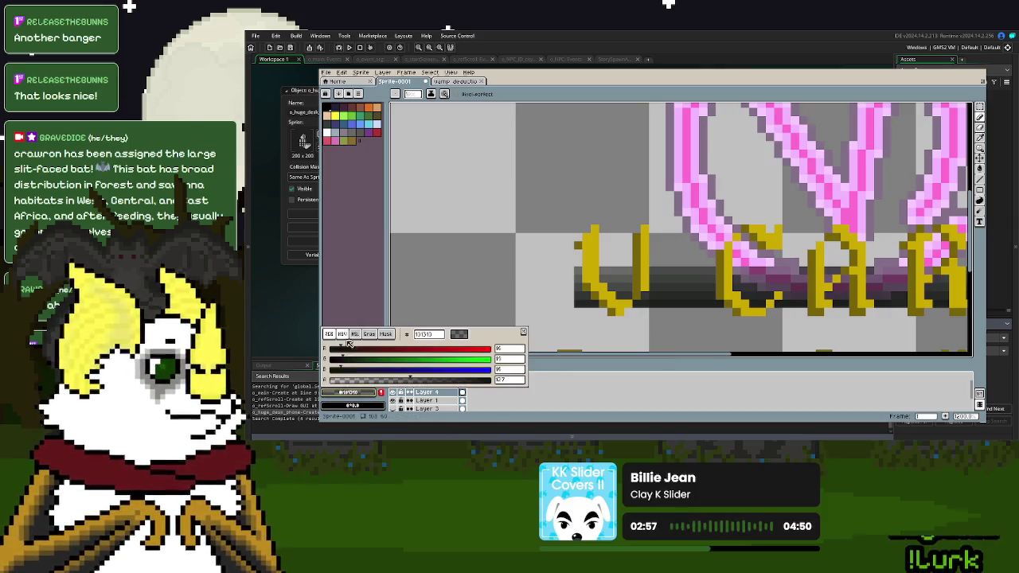
left_click(520, 382)
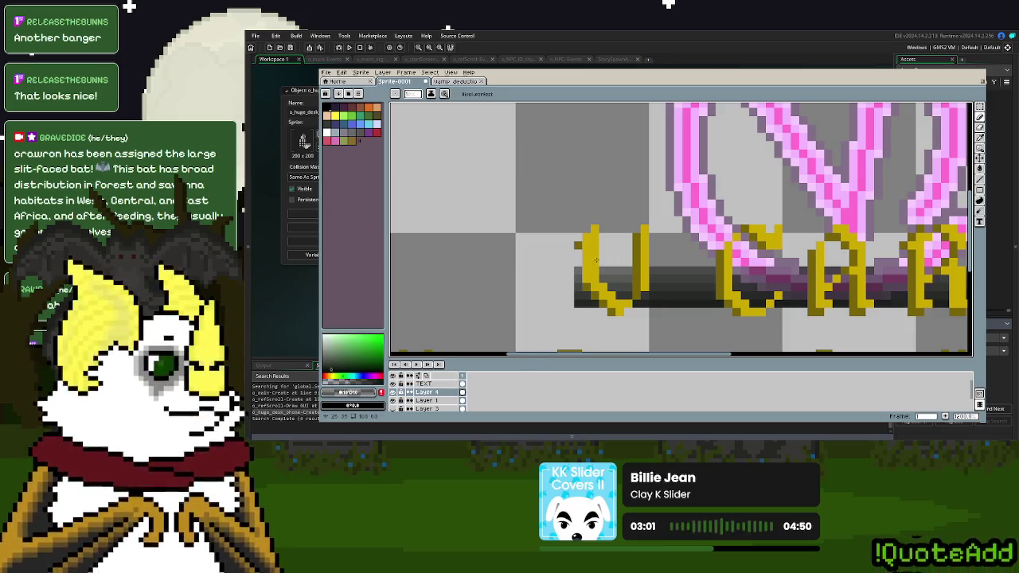
scroll(938, 277, "right", 5)
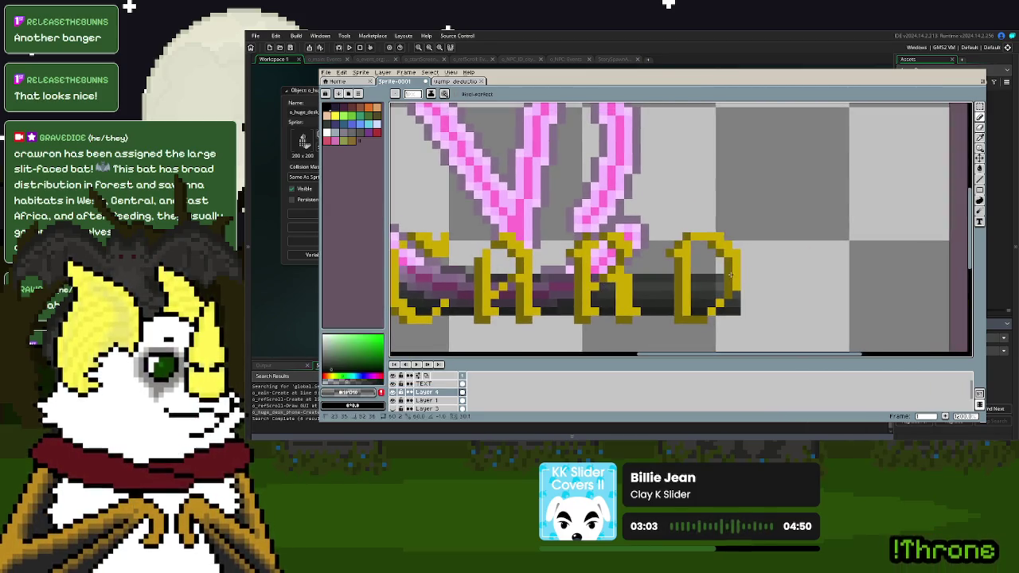
scroll(562, 299, "left", 5)
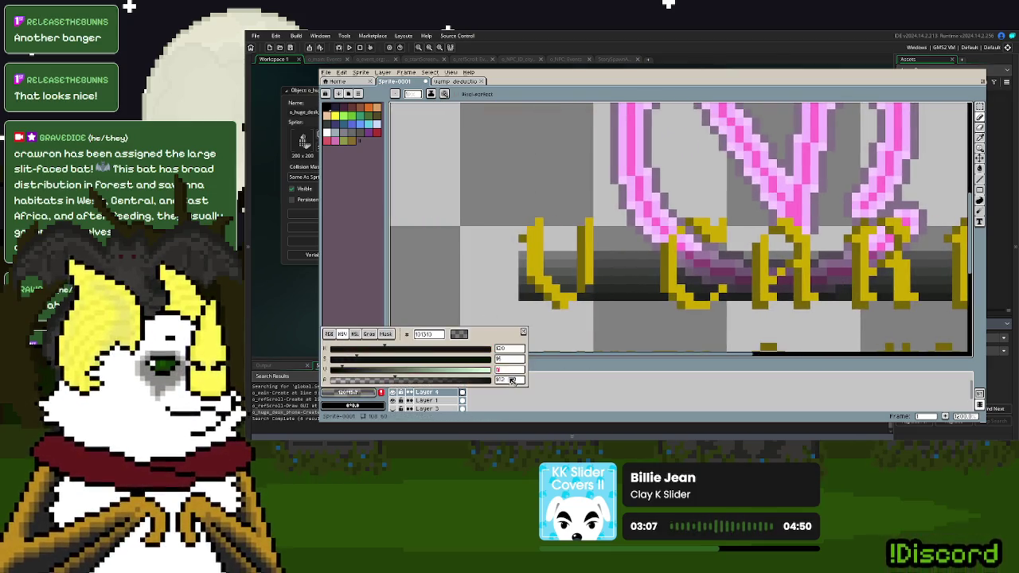
left_click(328, 334)
left_click(518, 379)
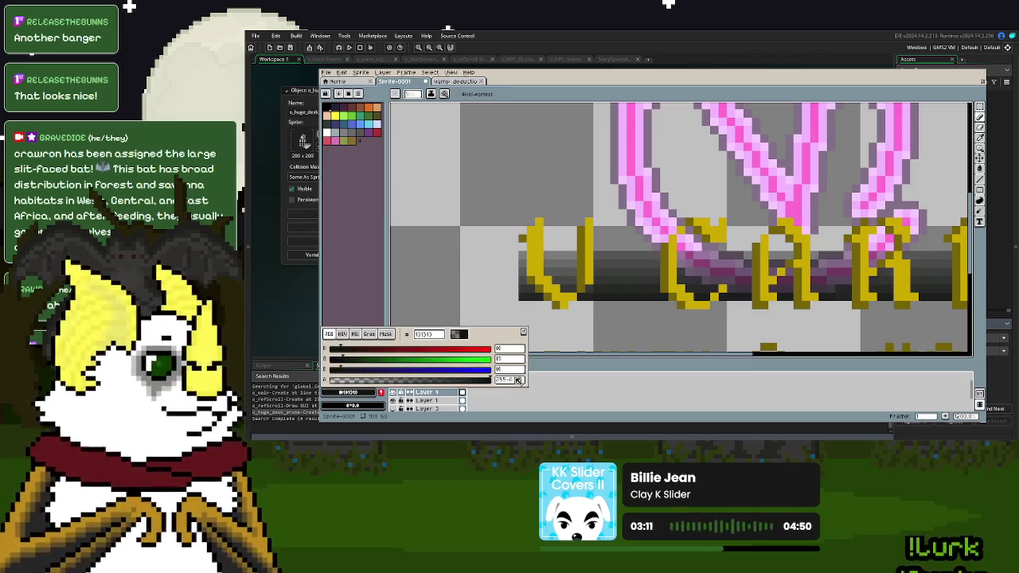
left_click(535, 375)
left_click(357, 393)
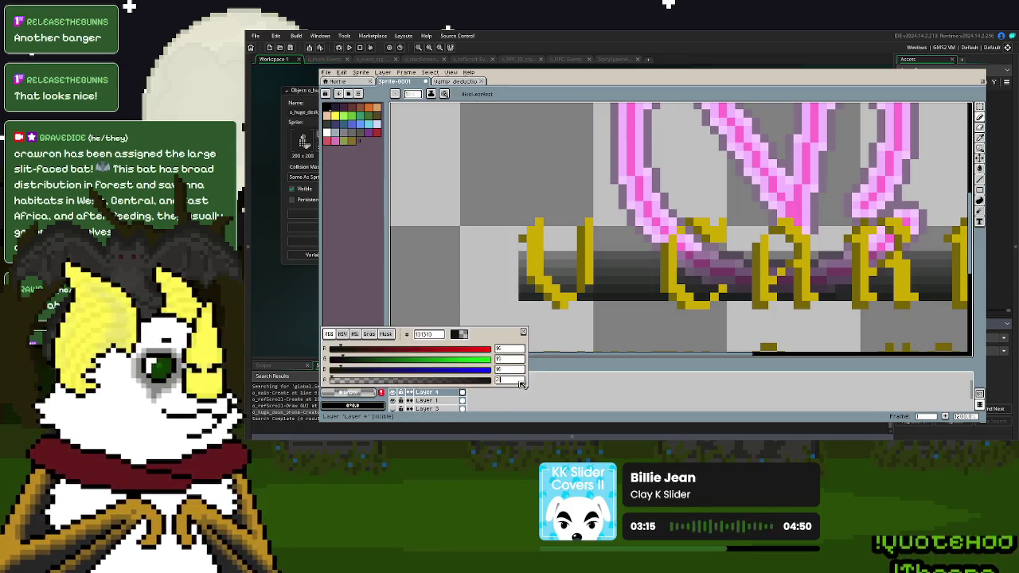
left_click(520, 380)
key("Return")
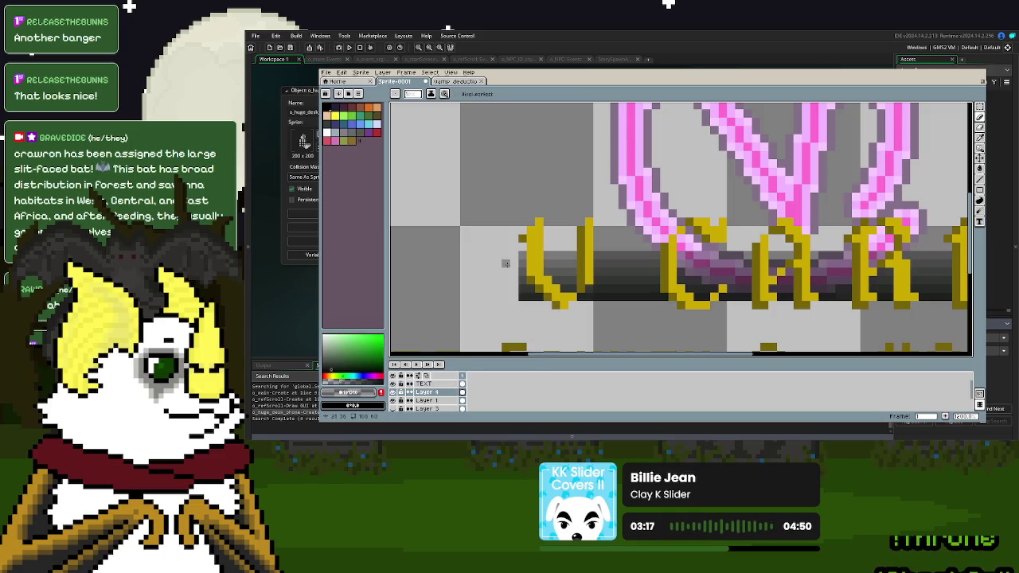
- Enter alpha 255 for the dark drawing colour, making it fully opaque
mouse_move(760, 289)
left_mouse_down()
mouse_move(575, 290)
mouse_move(739, 290)
left_mouse_up()
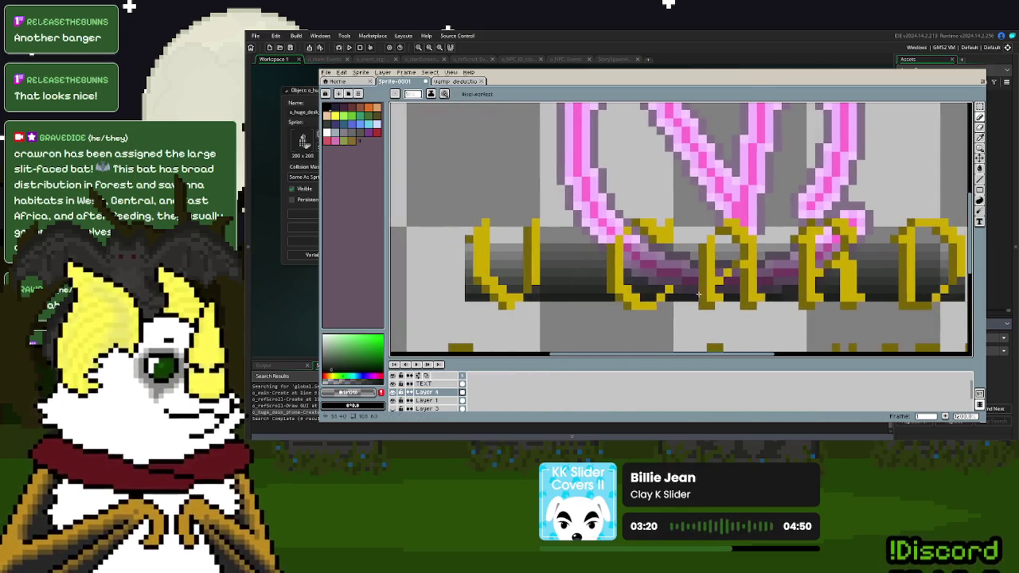
left_click(350, 393)
left_click(508, 381)
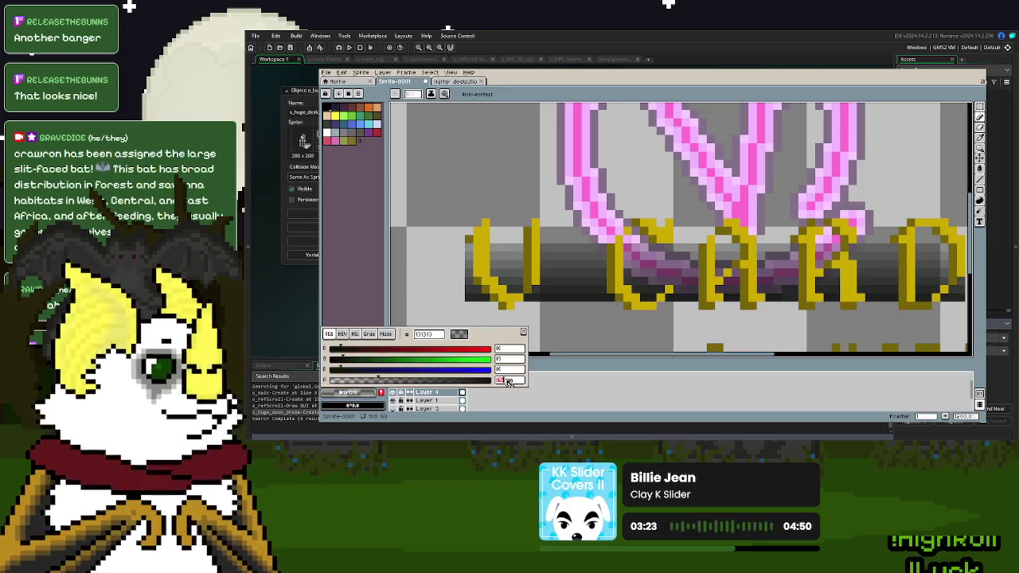
type("255")
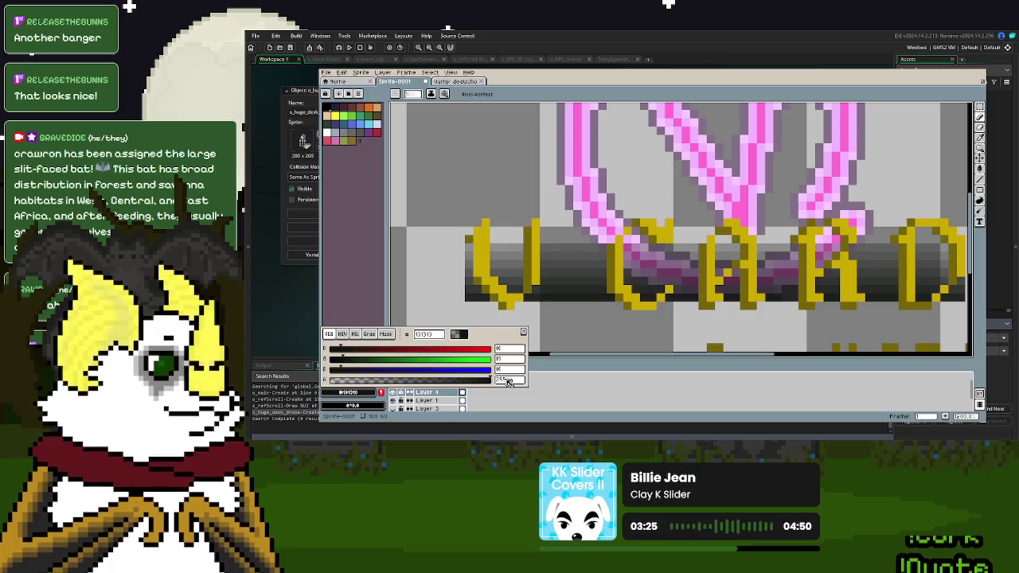
key("Return")
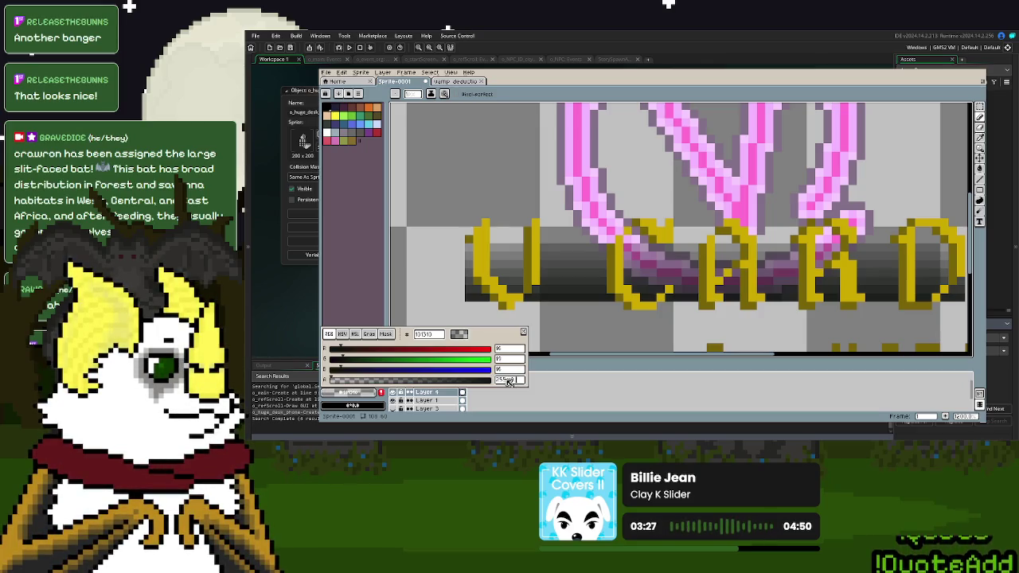
left_click(502, 269)
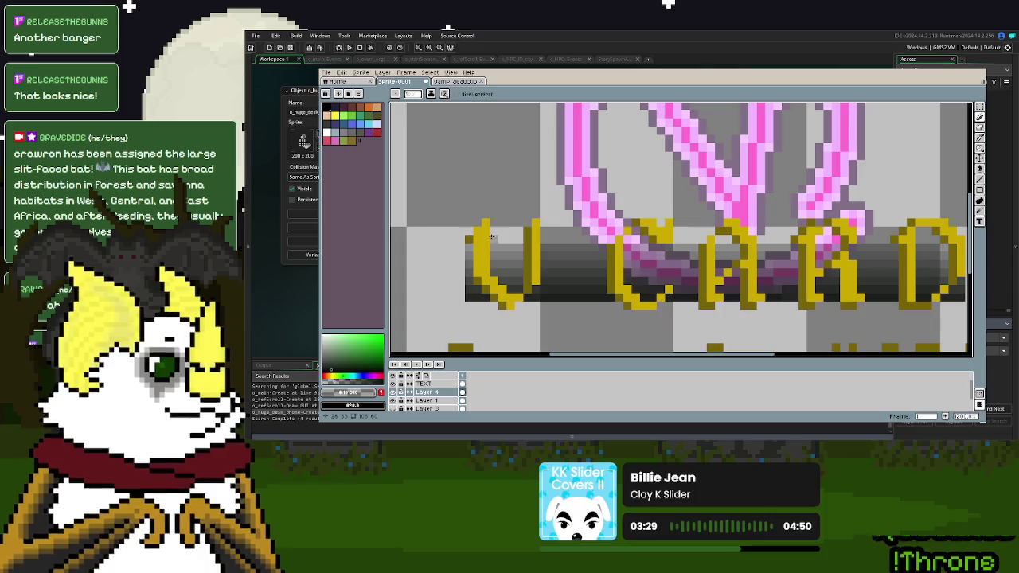
scroll(705, 272, "right", 5)
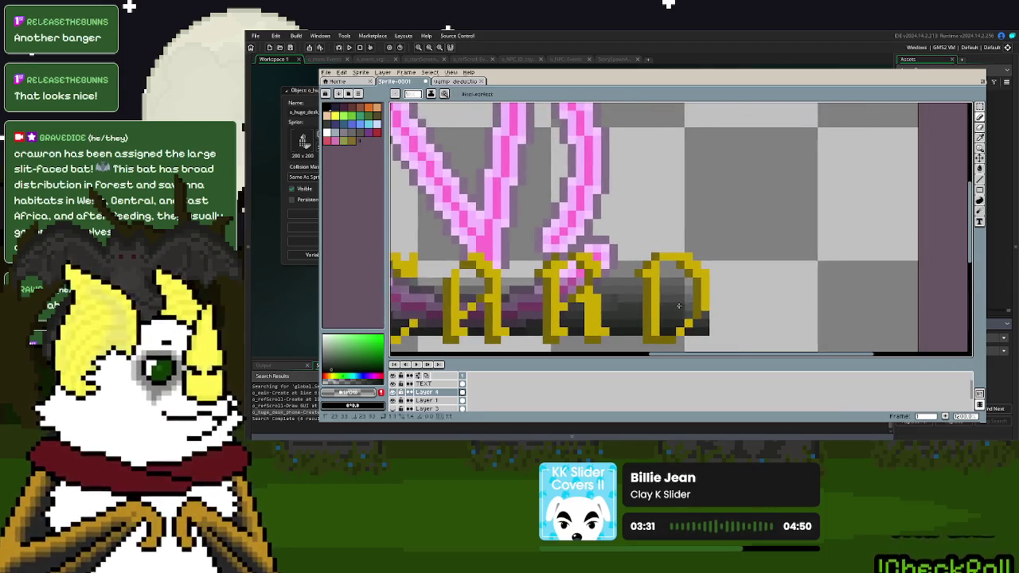
left_click(350, 394)
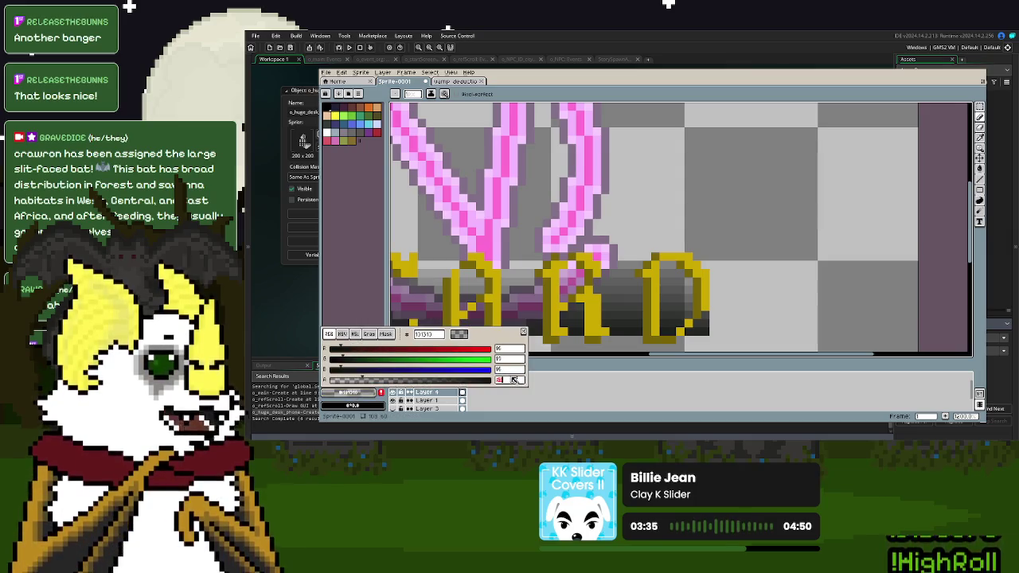
left_click(513, 380)
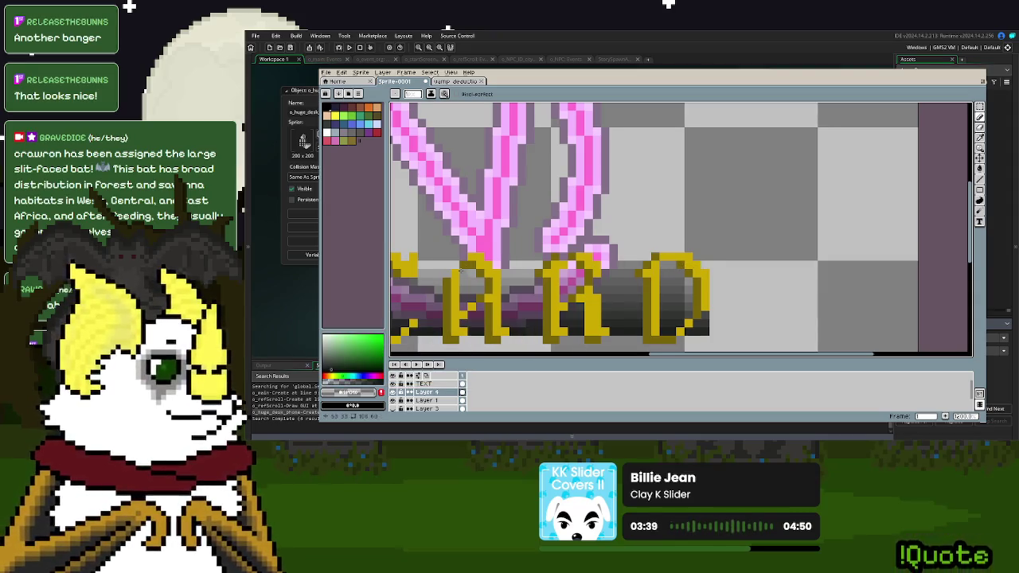
scroll(460, 271, "left", 5)
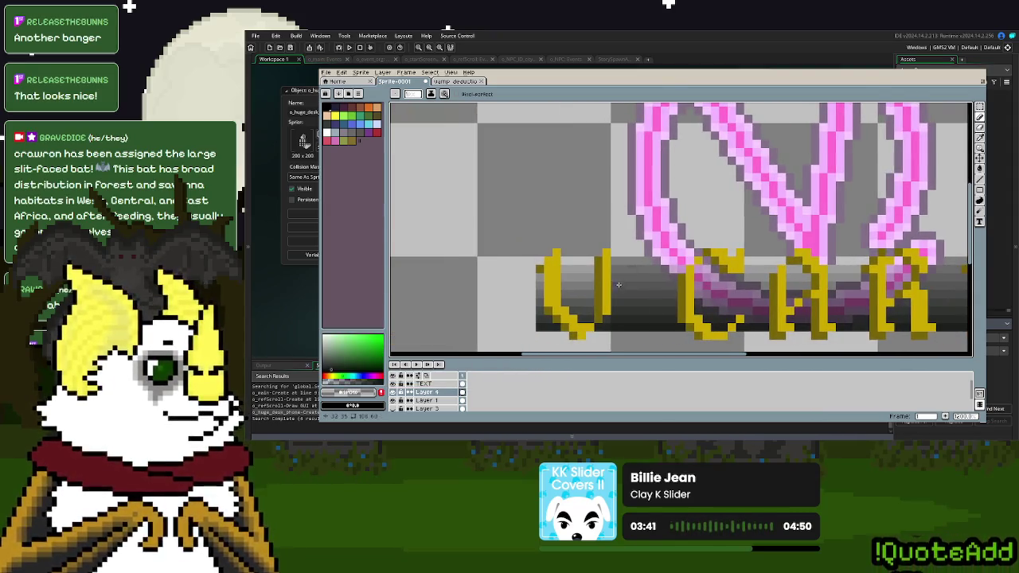
- Show the dark background layer again in the layer list
scroll(605, 255, "right", 2)
scroll(700, 251, "right", 3)
scroll(785, 250, "down", 2)
scroll(785, 250, "down", 3)
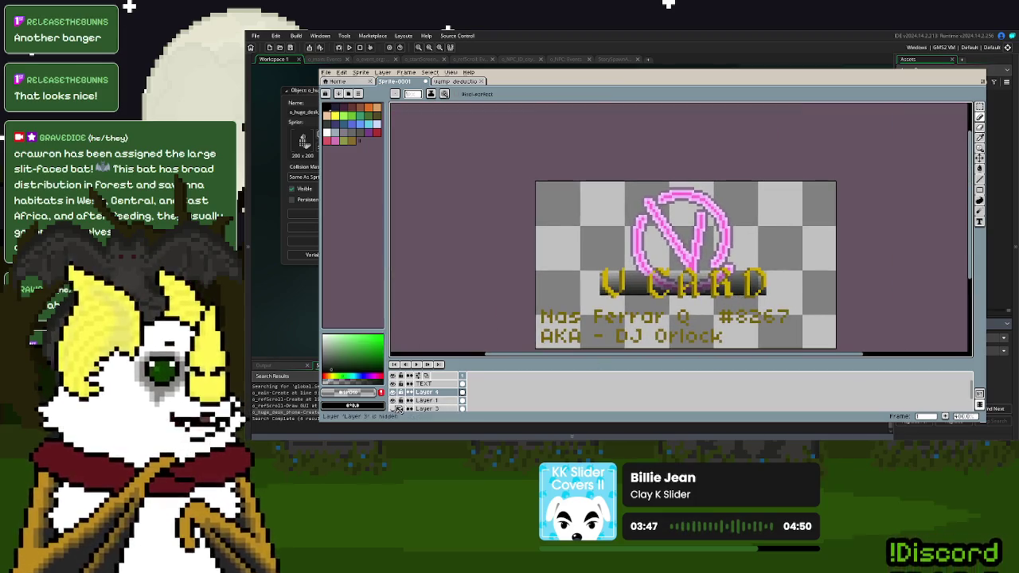
scroll(399, 408, "down", 2)
left_click(392, 398)
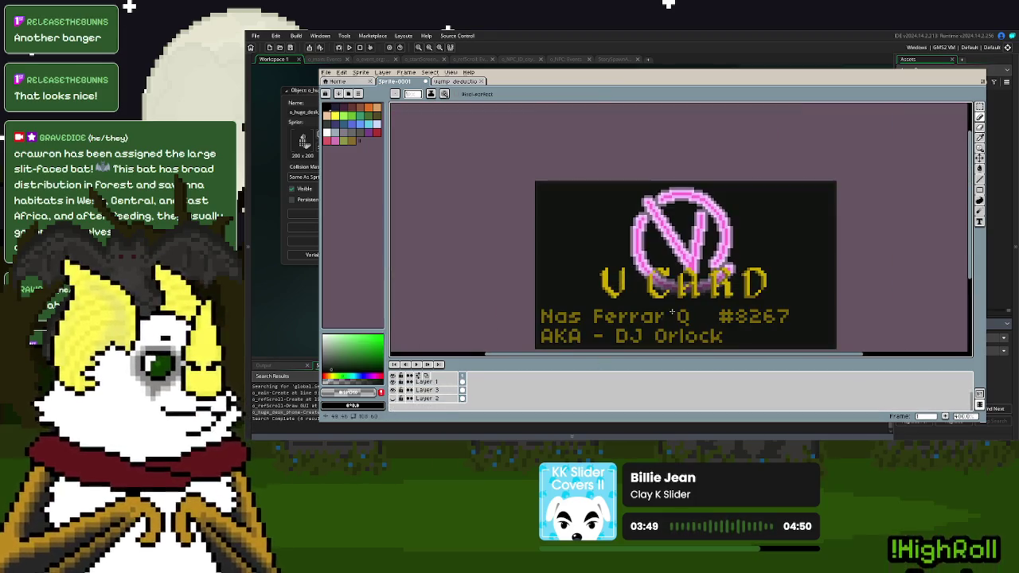
scroll(677, 310, "up", 1)
scroll(689, 293, "up", 1)
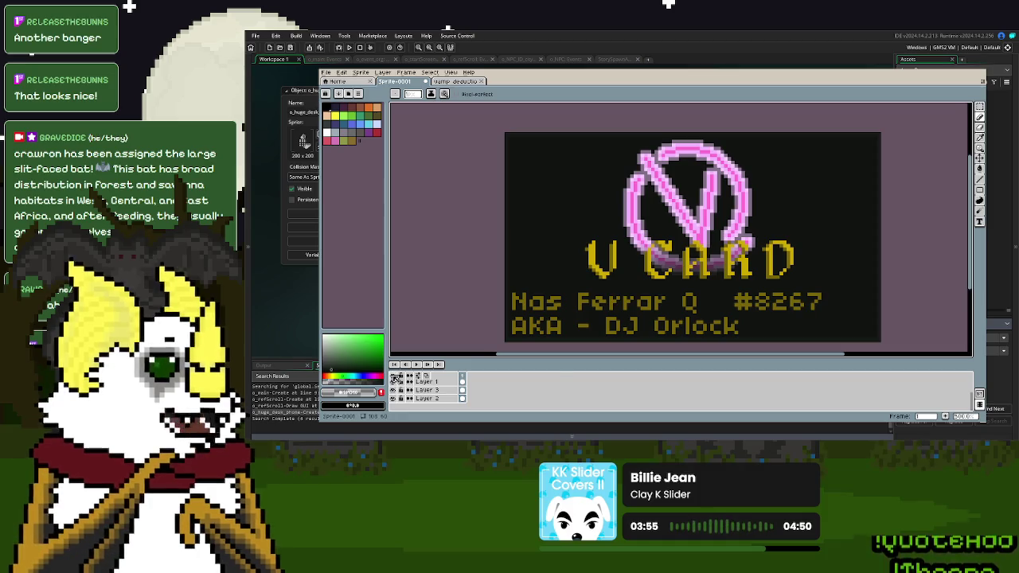
- Hide every layer except the grey gradient bar layer
left_click(395, 377)
left_click(396, 383)
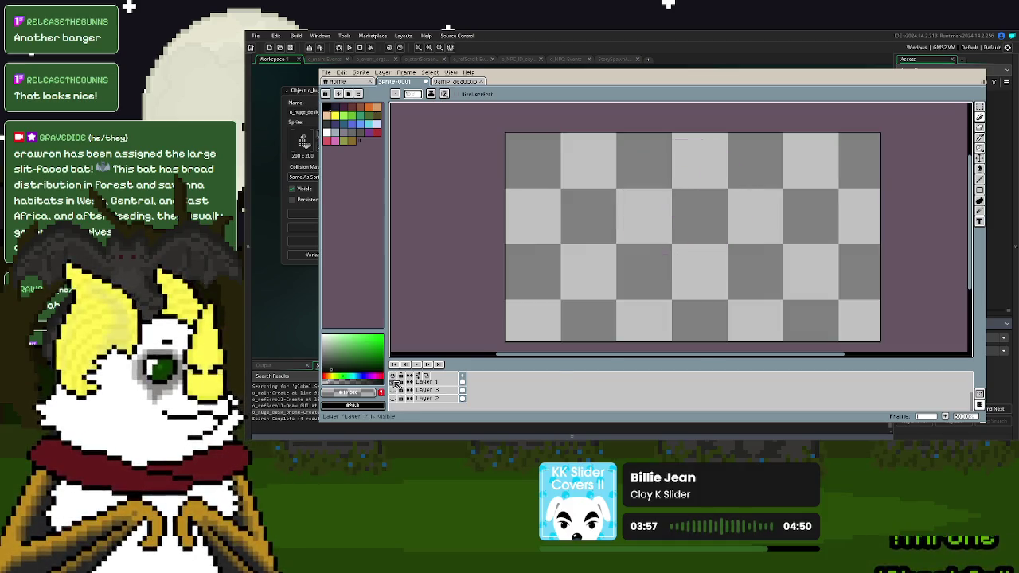
left_click(396, 386)
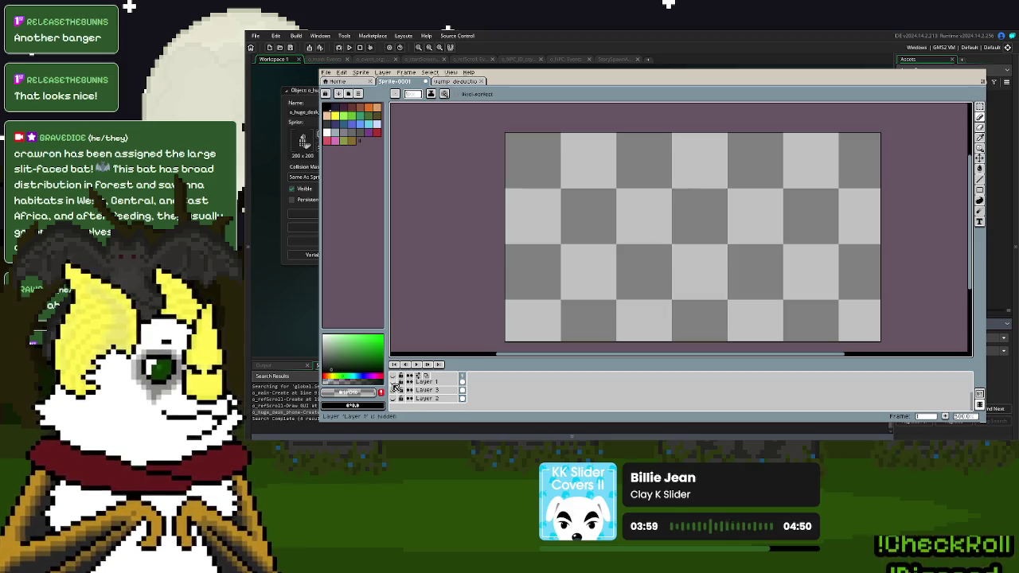
scroll(395, 386, "up", 2)
left_click(395, 392)
left_click(395, 401)
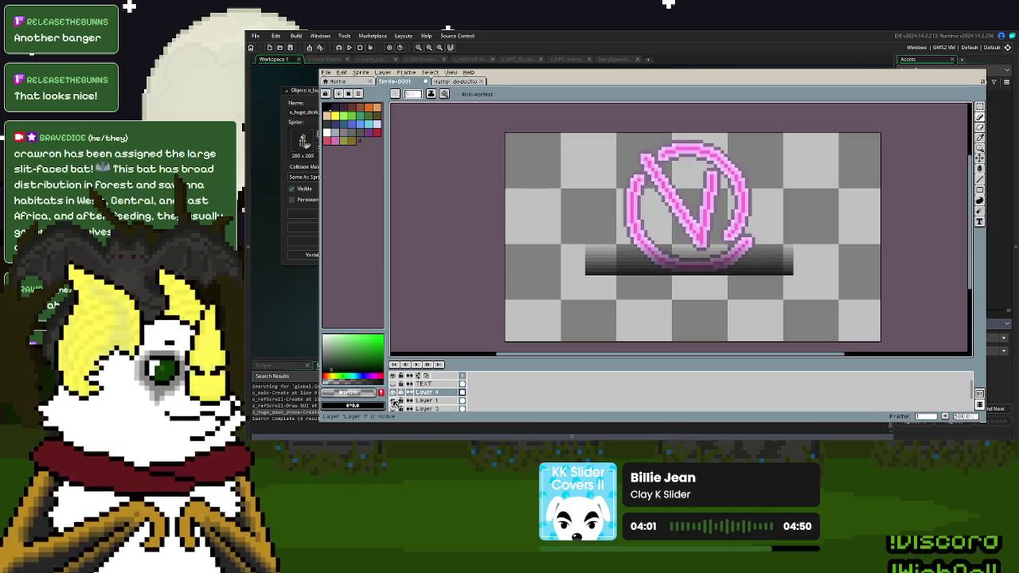
scroll(764, 293, "up", 2)
scroll(605, 277, "up", 1)
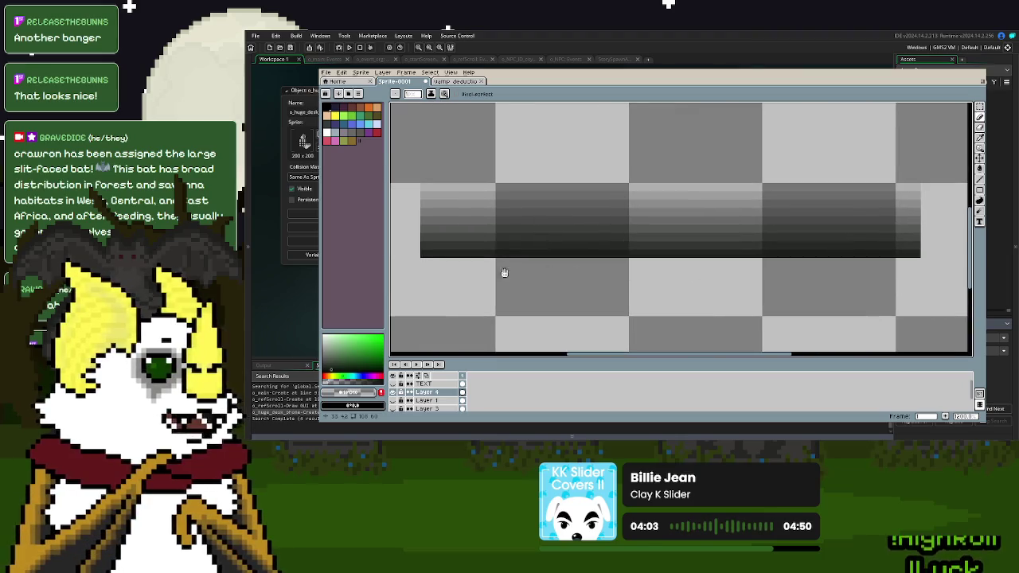
- Magic-wand the gradient bar's top shade band and stretch it into a taller row
left_click_drag(504, 273, 567, 299)
left_click(979, 116)
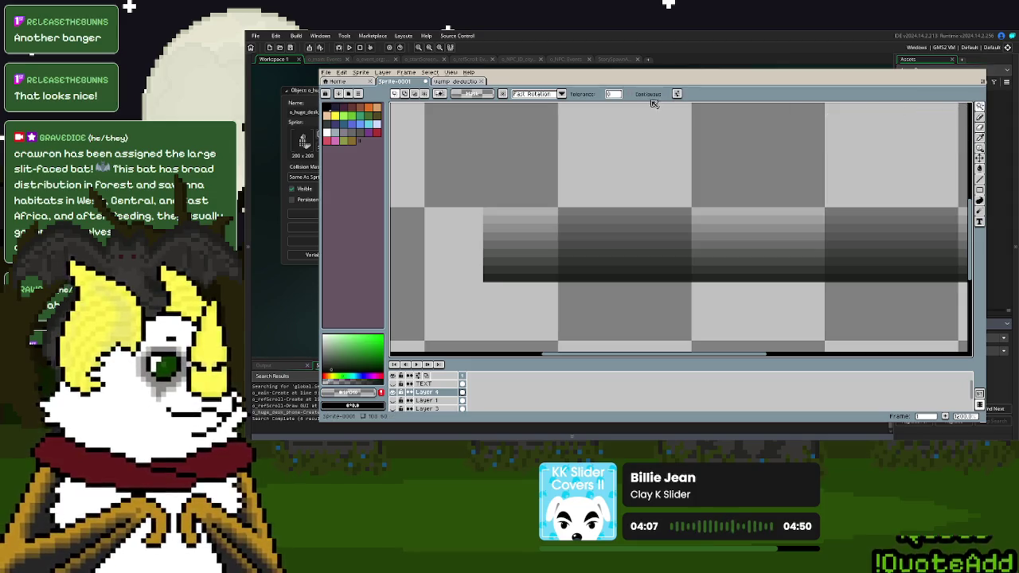
left_click(527, 212)
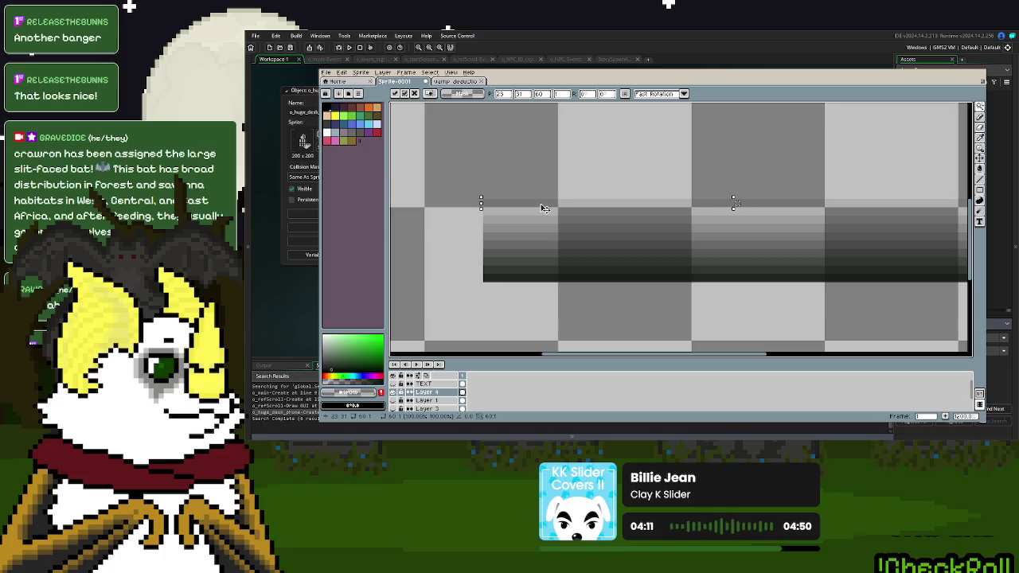
left_click(537, 202)
left_click(535, 210)
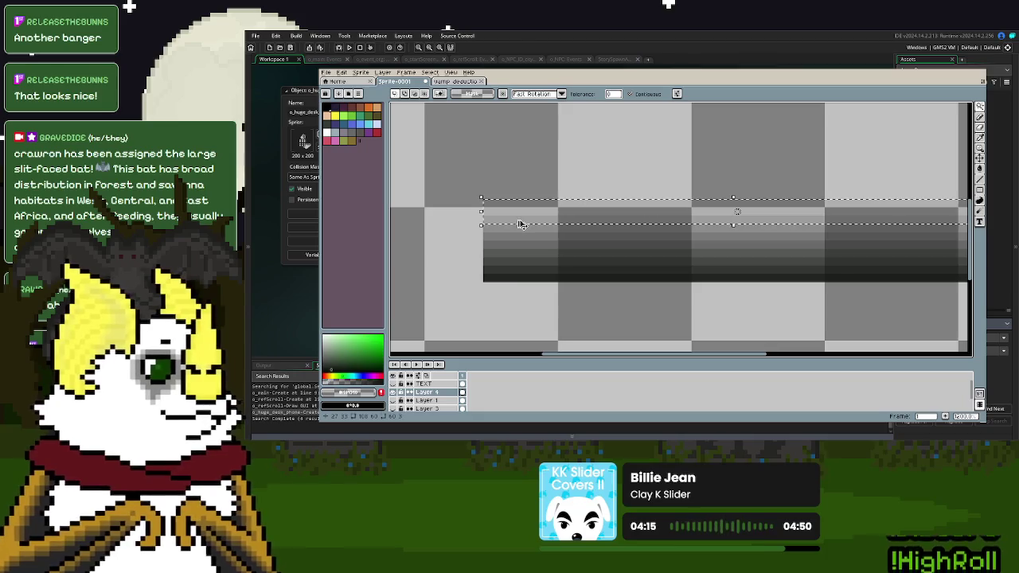
left_click(518, 224)
left_click_drag(518, 223, 514, 216)
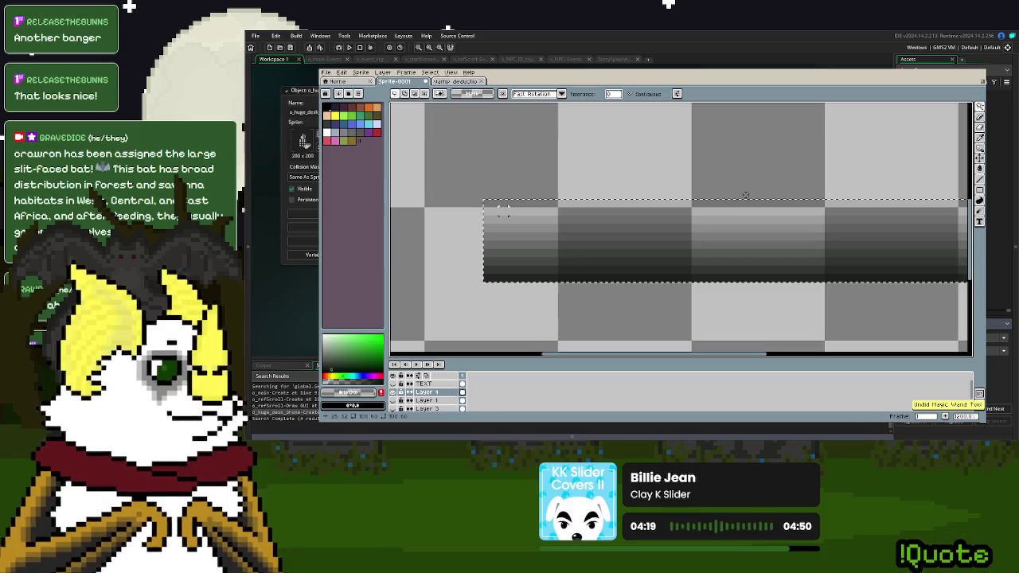
left_click(525, 209)
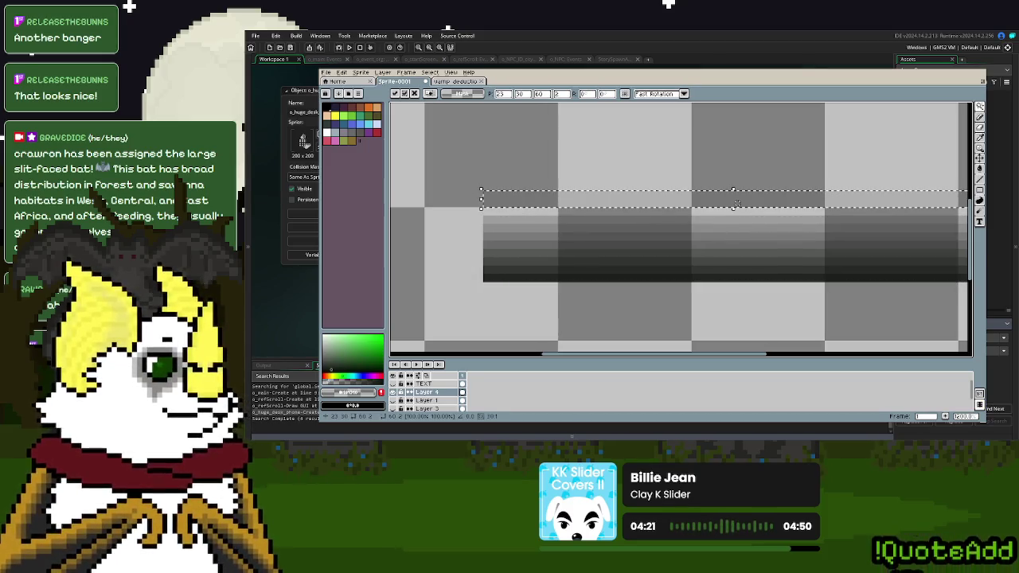
left_click_drag(525, 209, 515, 231)
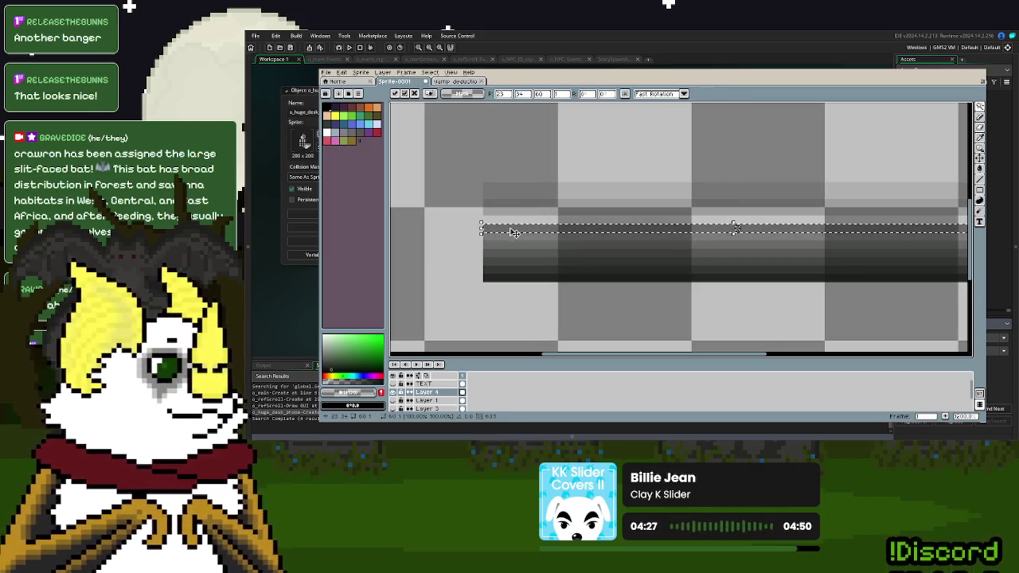
mouse_move(515, 231)
left_mouse_down()
mouse_move(520, 204)
mouse_move(518, 235)
left_mouse_up()
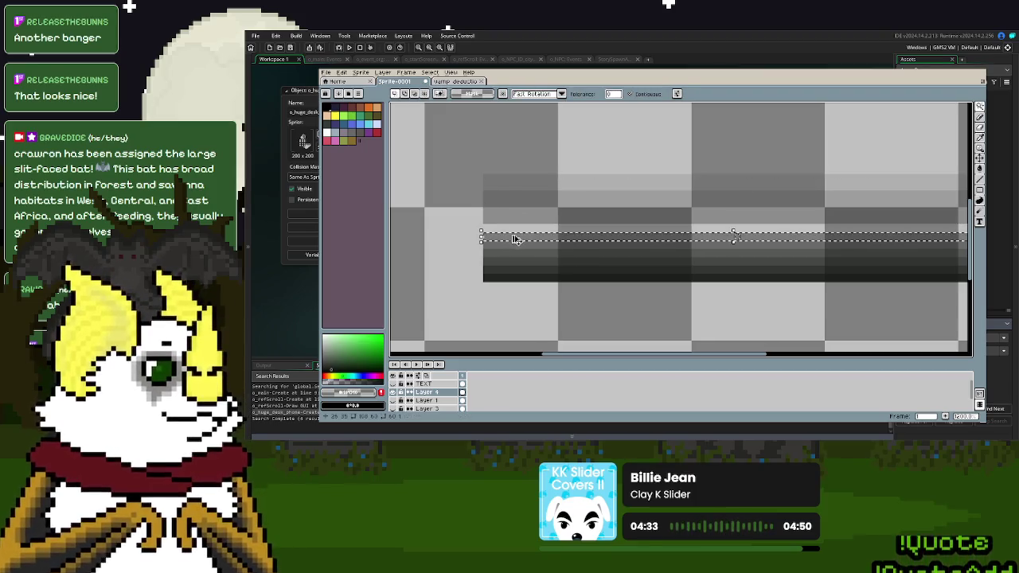
left_click_drag(734, 228, 733, 172)
key("w")
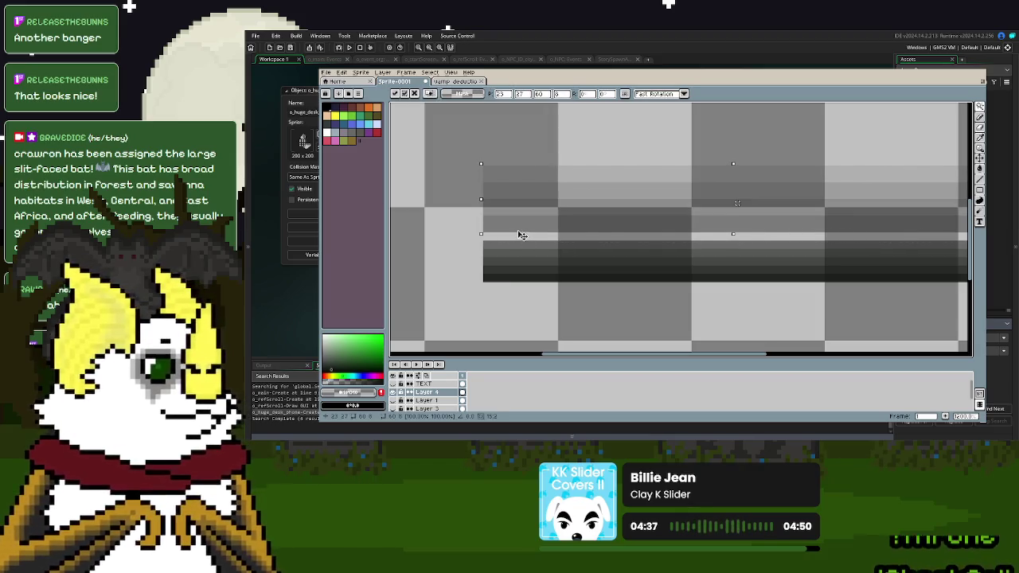
- Select the next shade bands of the bar and stretch those rows taller
left_click(519, 248)
key("s")
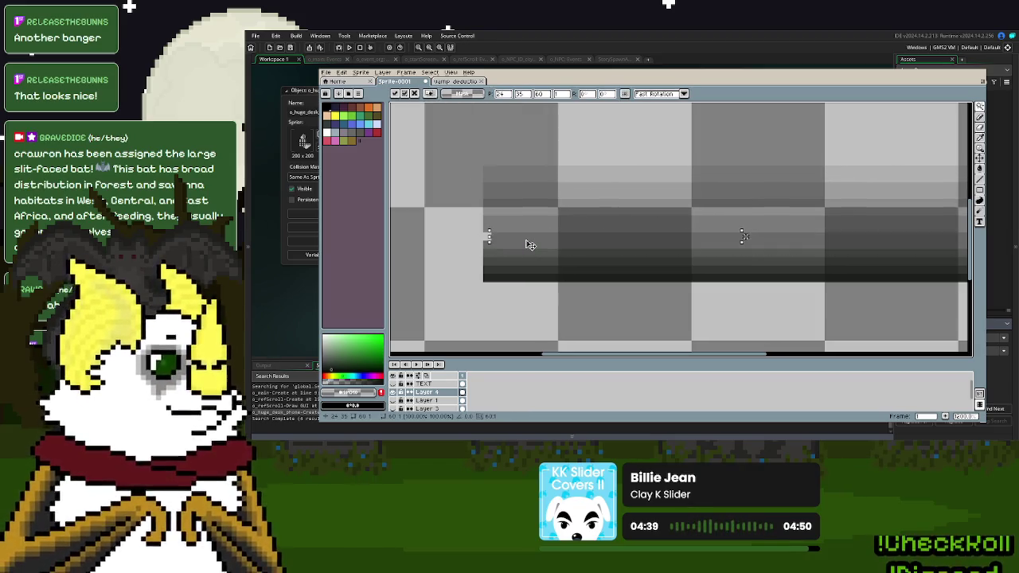
key("w")
mouse_move(528, 221)
left_mouse_down()
mouse_move(526, 188)
mouse_move(519, 239)
left_mouse_up()
key("s")
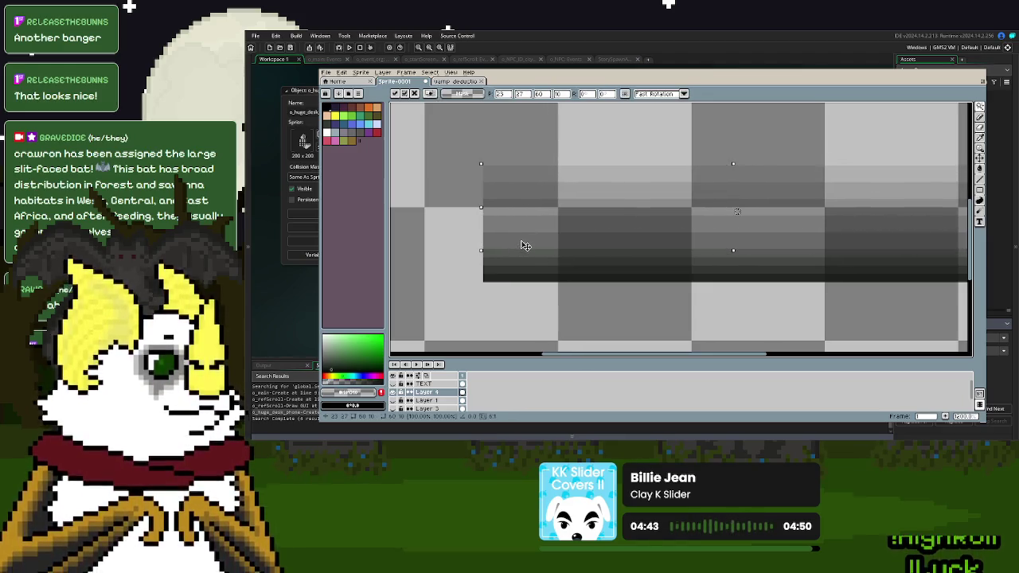
left_click(520, 250)
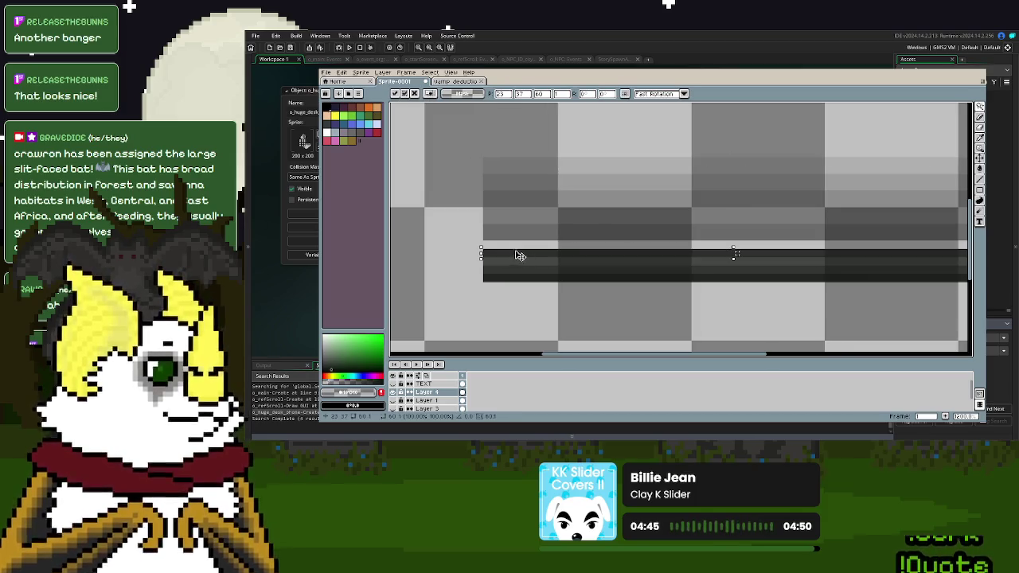
key("w")
left_click_drag(511, 169, 511, 263)
key("s")
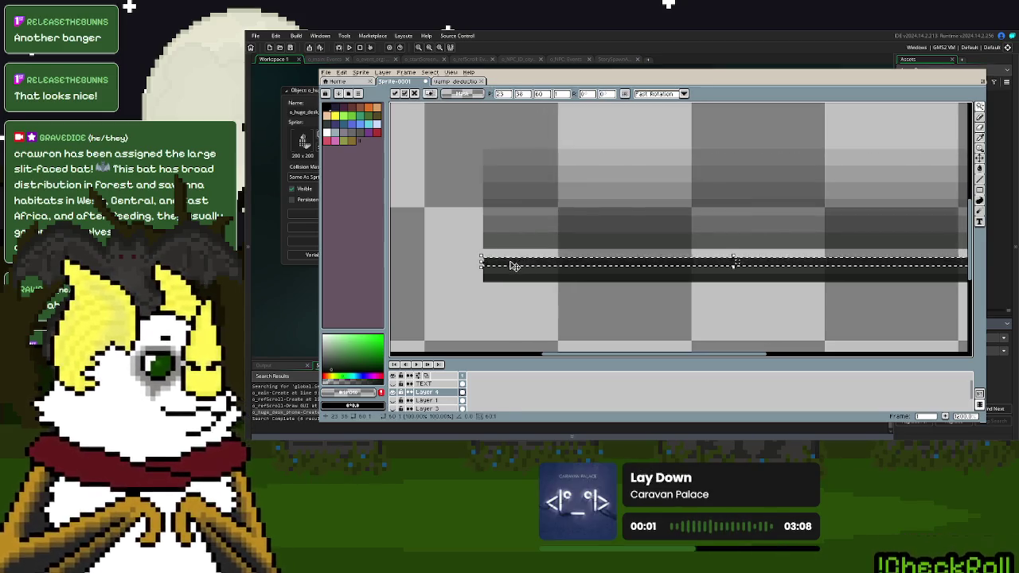
- Stretch the bottom rows, nudge the block up one pixel, then deselect and show TEXT
left_click(513, 258)
key("w")
left_click_drag(511, 185, 511, 244)
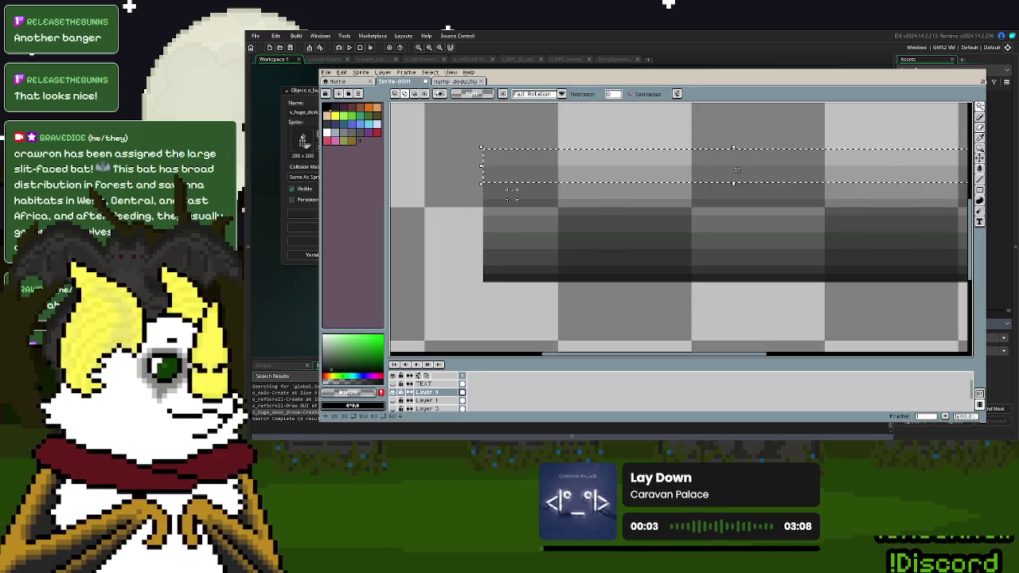
left_click(514, 269)
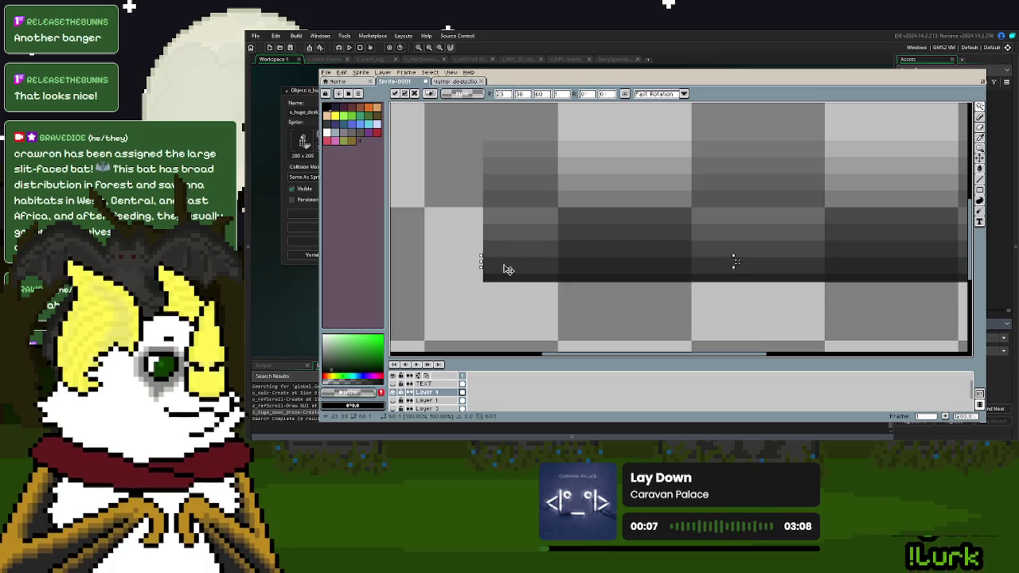
left_click(510, 153)
left_click_drag(510, 159, 511, 248)
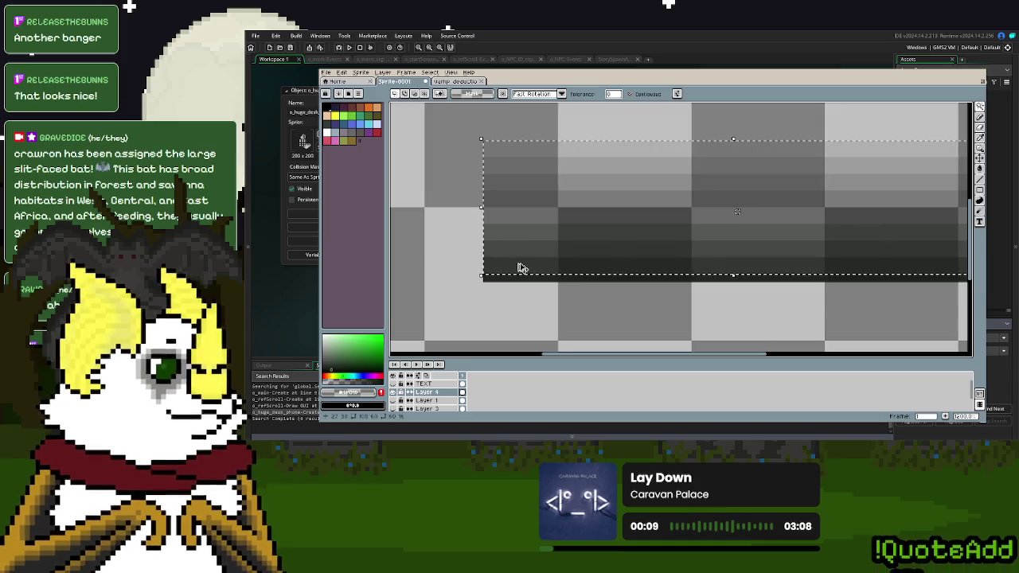
left_click_drag(511, 248, 522, 266)
key("Up")
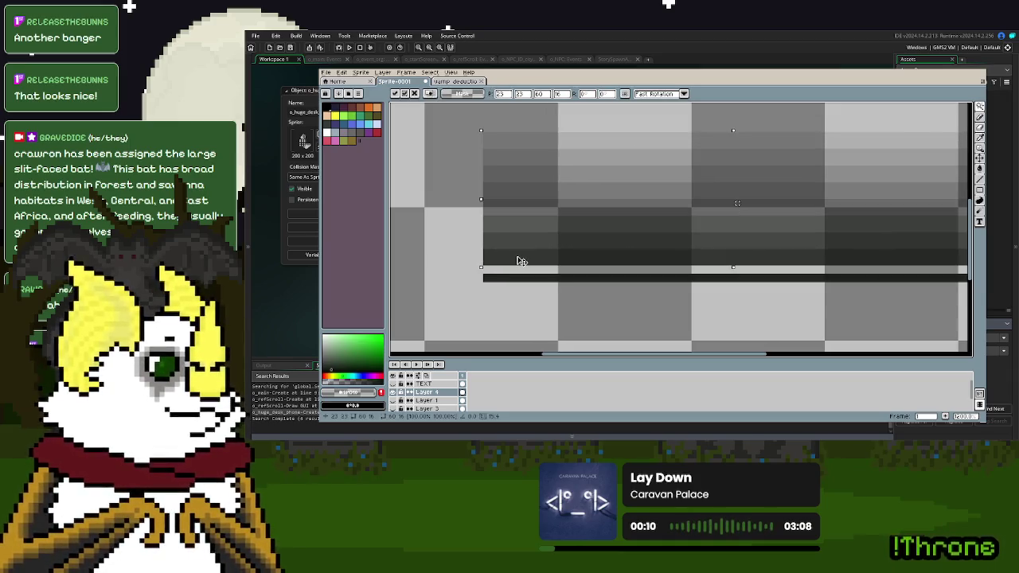
left_click(509, 279)
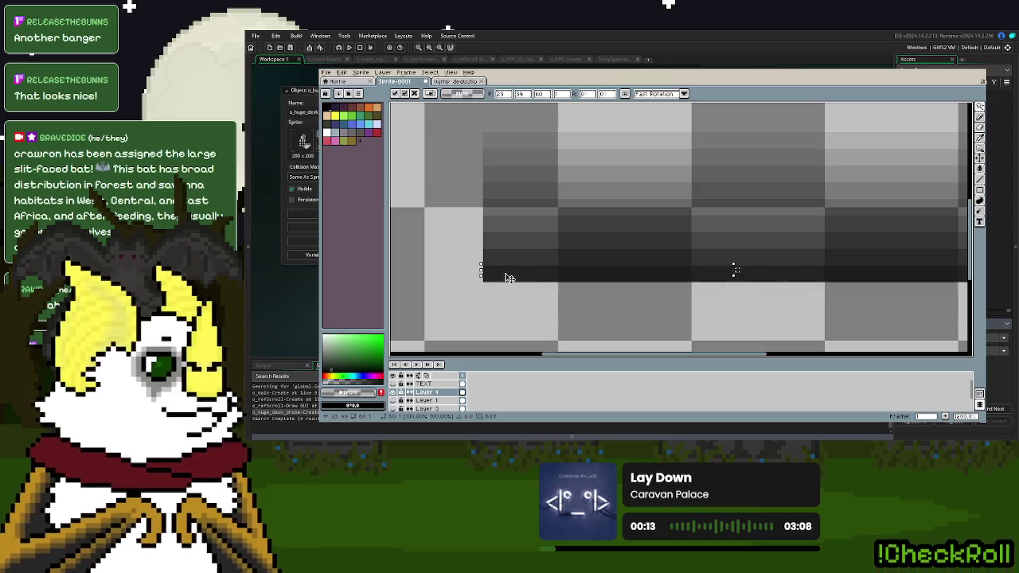
scroll(586, 244, "down", 3)
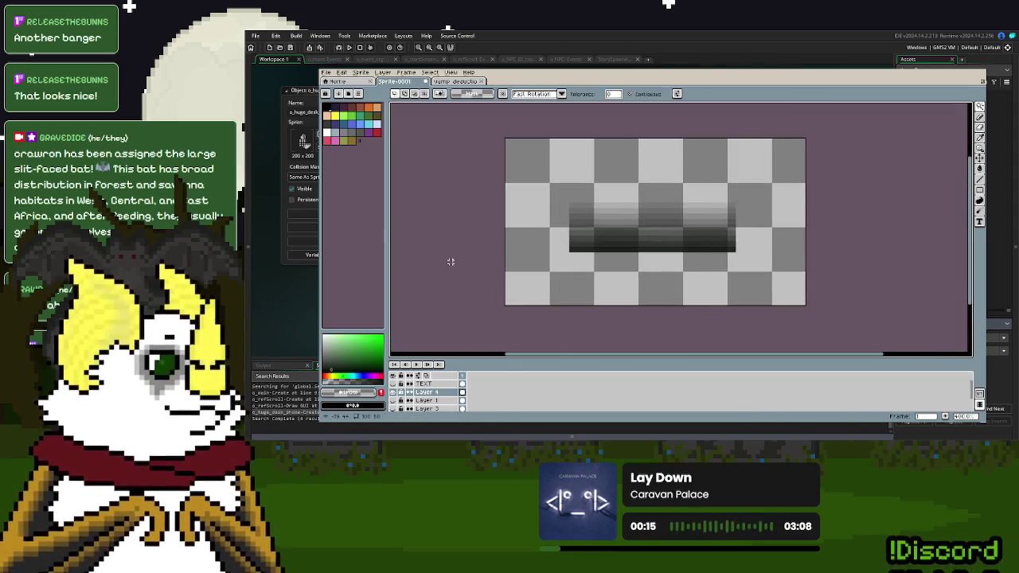
left_click(394, 384)
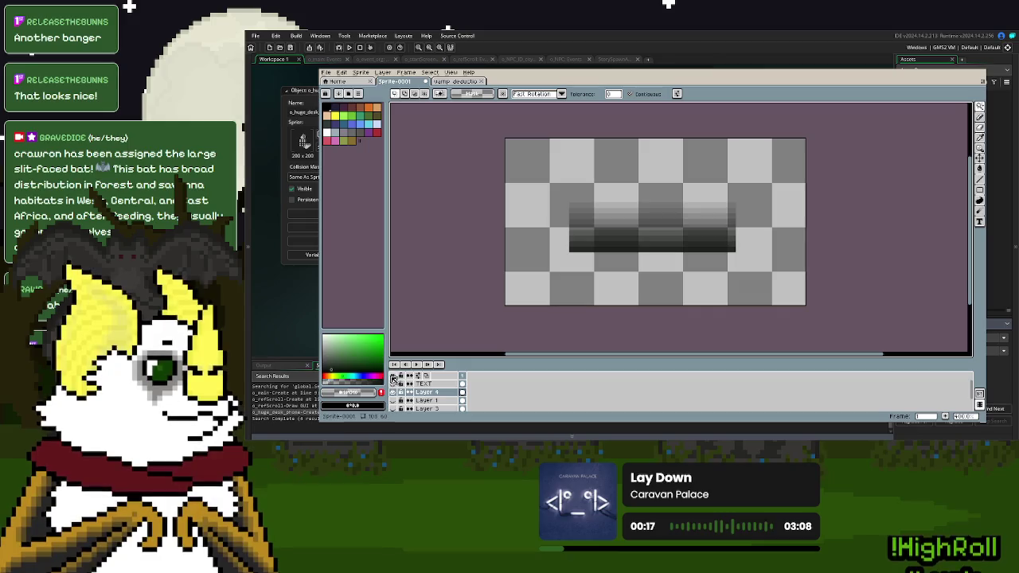
- Show all the card's layers again and zoom and pan to the card image
left_click(394, 375)
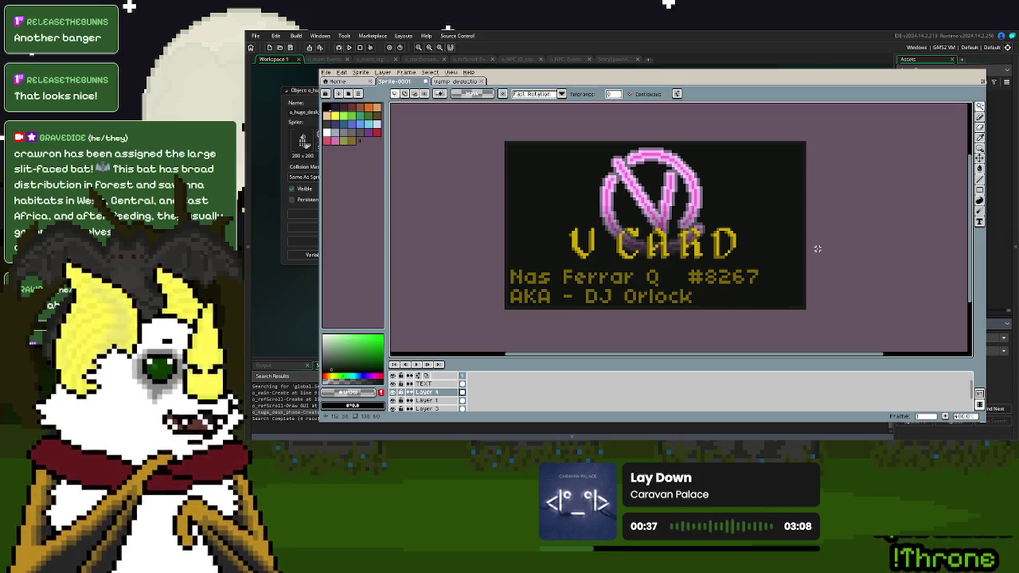
scroll(817, 249, "up", 1)
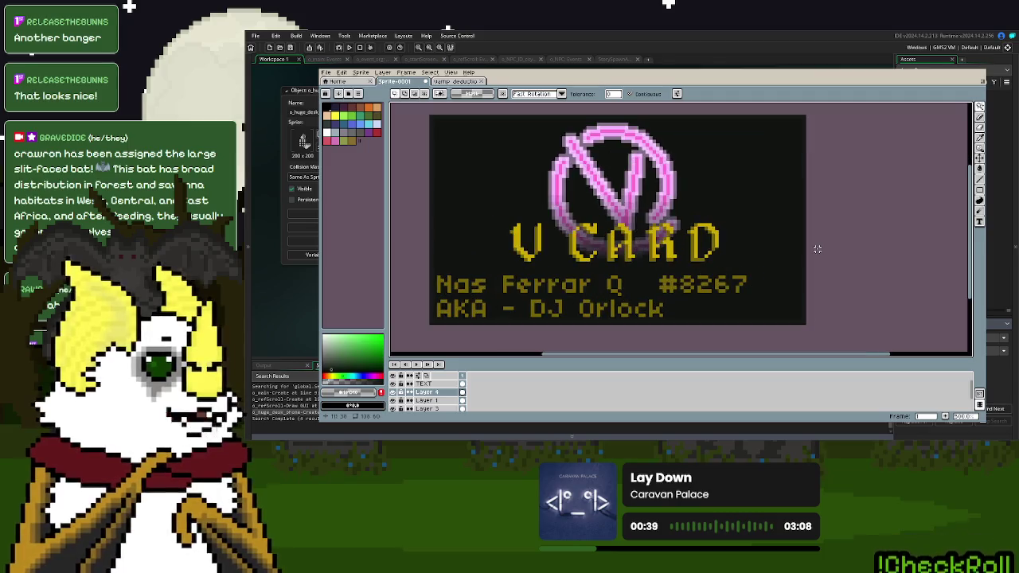
left_click_drag(778, 247, 832, 246)
scroll(833, 245, "up", 1)
scroll(833, 246, "down", 1)
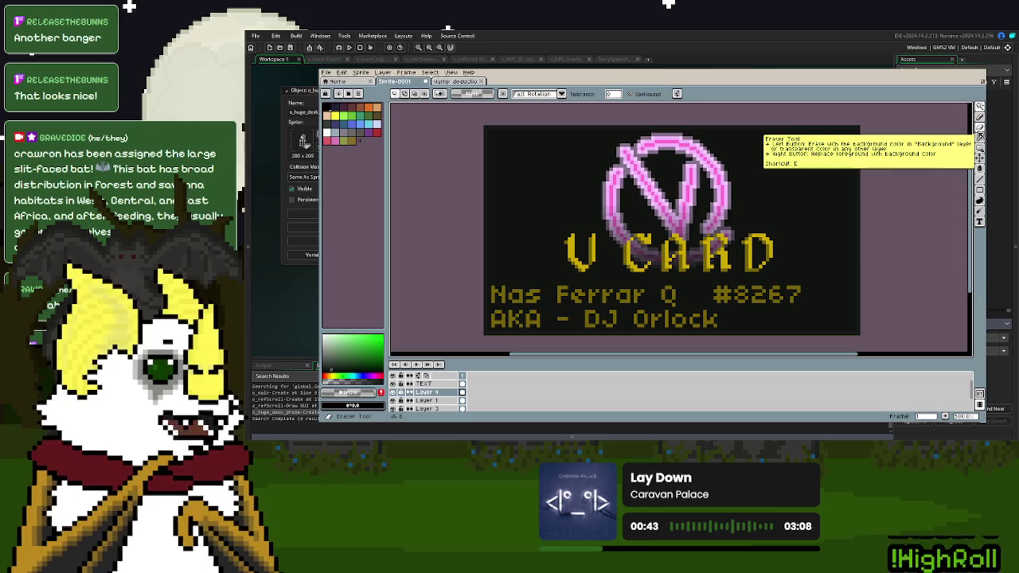
left_click(980, 135)
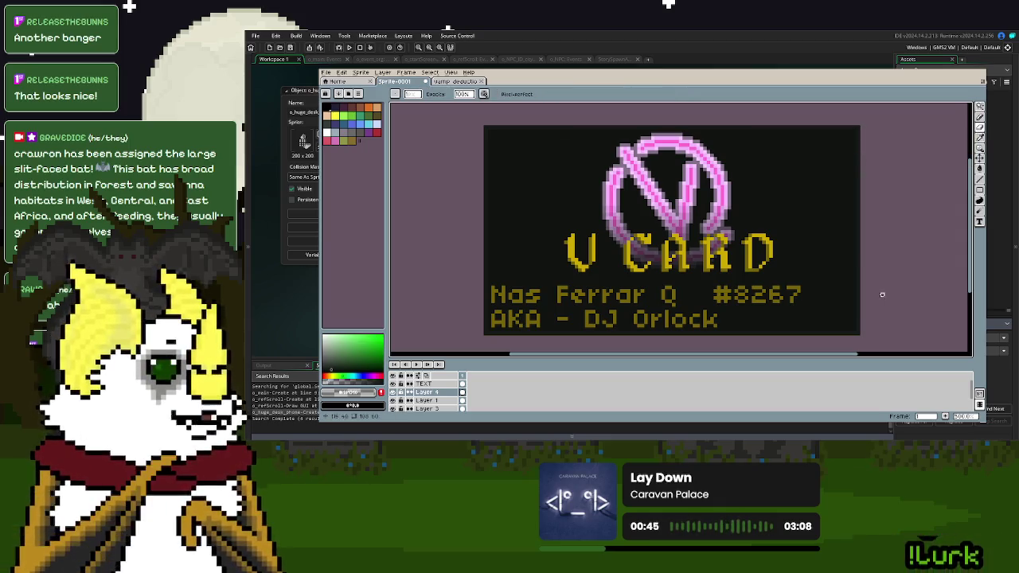
scroll(402, 398, "down", 1)
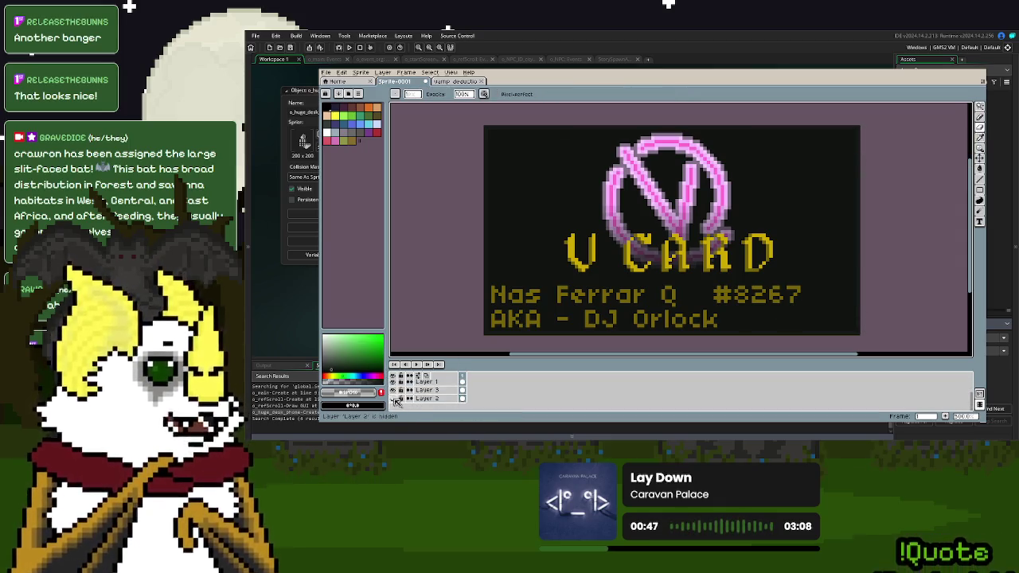
- Undo the last eraser stroke on Layer 3, then hide every layer
left_click(426, 390)
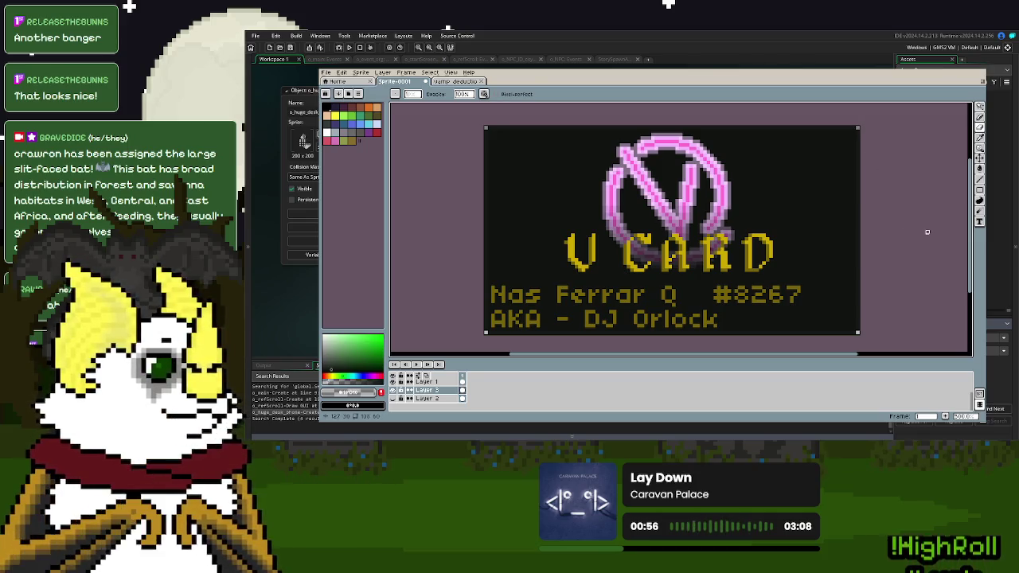
key("ctrl+z")
key("e")
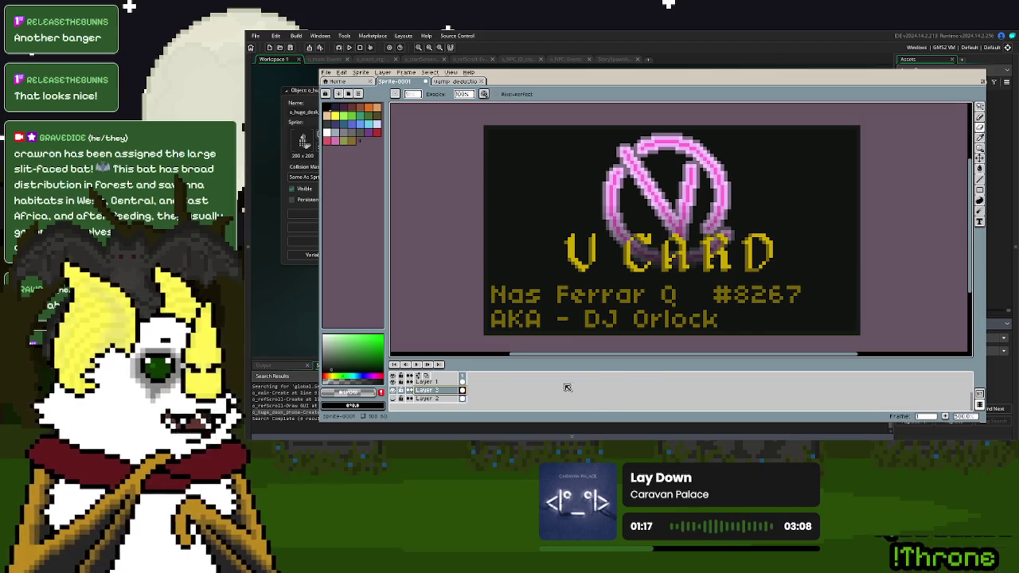
scroll(398, 386, "up", 2)
left_click(395, 376)
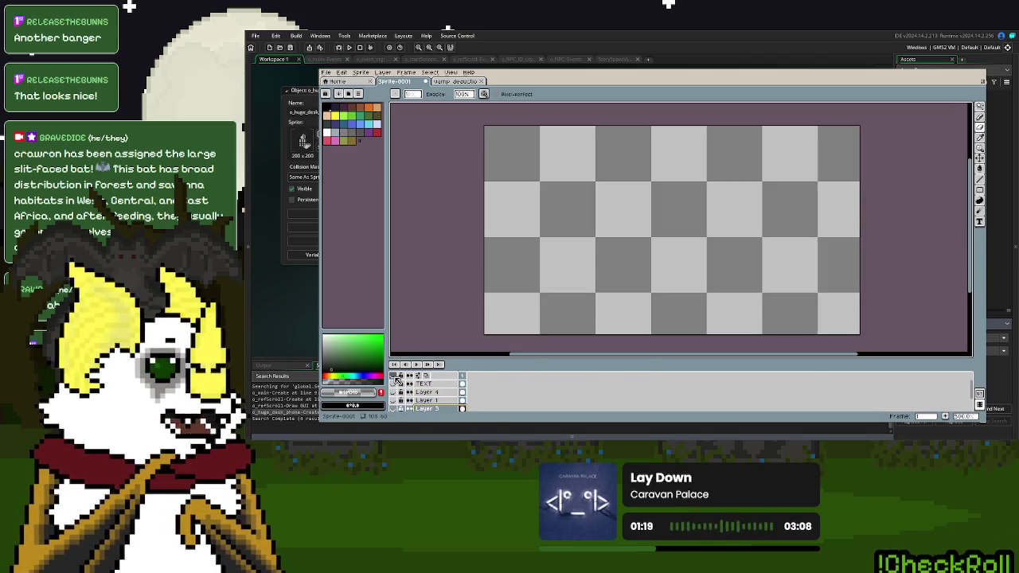
- Rename Layer 4 to 'Fade in', then show Layer 1 and hide the Fade in layer
left_click(393, 392)
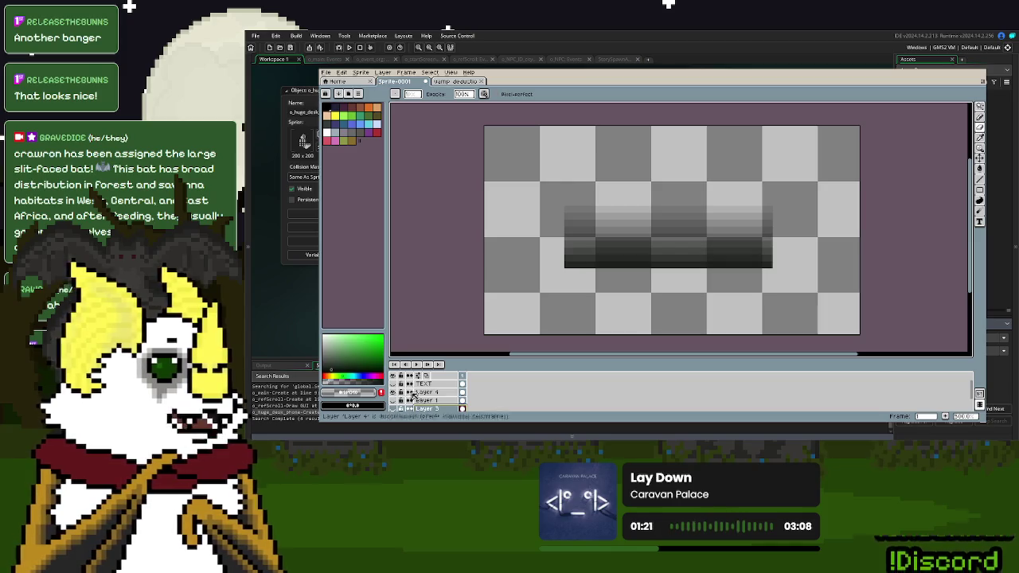
double_click(433, 393)
type("b")
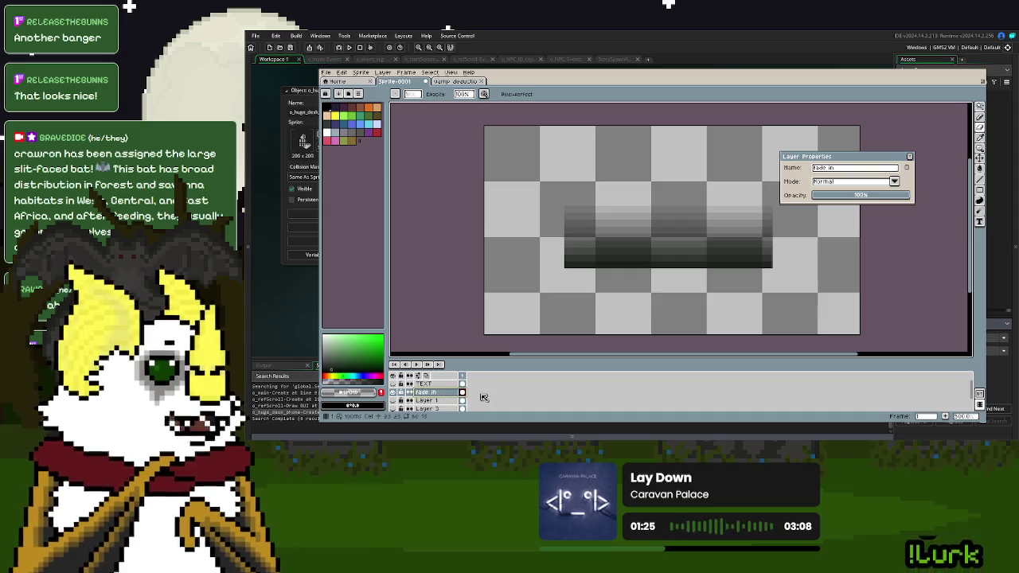
left_click(910, 156)
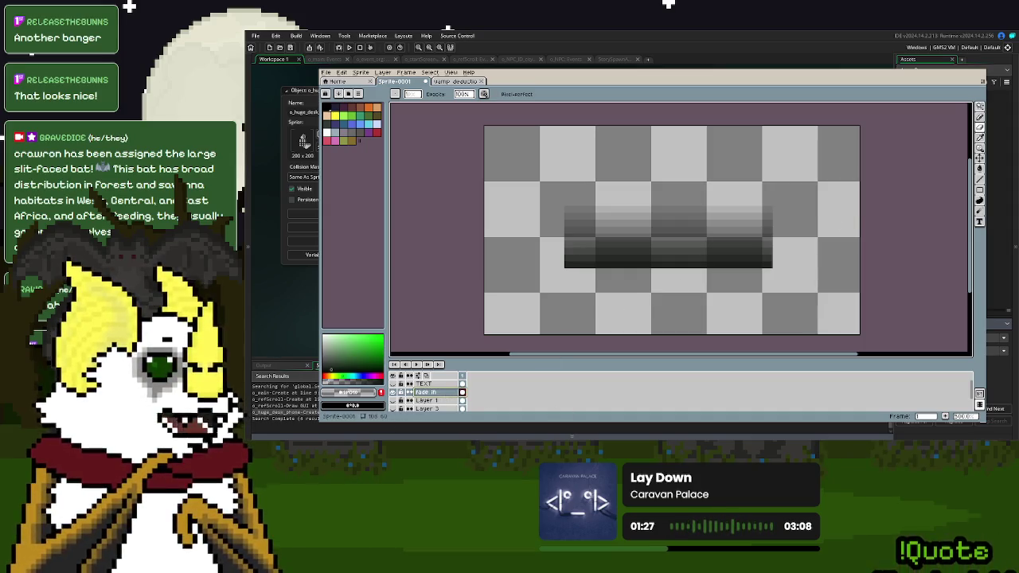
left_click(392, 401)
left_click(426, 400)
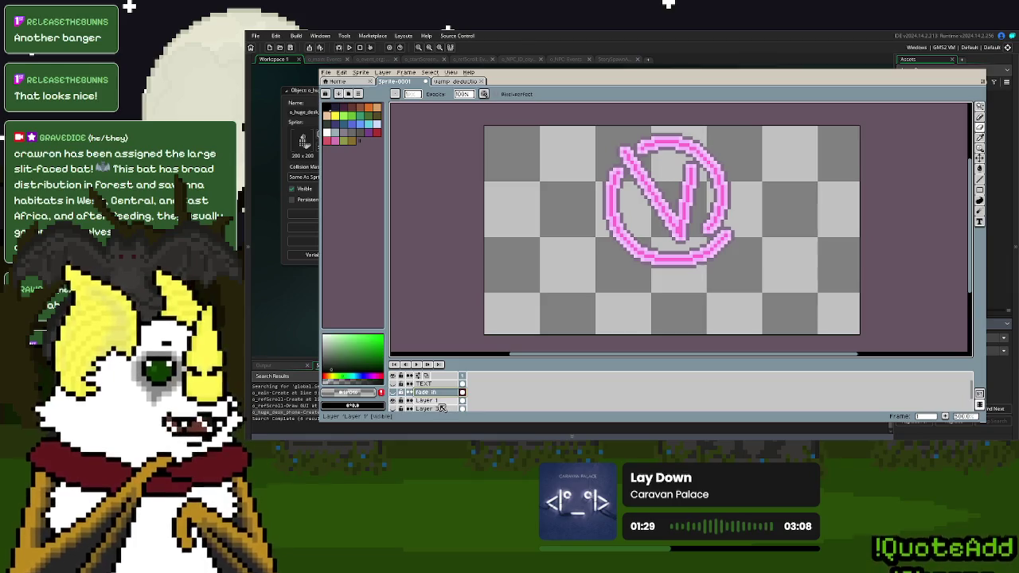
- Sample the logo's pink and magic-wand the V's narrow pink column, applying the transform
scroll(681, 206, "up", 2)
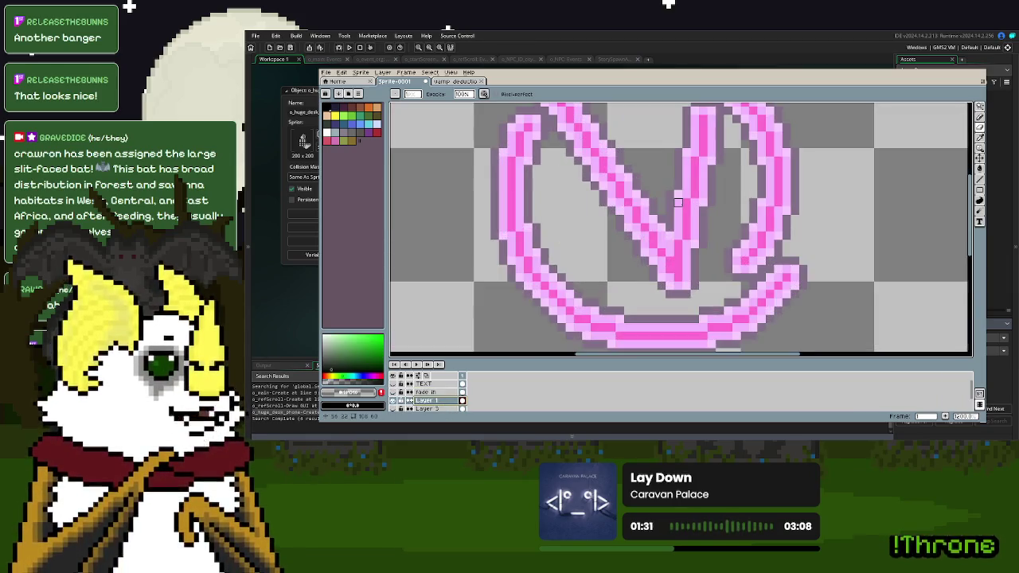
scroll(681, 205, "up", 1)
left_click(982, 149)
left_click(704, 150)
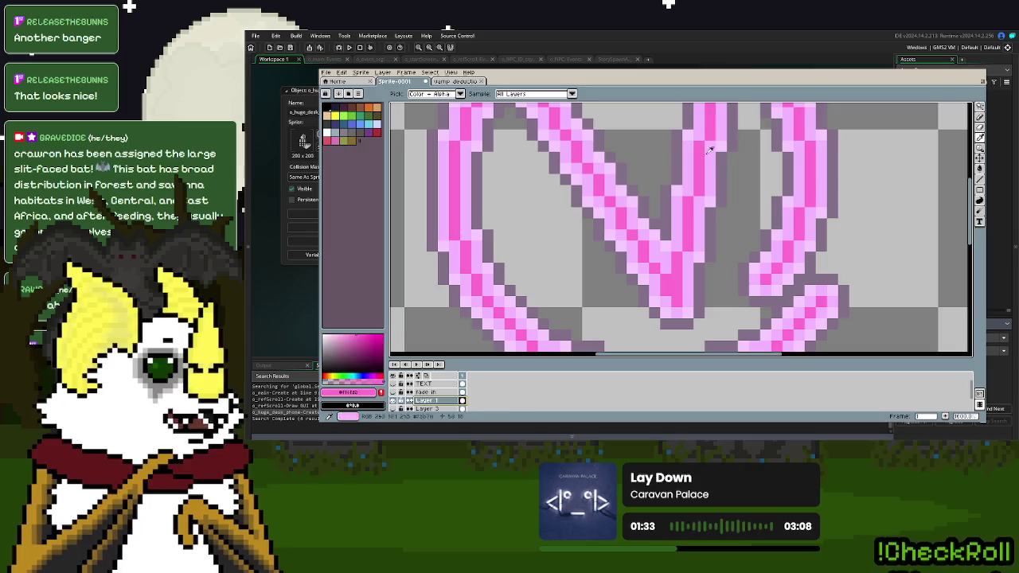
left_click(980, 117)
left_click(711, 165)
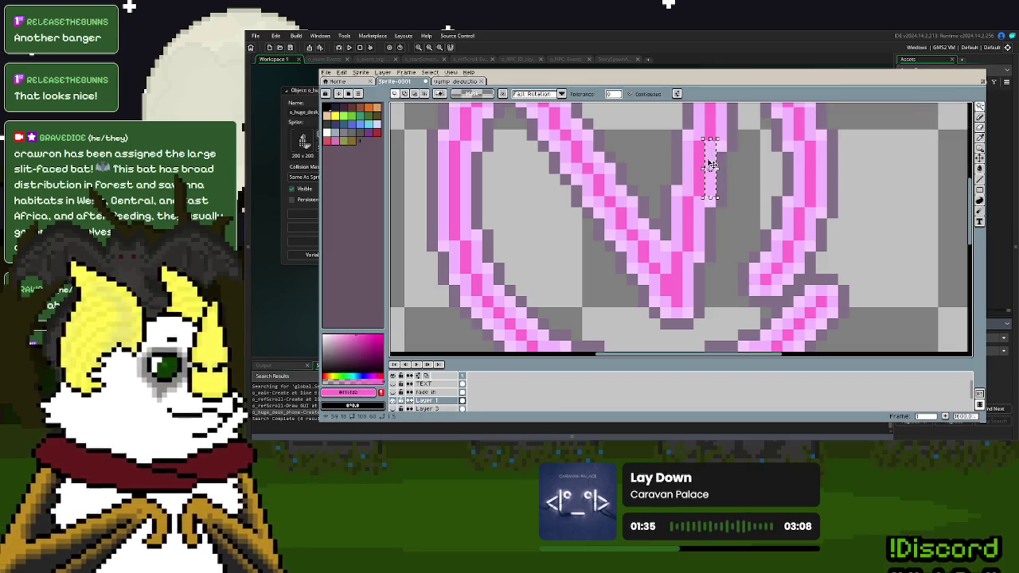
key("ctrl+a")
scroll(710, 169, "down", 1)
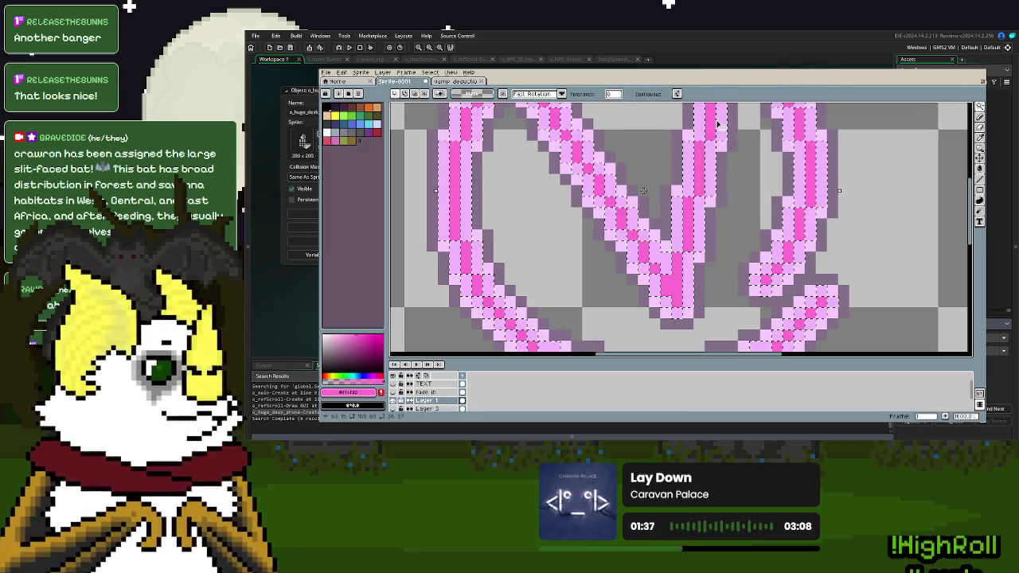
scroll(709, 175, "down", 2)
left_click_drag(708, 175, 770, 282)
key("Return")
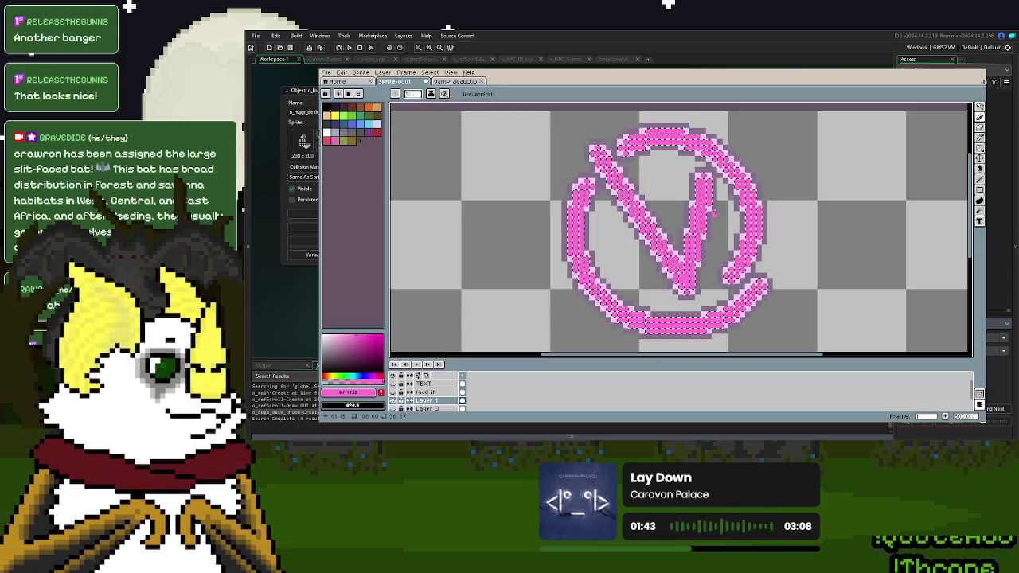
- Sample the lighter pink, reselect the logo's pink pixels, deselect, and show all layers
left_click(979, 104)
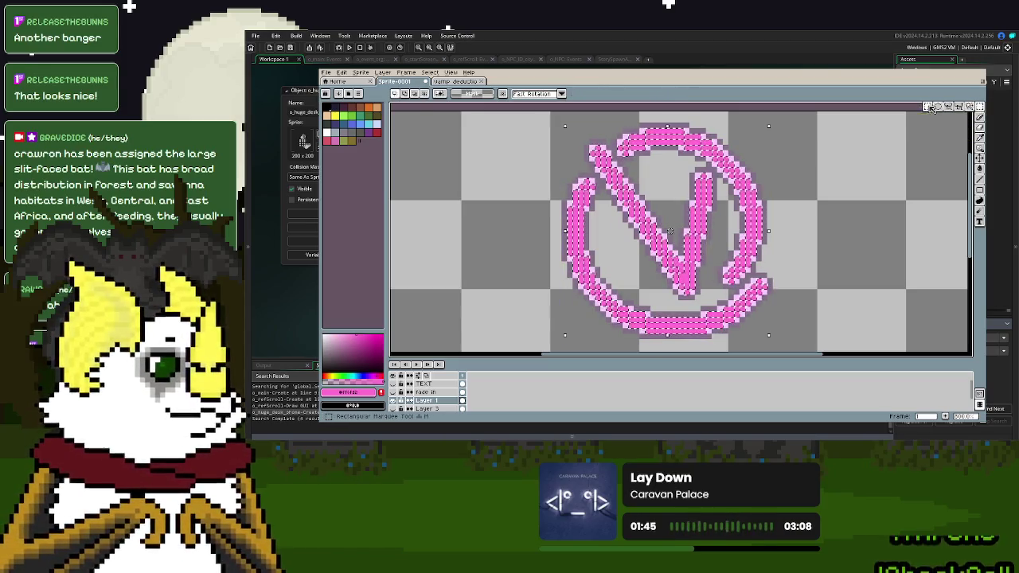
key("ctrl+z")
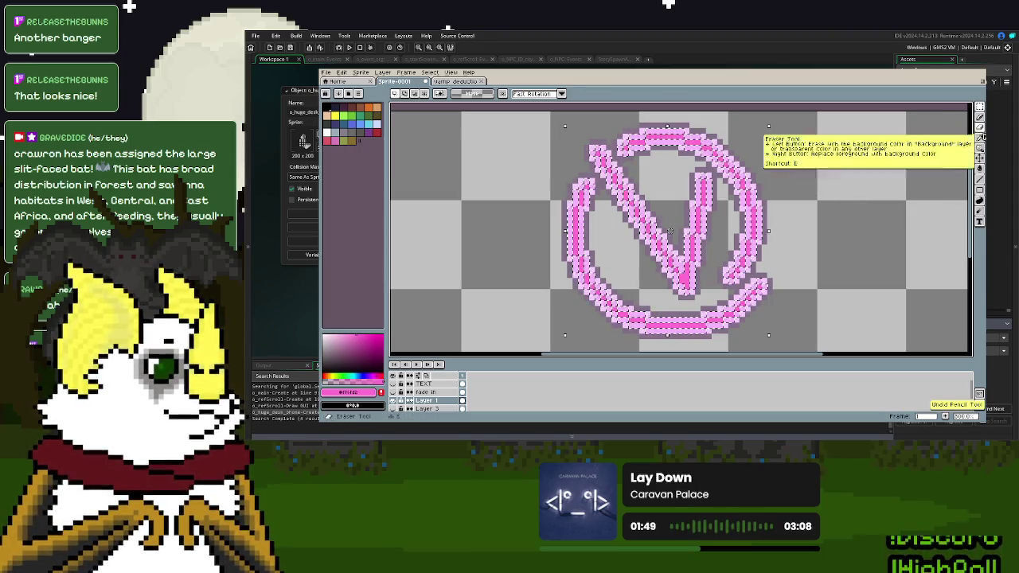
left_click(979, 129)
left_click(714, 178)
key("ctrl+y")
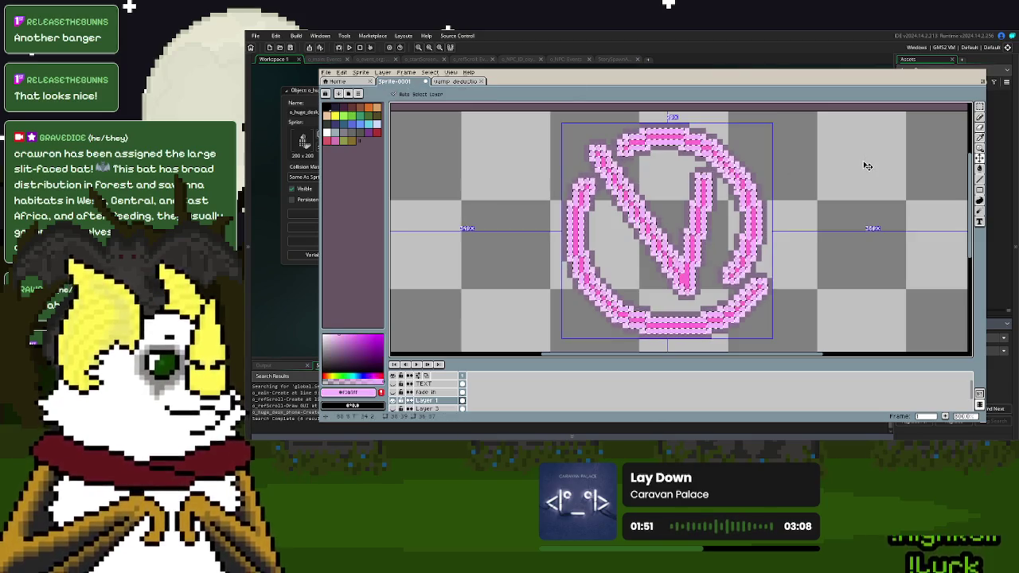
left_click(979, 117)
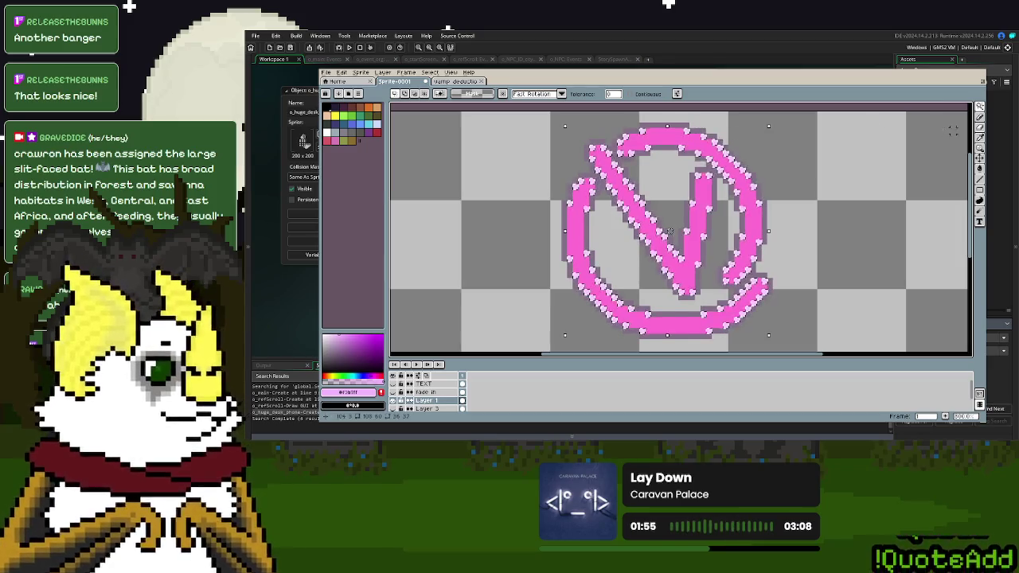
left_click(980, 135)
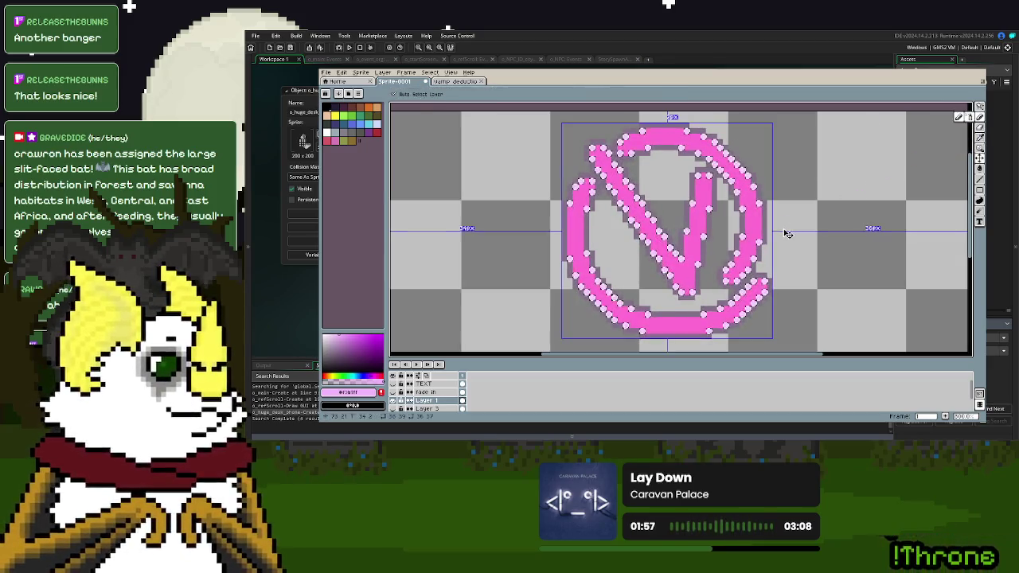
key("d")
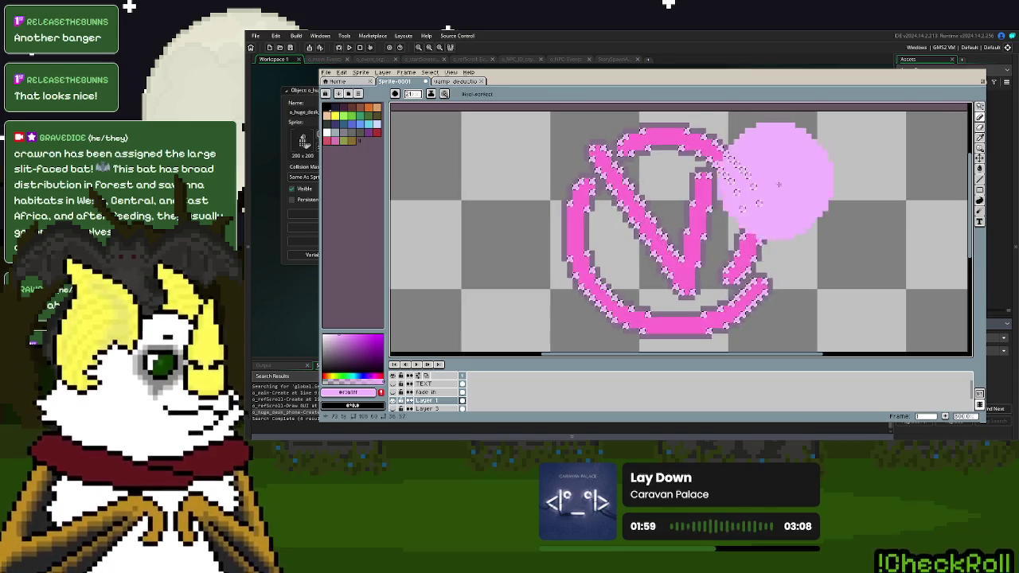
scroll(776, 191, "down", 5)
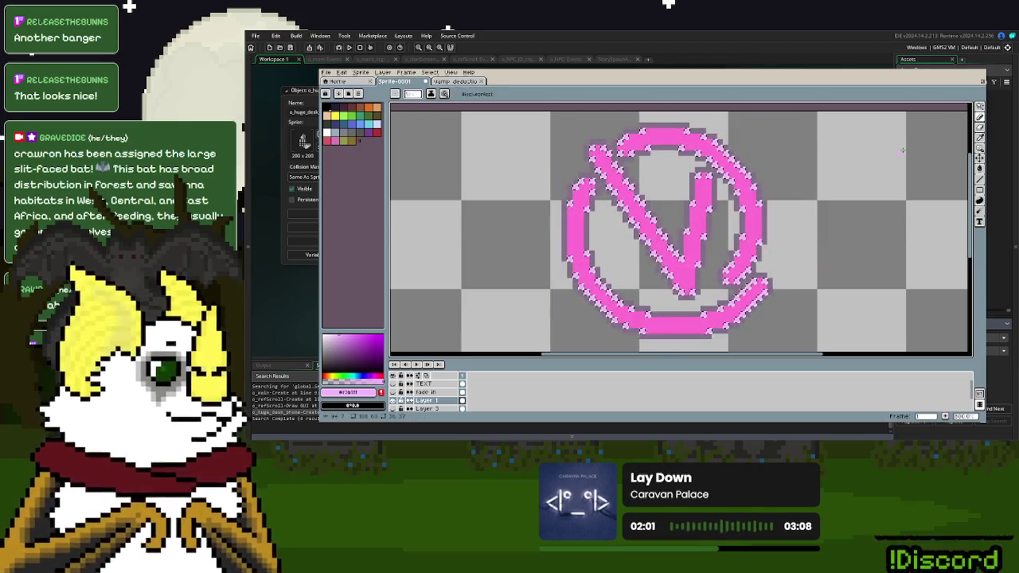
left_click(980, 117)
left_click(675, 129)
key("Escape")
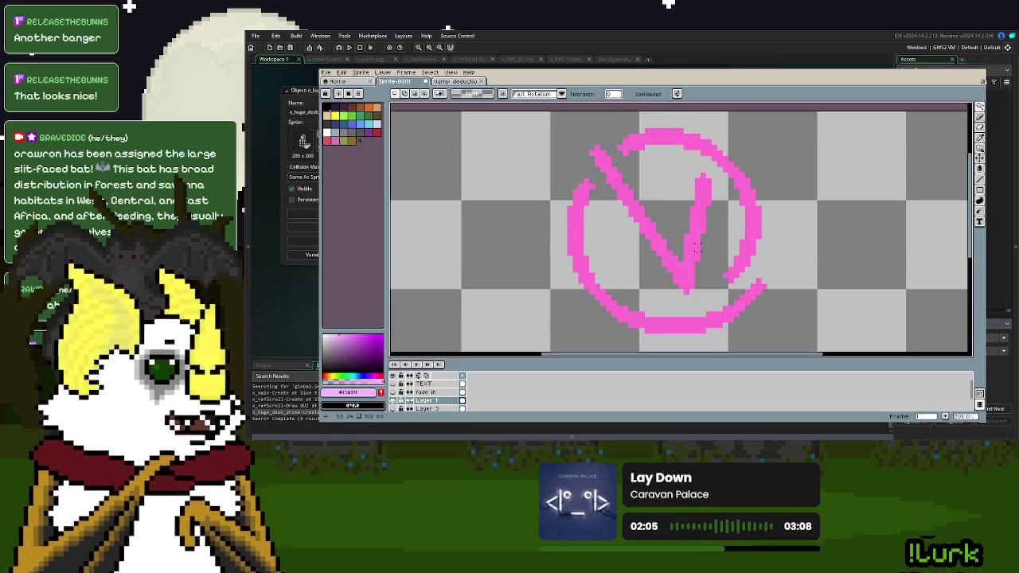
left_click(393, 376)
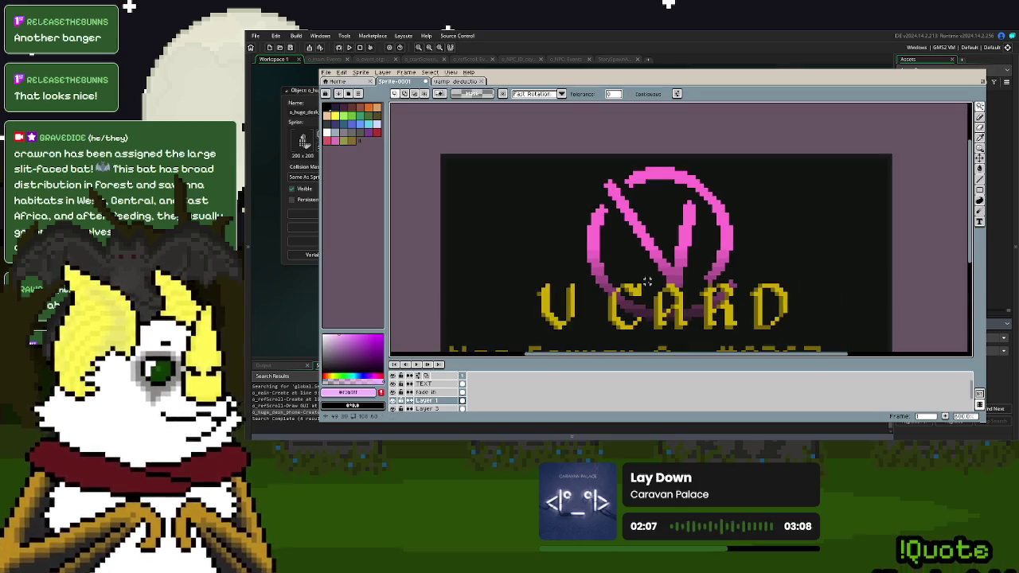
- Rename Layer 1 to 'V logo'
scroll(667, 299, "down", 2)
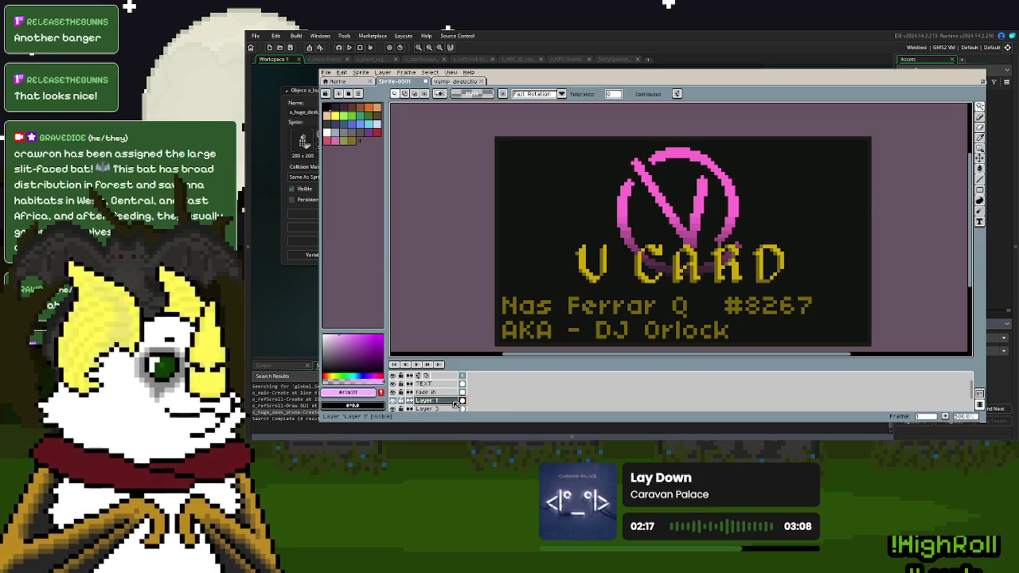
double_click(457, 402)
type("U lo")
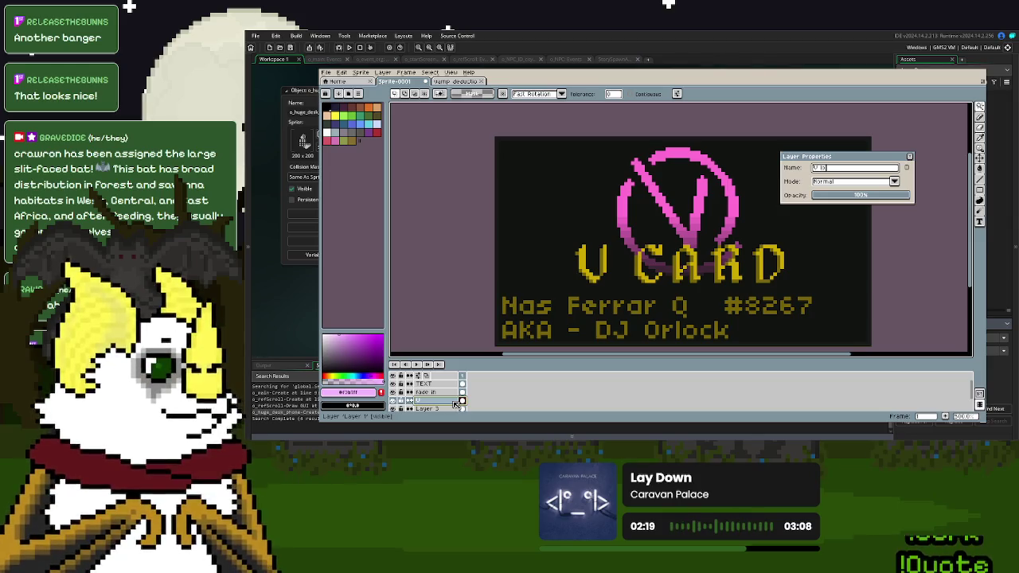
type("go")
key("Return")
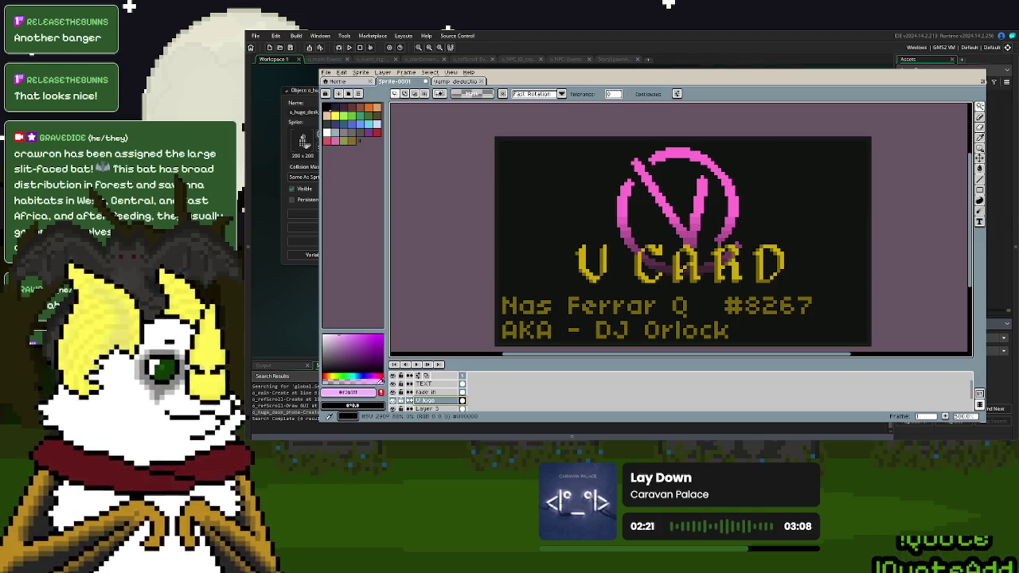
- Show only the V logo and dark background layer, and rename Layer 3 to 'Card'
left_click_drag(392, 375, 392, 408)
left_click(391, 401)
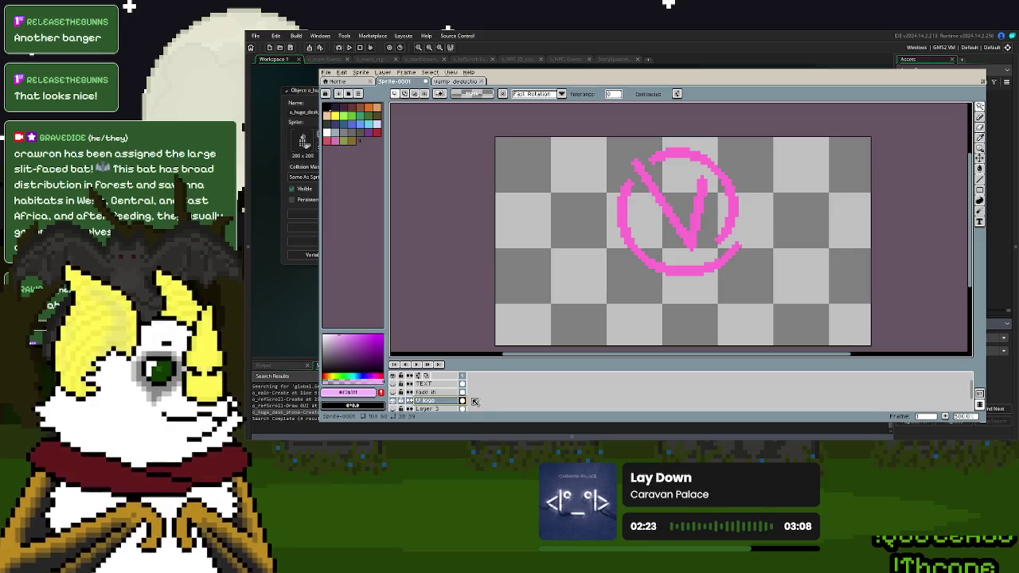
scroll(513, 389, "down", 2)
left_click(392, 398)
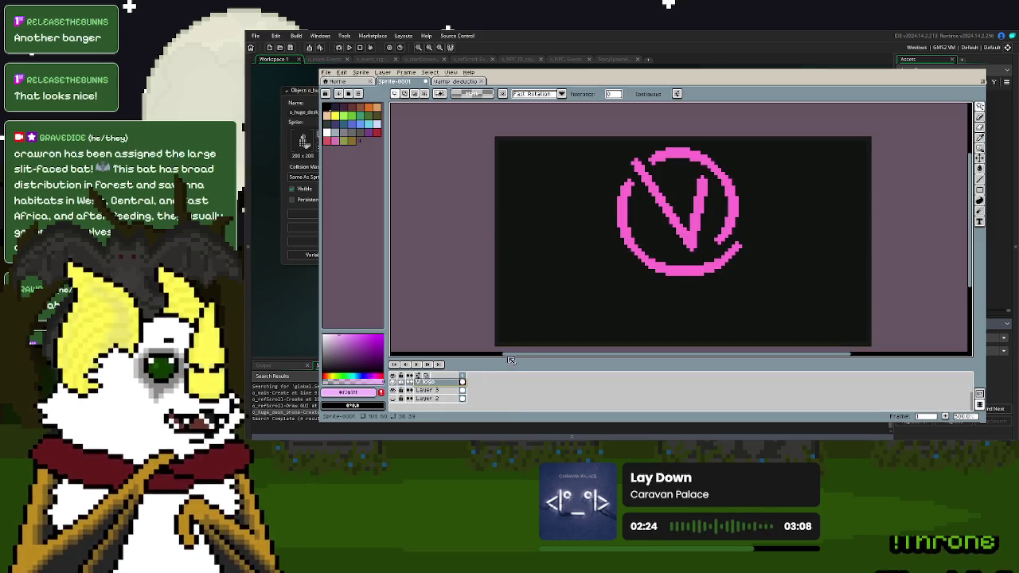
double_click(446, 391)
type("Card")
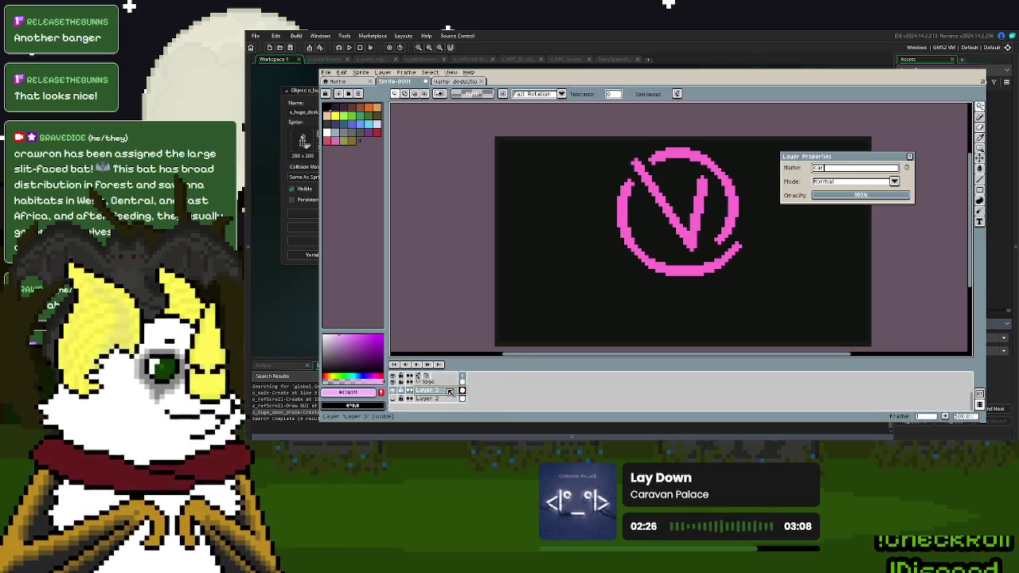
key("Return")
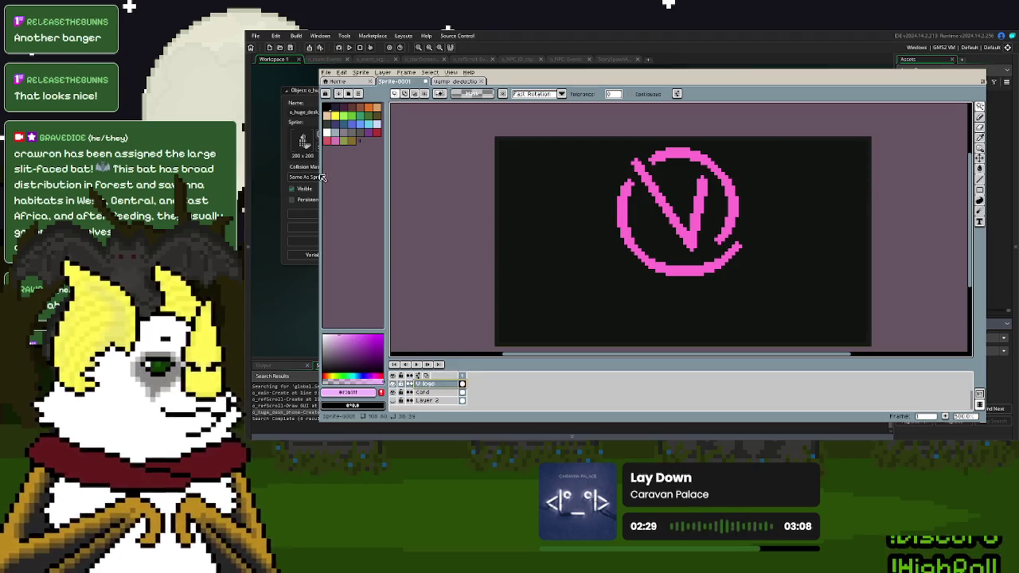
left_click(351, 333)
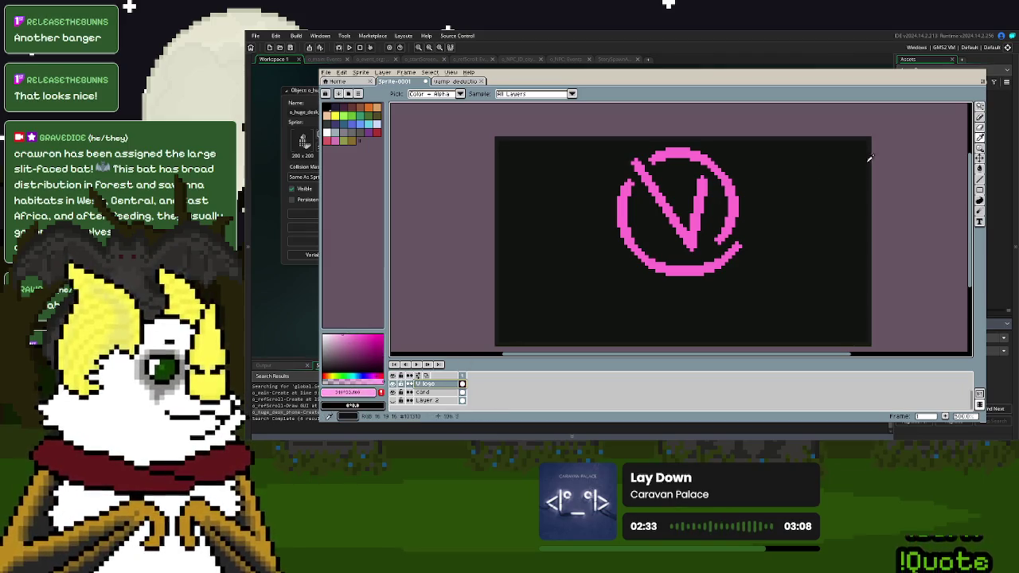
- Pencil light-pink highlights along the V's arms and the edge of its bottom curve
left_click(980, 117)
scroll(644, 151, "up", 3)
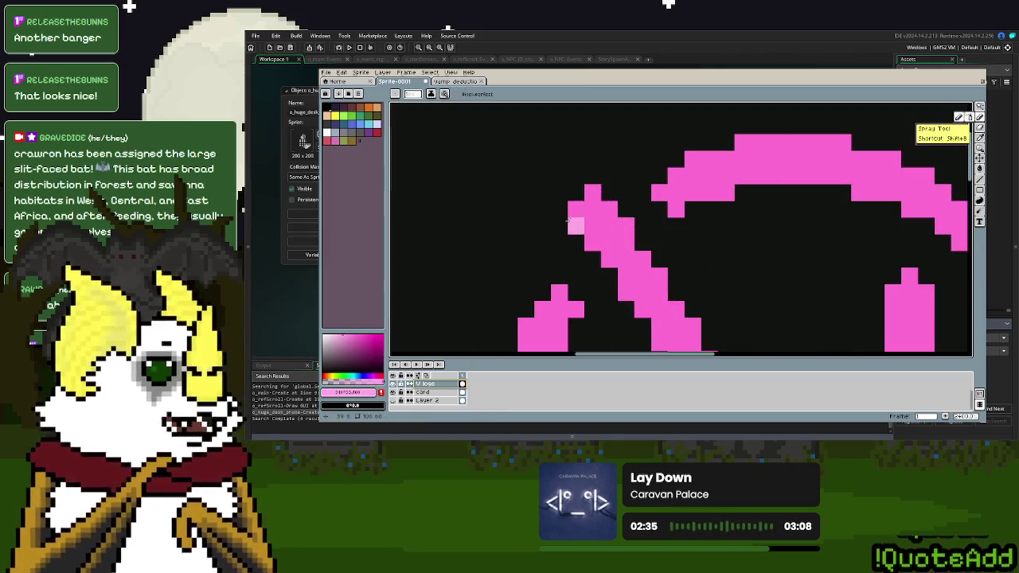
mouse_move(579, 239)
left_mouse_down()
mouse_move(624, 309)
mouse_move(634, 193)
mouse_move(705, 294)
left_mouse_up()
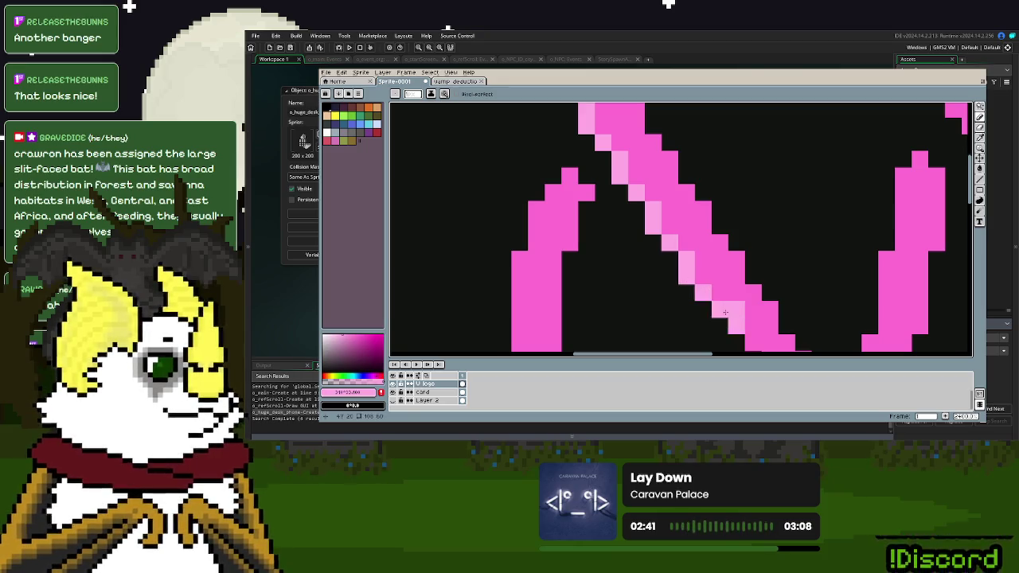
left_click_drag(753, 325, 653, 132)
mouse_move(657, 177)
left_mouse_down()
mouse_move(658, 195)
mouse_move(772, 344)
left_mouse_up()
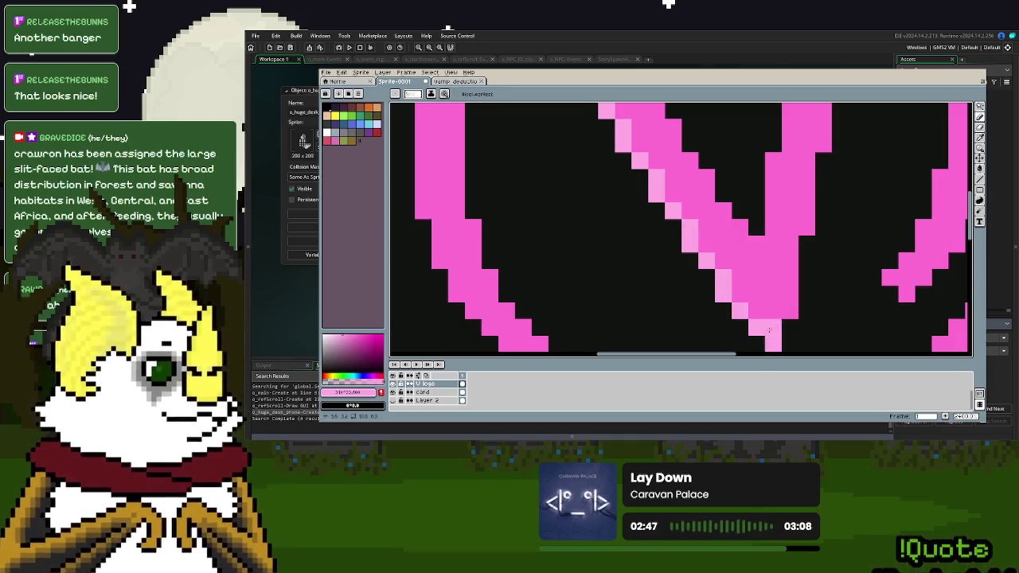
scroll(757, 326, "down", 5)
scroll(670, 212, "up", 1)
scroll(670, 212, "up", 3)
scroll(671, 212, "down", 4)
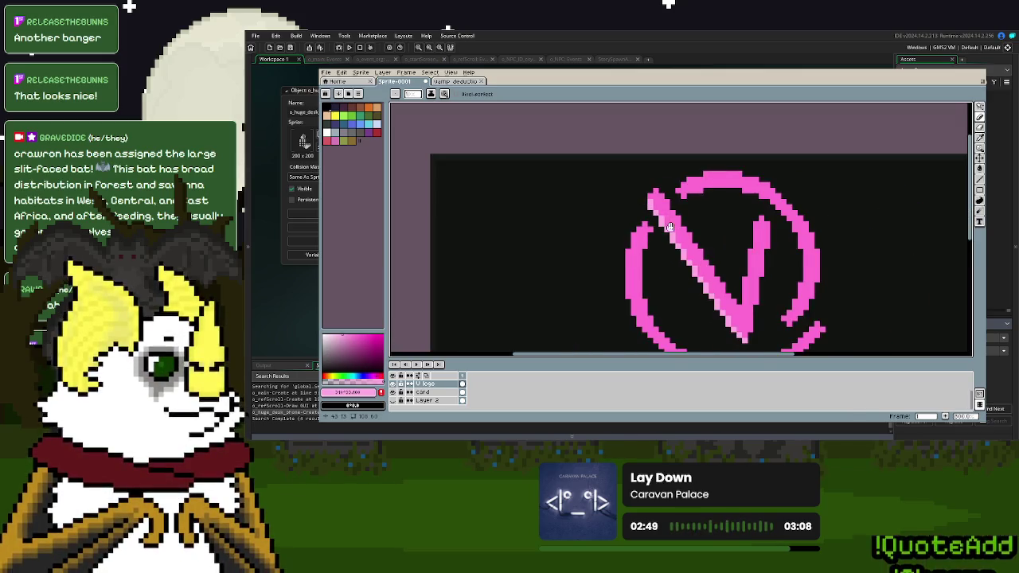
scroll(661, 183, "up", 2)
scroll(656, 175, "up", 2)
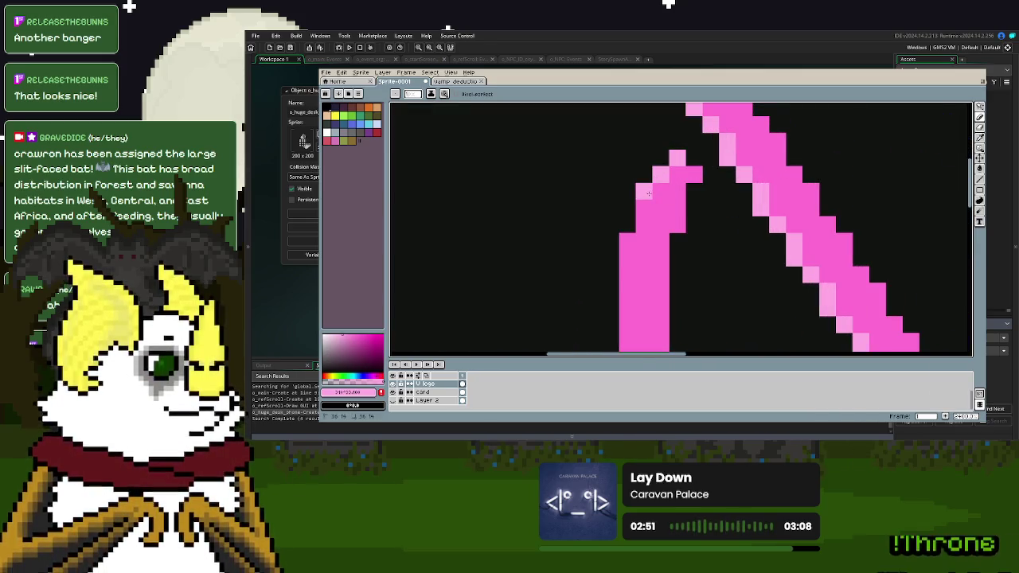
mouse_move(628, 325)
left_mouse_down()
mouse_move(633, 154)
mouse_move(638, 239)
mouse_move(661, 284)
left_mouse_up()
scroll(661, 284, "down", 3)
mouse_move(594, 176)
left_mouse_down()
mouse_move(692, 278)
mouse_move(777, 315)
mouse_move(948, 312)
mouse_move(578, 335)
mouse_move(664, 303)
mouse_move(766, 203)
left_mouse_up()
left_click(596, 319)
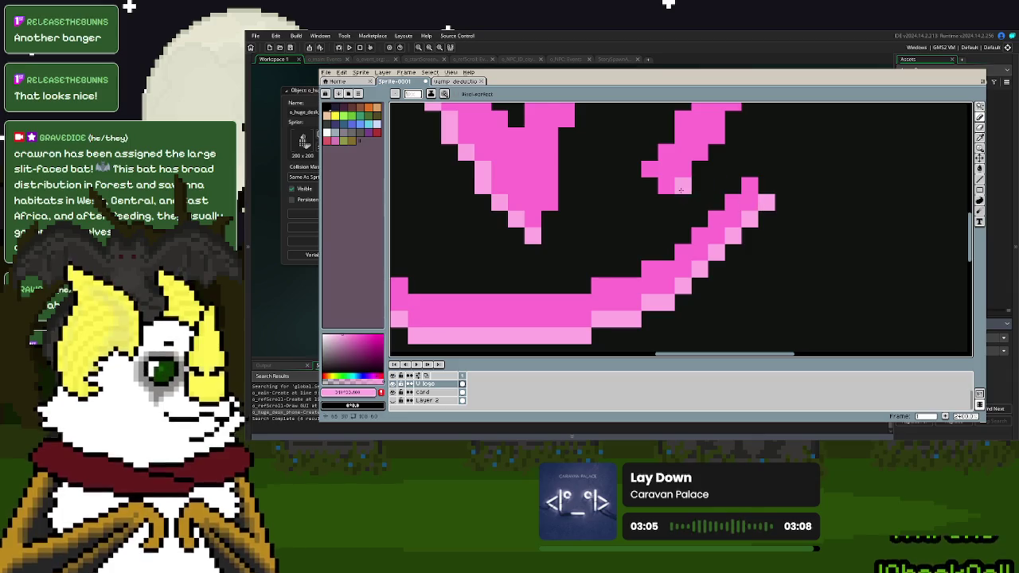
- Highlight the top and right side of the circle's arc in light pink
scroll(715, 201, "down", 3)
scroll(716, 200, "down", 1)
scroll(636, 187, "up", 3)
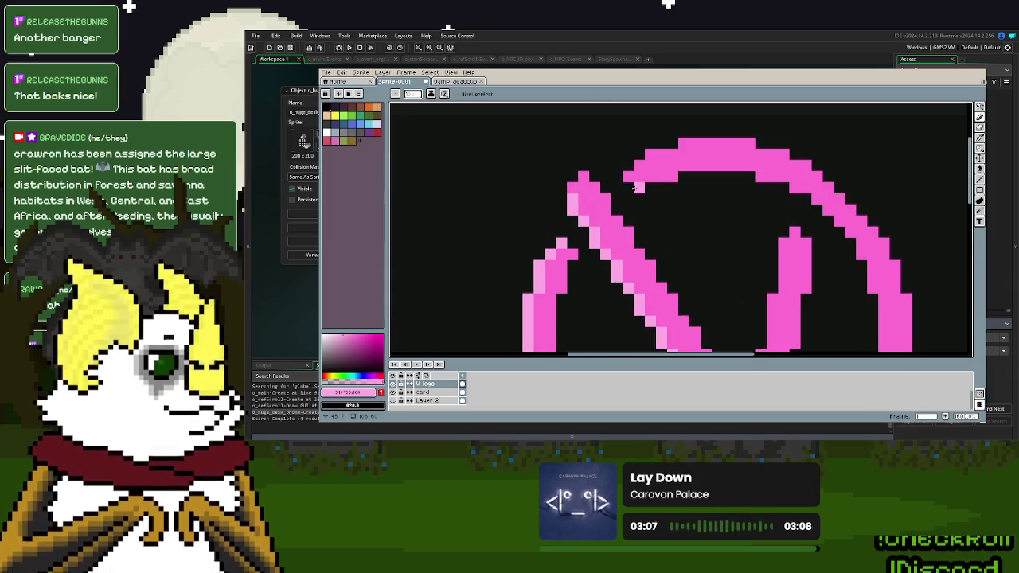
scroll(639, 209, "down", 2)
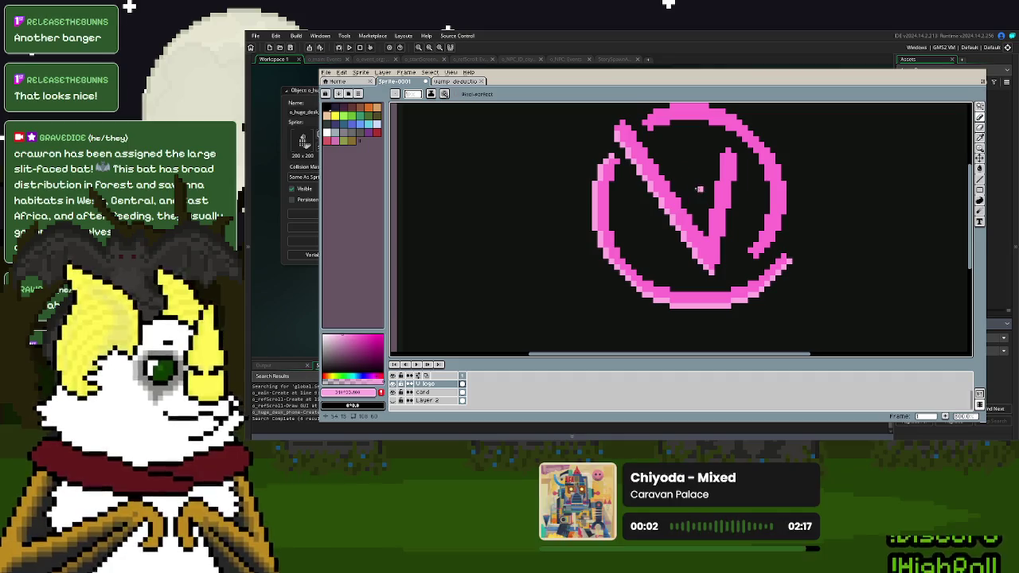
scroll(637, 159, "up", 3)
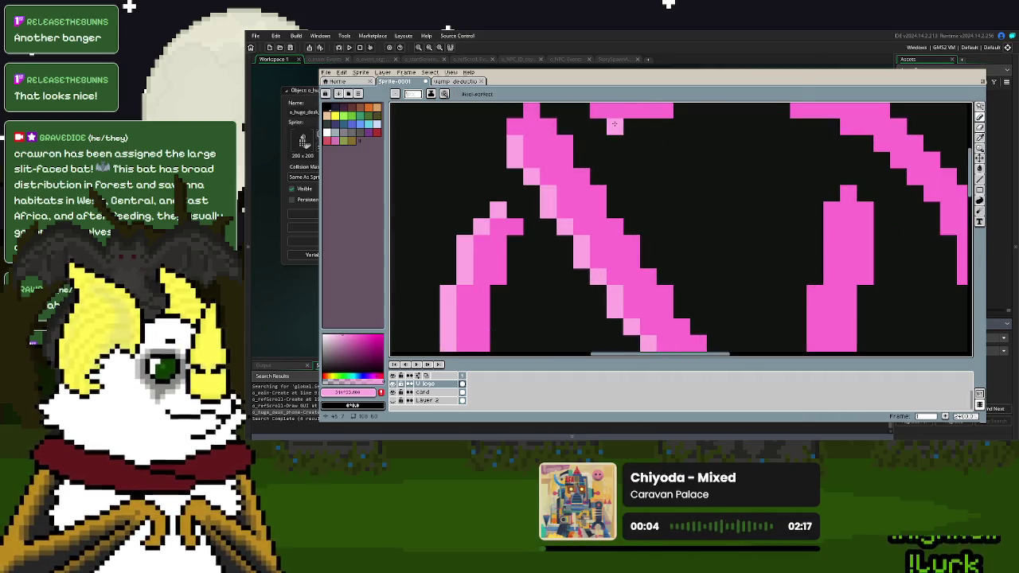
scroll(620, 183, "up", 1)
mouse_move(619, 183)
left_mouse_down()
mouse_move(776, 158)
mouse_move(833, 187)
left_mouse_up()
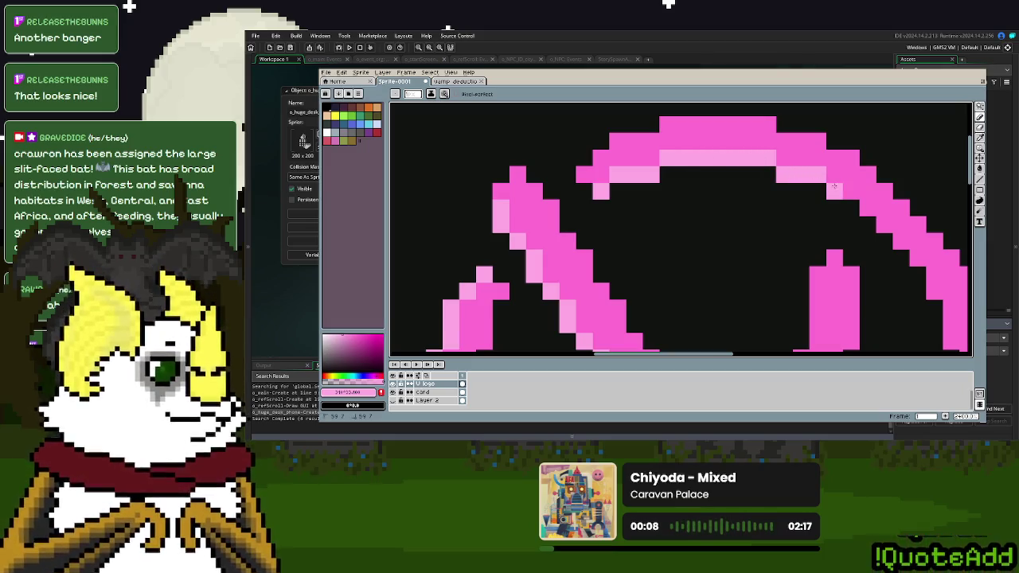
mouse_move(707, 147)
left_mouse_down()
mouse_move(784, 227)
mouse_move(799, 273)
mouse_move(833, 318)
left_mouse_up()
scroll(833, 318, "down", 2)
scroll(796, 238, "up", 2)
left_click_drag(777, 199, 772, 279)
scroll(773, 278, "down", 3)
mouse_move(752, 151)
left_mouse_down()
mouse_move(747, 192)
mouse_move(703, 278)
left_mouse_up()
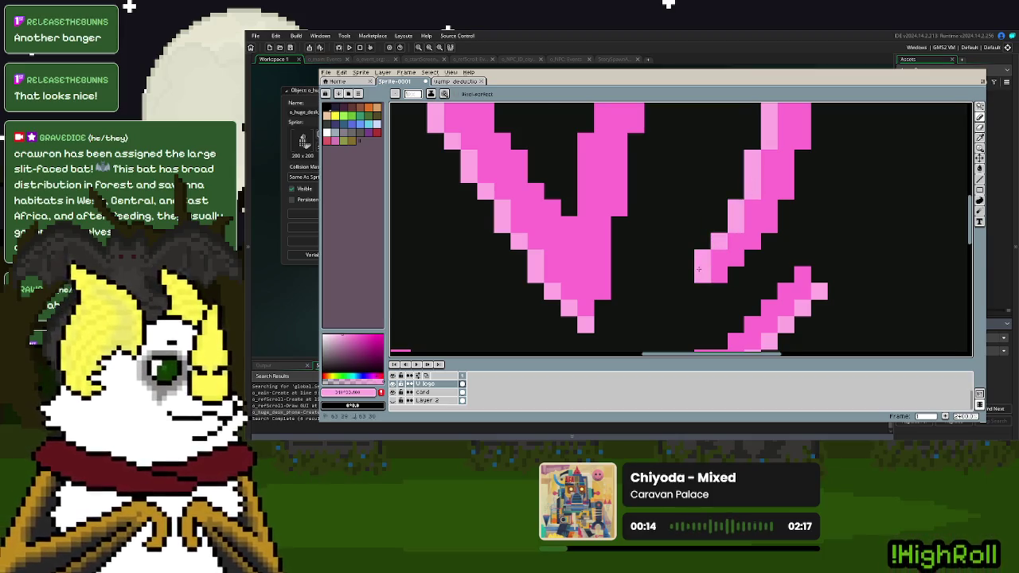
scroll(744, 263, "down", 3)
scroll(744, 263, "up", 3)
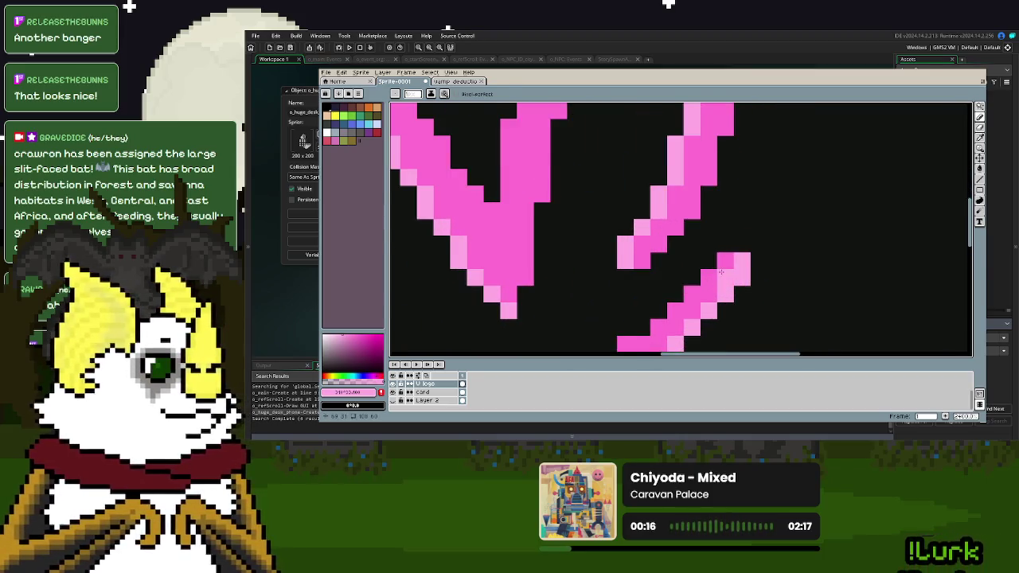
scroll(744, 263, "down", 2)
scroll(545, 211, "down", 1)
scroll(711, 235, "up", 2)
scroll(711, 235, "down", 3)
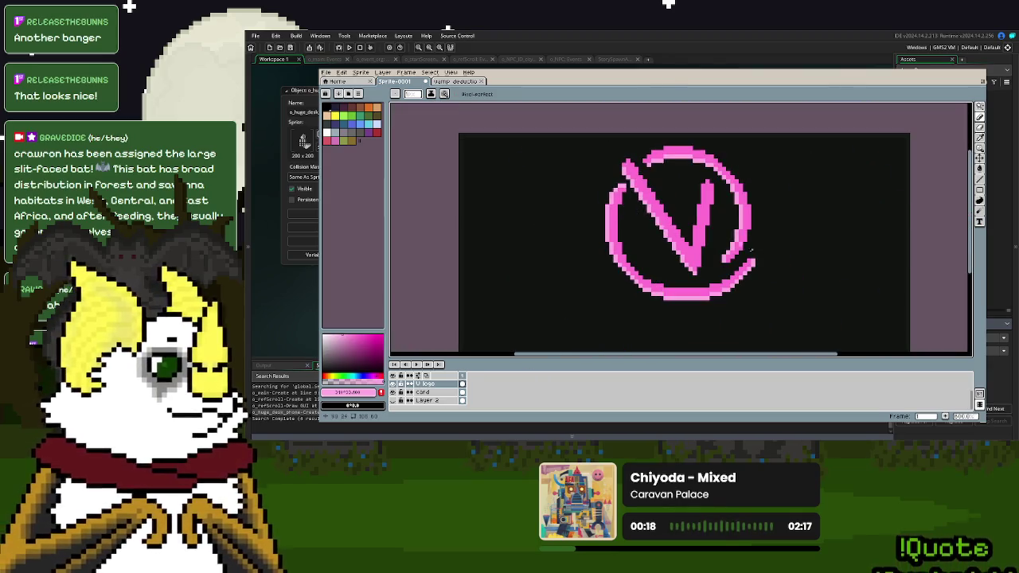
scroll(681, 176, "up", 2)
scroll(617, 175, "down", 3)
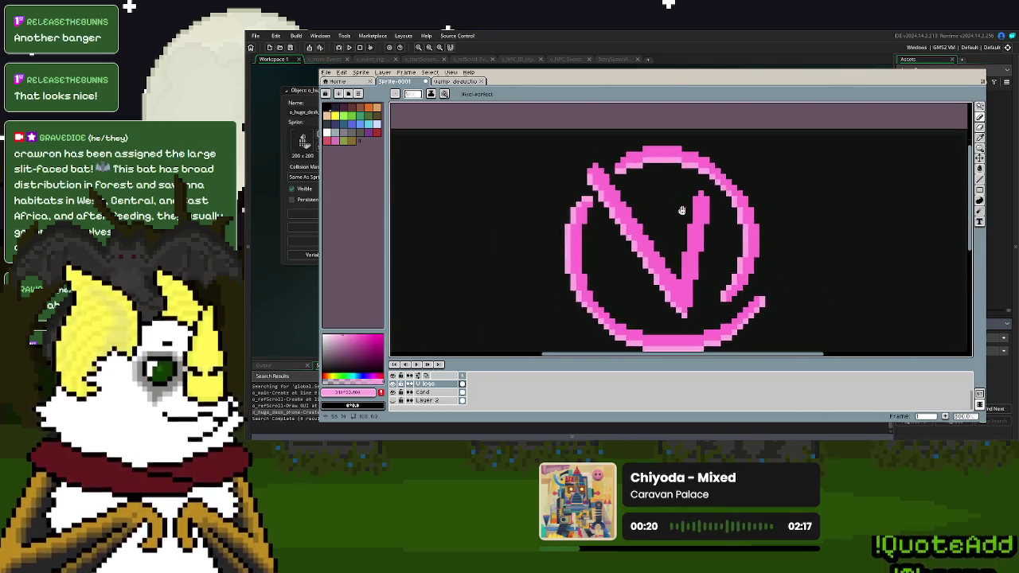
scroll(617, 175, "up", 2)
scroll(617, 175, "up", 2)
left_click(981, 138)
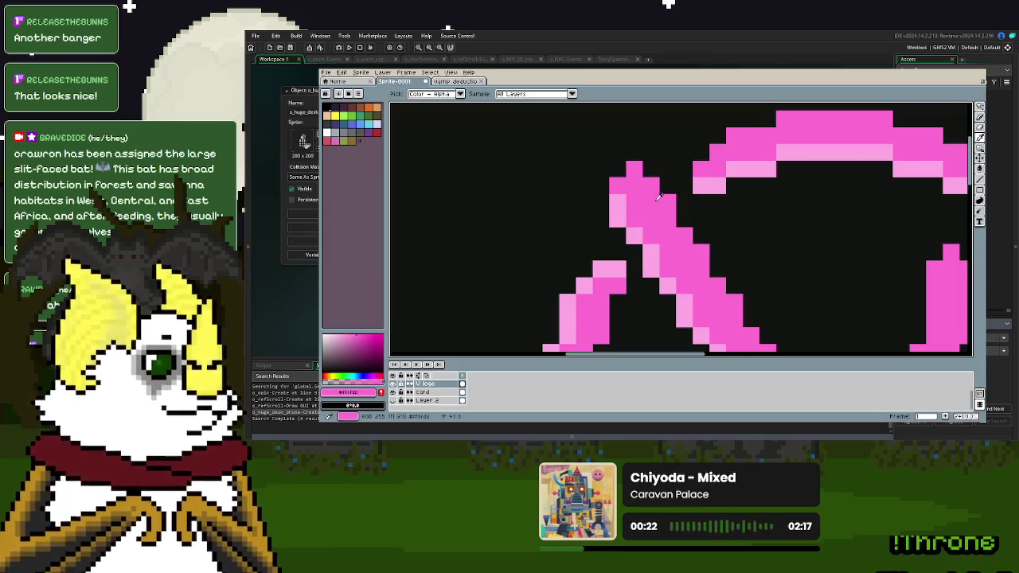
- Add bright-pink pixels above the V's top-left tip, erase a few, and place a lone sparkle pixel
left_click(981, 117)
mouse_move(603, 184)
left_mouse_down()
mouse_move(616, 150)
mouse_move(594, 136)
left_mouse_up()
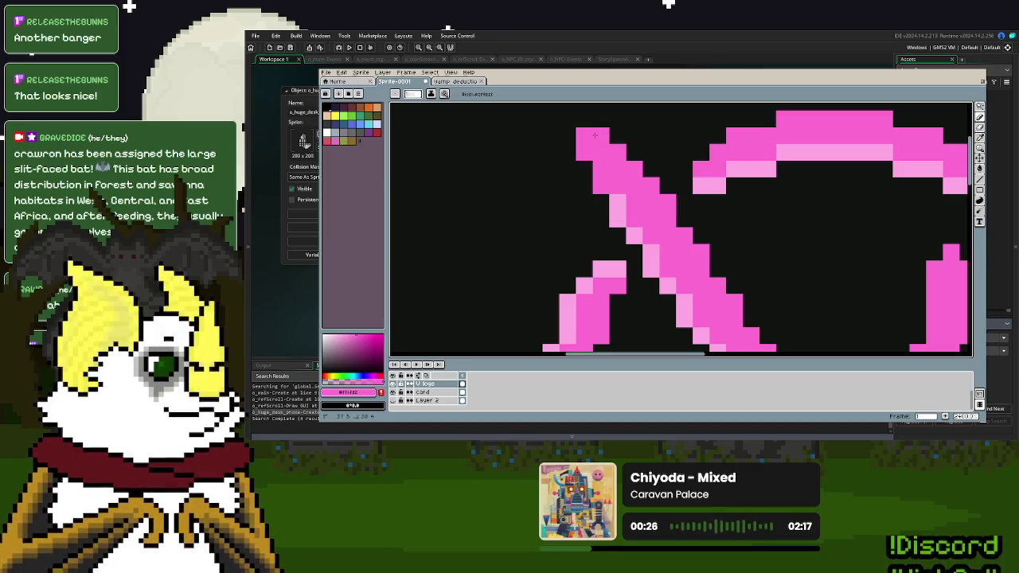
left_click(981, 130)
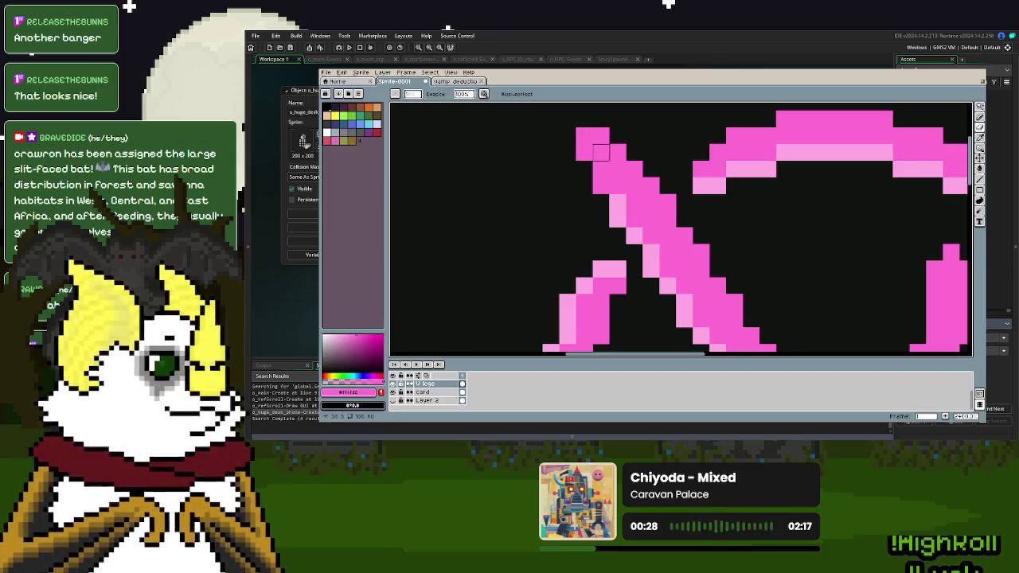
left_click(585, 152)
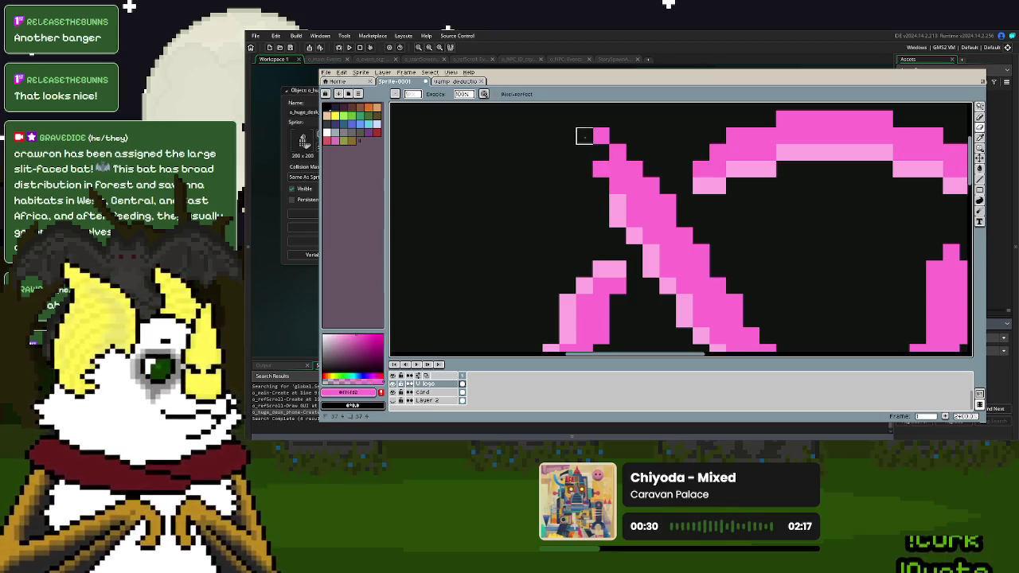
left_click(634, 185)
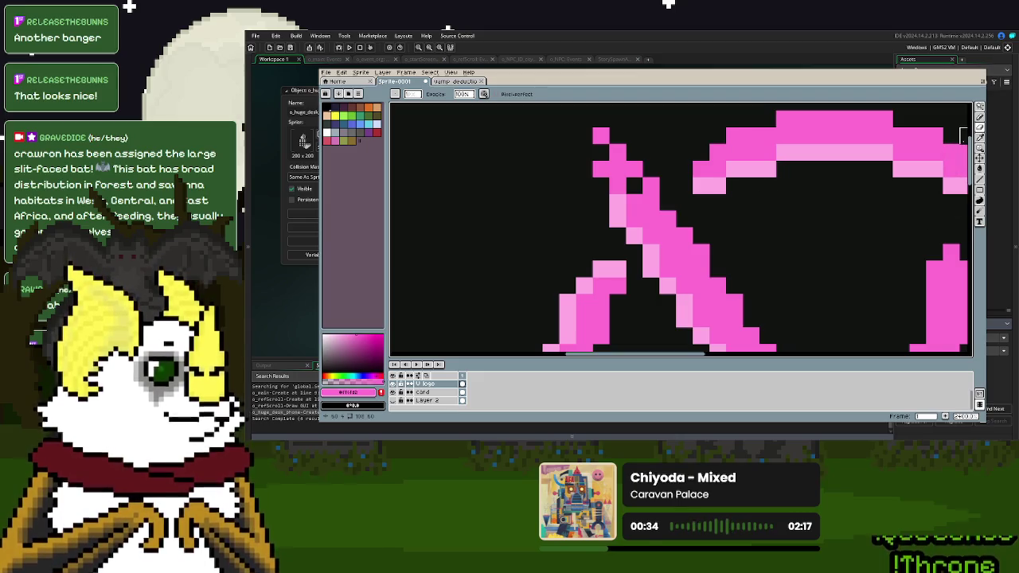
left_click(980, 117)
left_click(566, 135)
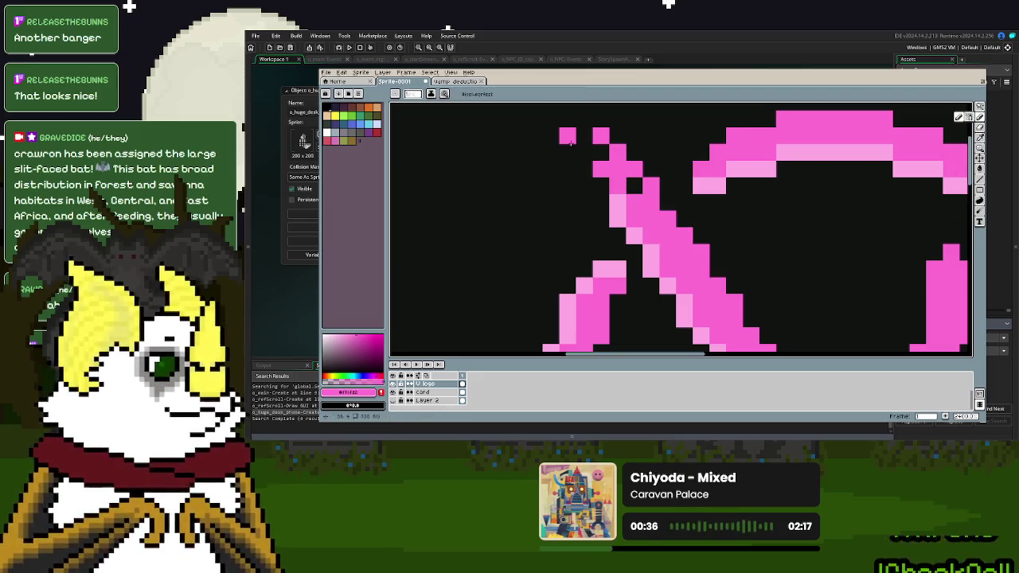
scroll(637, 175, "down", 5)
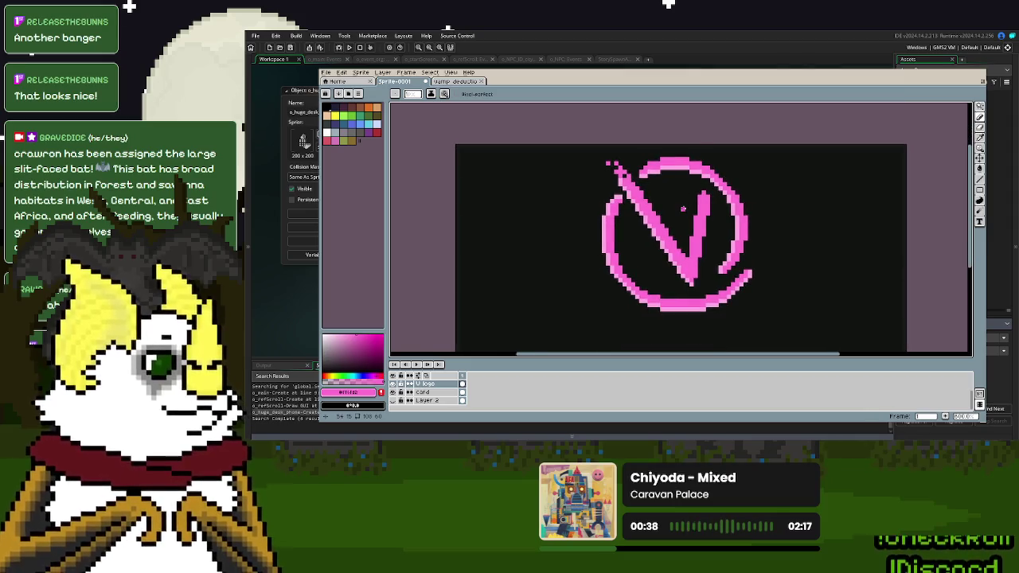
scroll(683, 209, "up", 3)
scroll(683, 208, "up", 2)
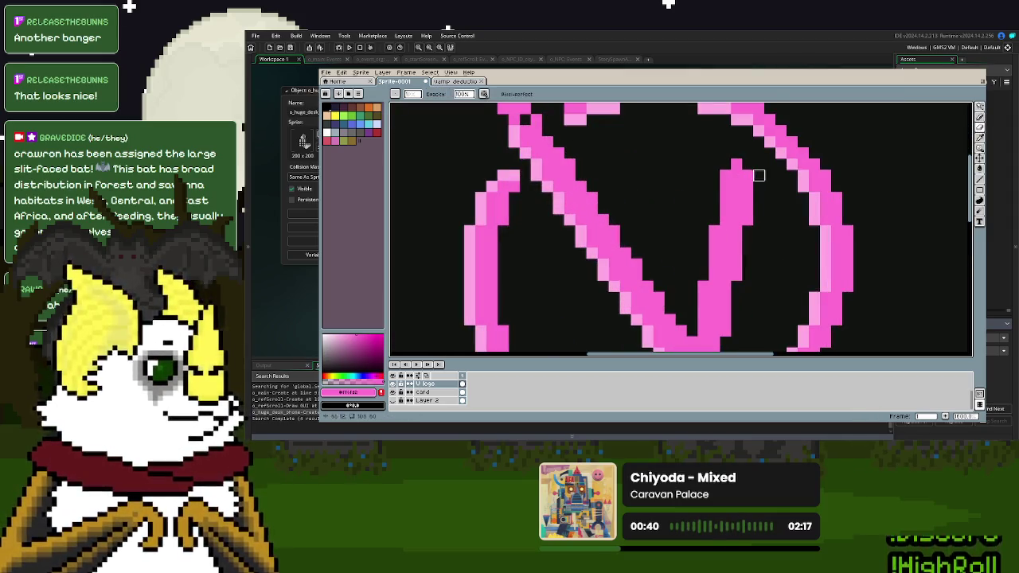
- With the Pencil, add a pink pixel on the right arc and fill the lower-left arc gaps
left_click(980, 117)
left_click(769, 176)
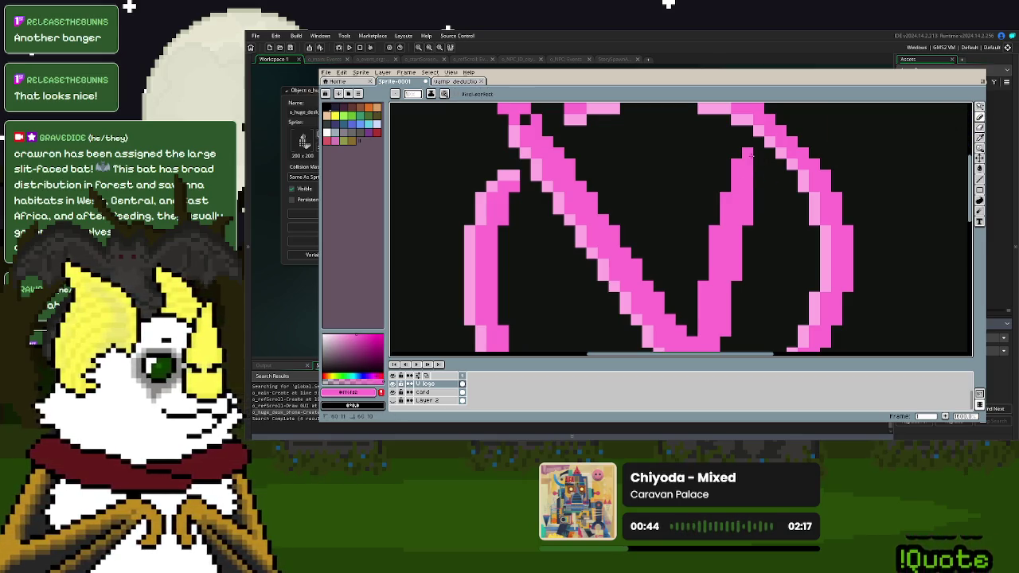
scroll(740, 174, "down", 4)
scroll(721, 243, "up", 3)
scroll(720, 242, "down", 3)
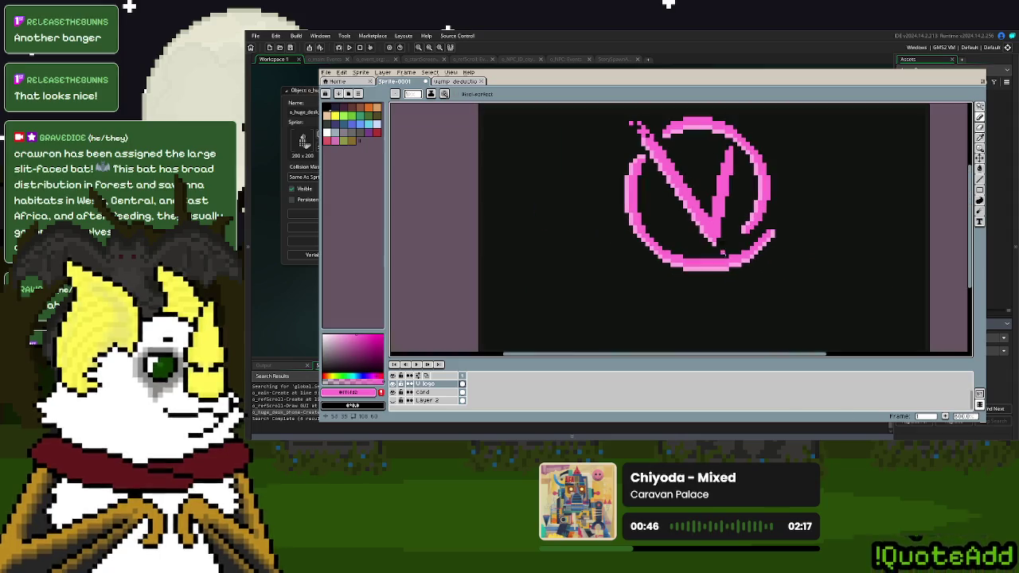
scroll(683, 170, "up", 2)
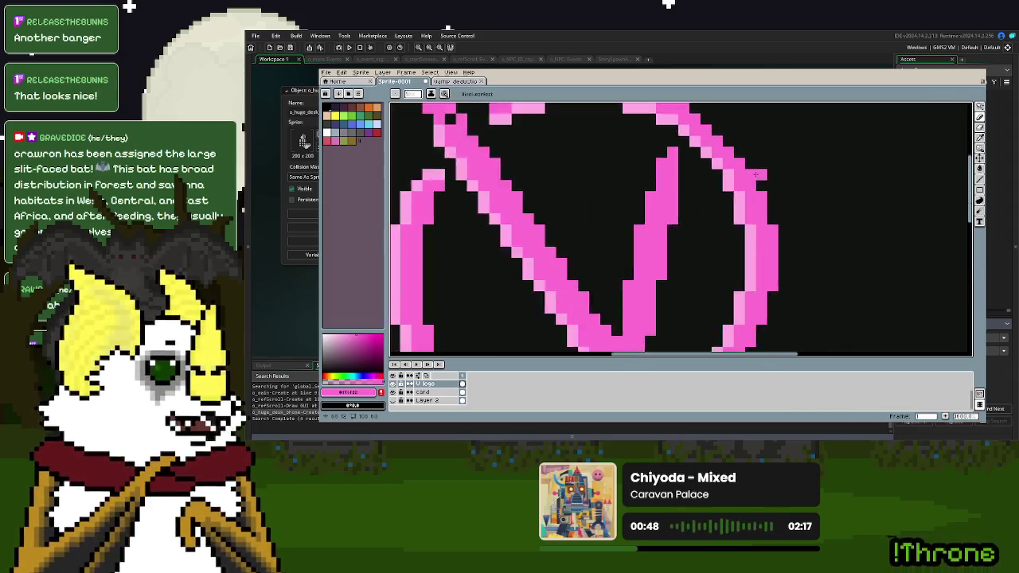
scroll(683, 169, "up", 2)
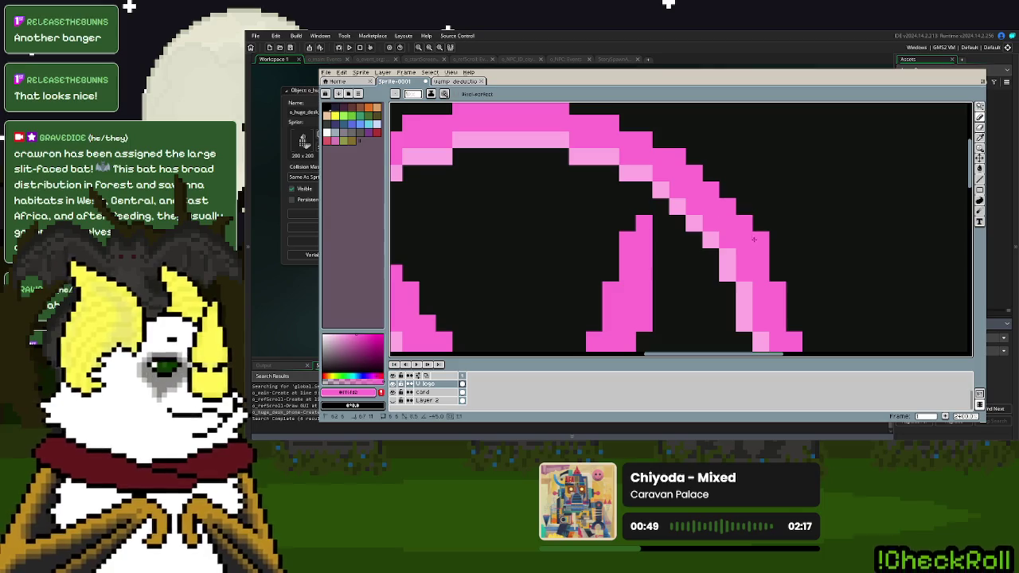
scroll(774, 271, "down", 4)
scroll(666, 291, "up", 3)
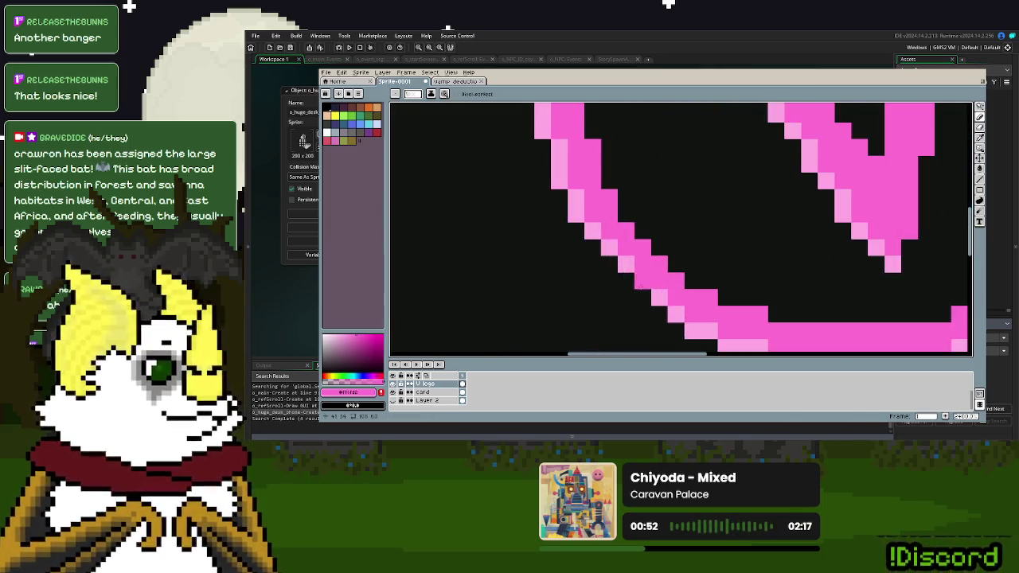
left_click_drag(652, 319, 641, 297)
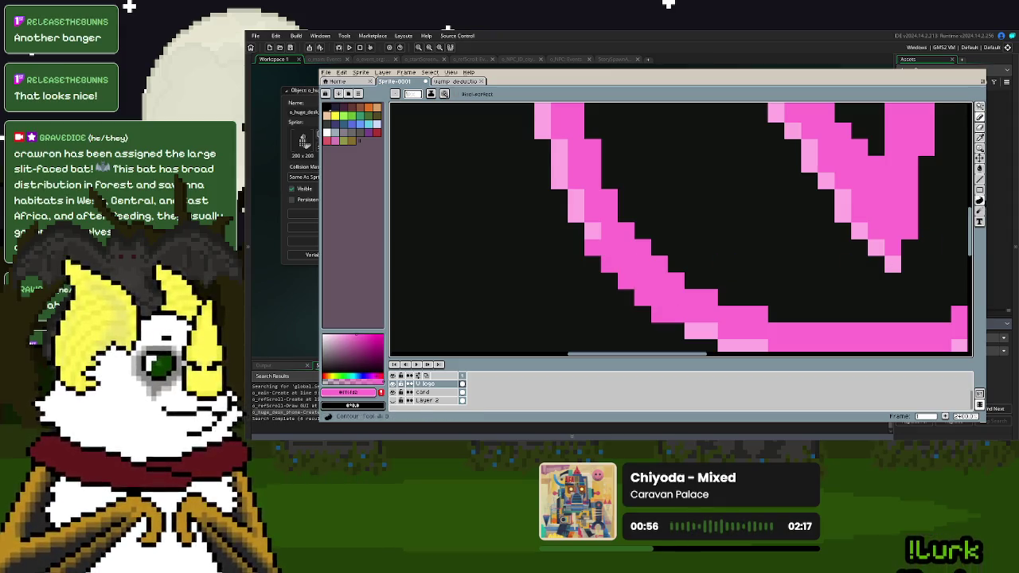
- Eyedrop the light pink from the arc, zoom out to centre the logo, and unhide the text layers
left_click(981, 138)
left_click(576, 203)
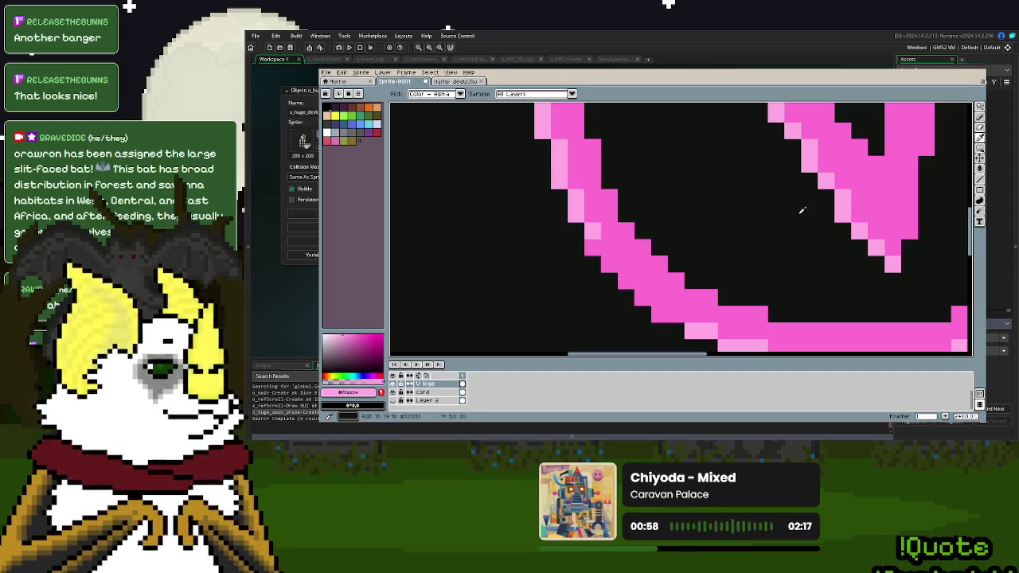
left_click(980, 117)
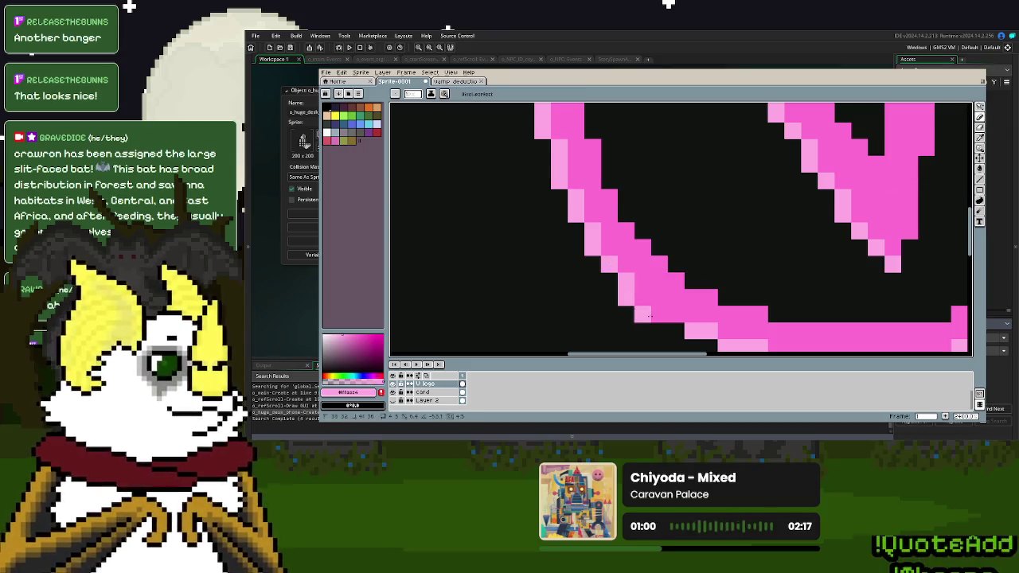
scroll(675, 315, "down", 4)
left_click_drag(797, 300, 785, 285)
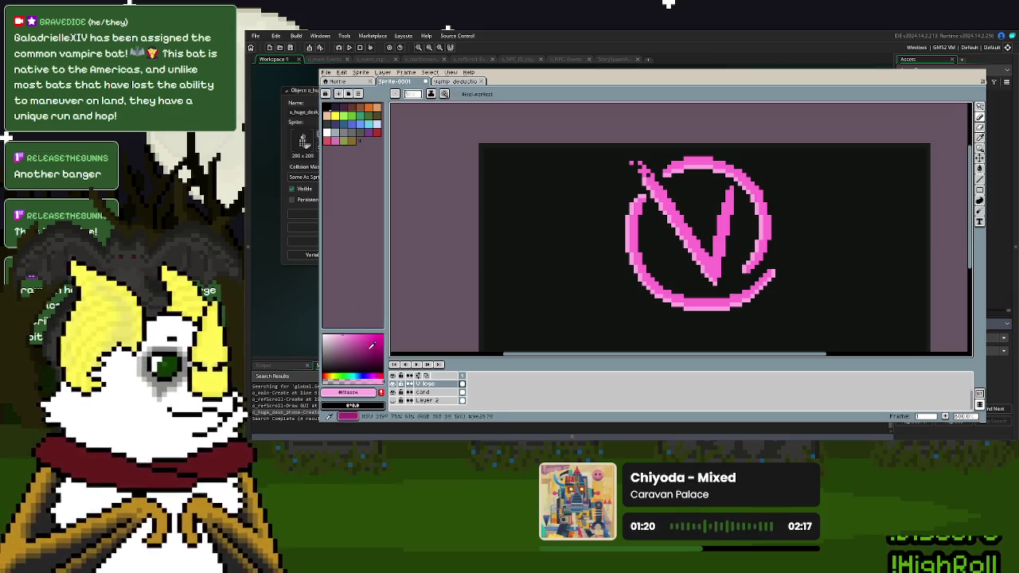
left_click(392, 392)
- Make the hidden title and name text layers visible and centre the whole card in view
left_click_drag(680, 270, 676, 251)
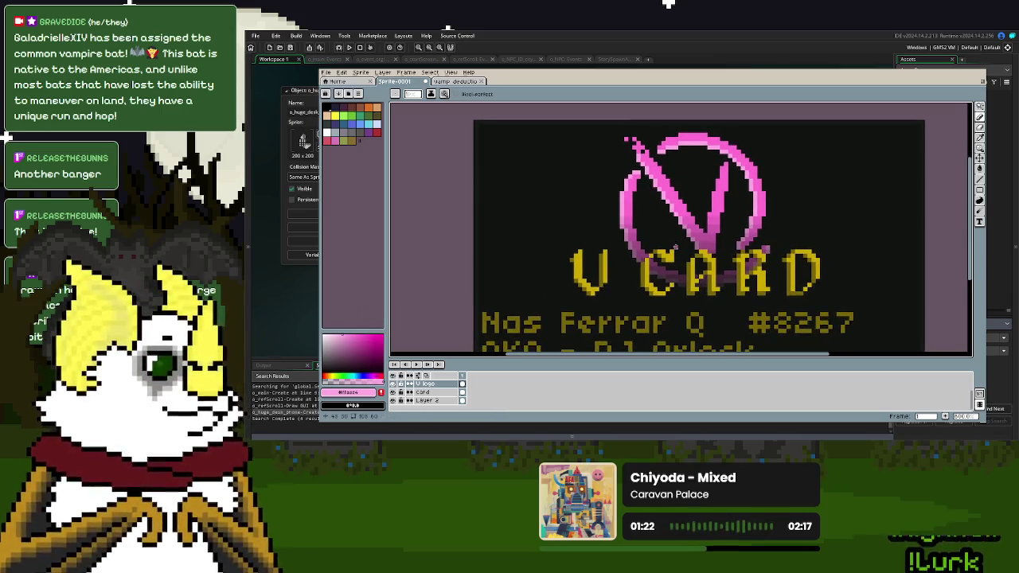
scroll(716, 263, "down", 1)
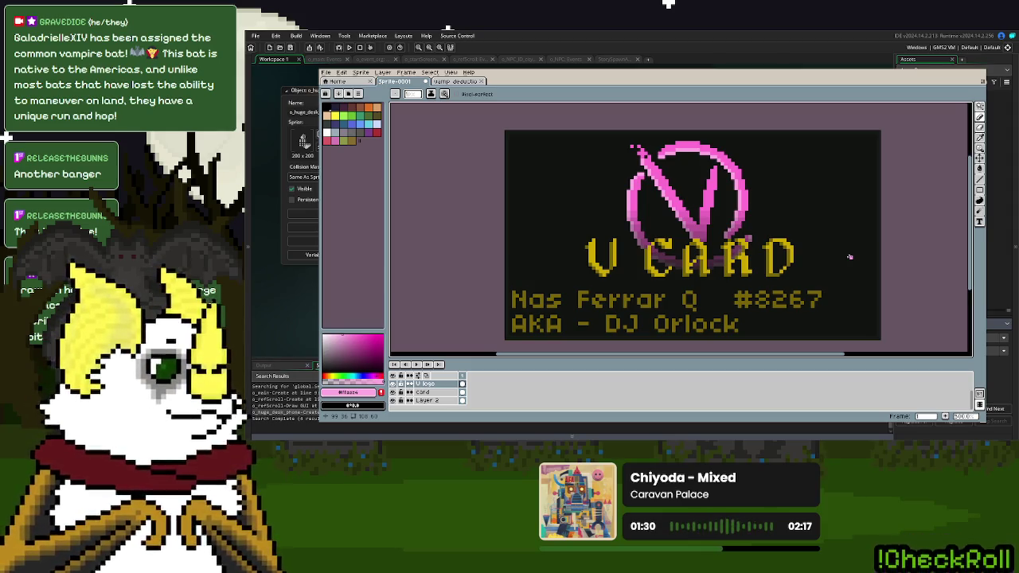
left_click_drag(843, 277, 829, 274)
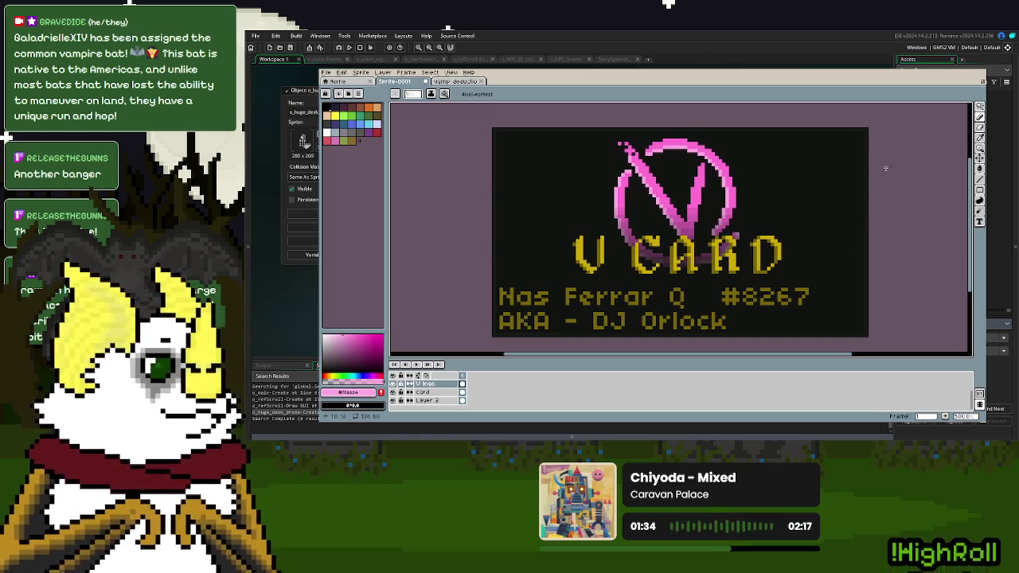
- Eyedrop the title's yellow and, on the TEXT layer, pencil a yellow dash after the D
left_click(981, 147)
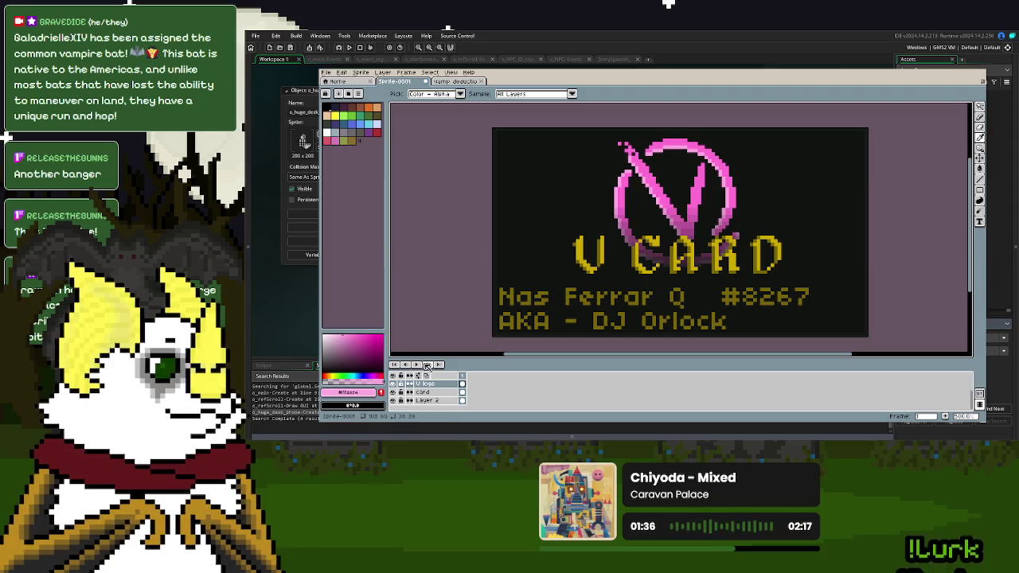
scroll(445, 390, "up", 2)
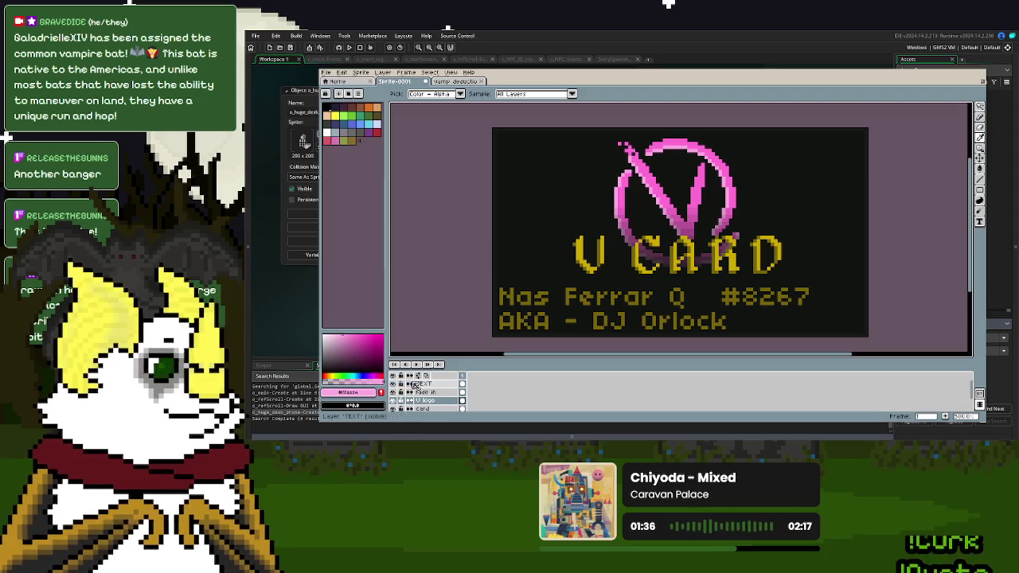
left_click(462, 384)
scroll(766, 257, "up", 3)
left_click(792, 253)
left_click(981, 117)
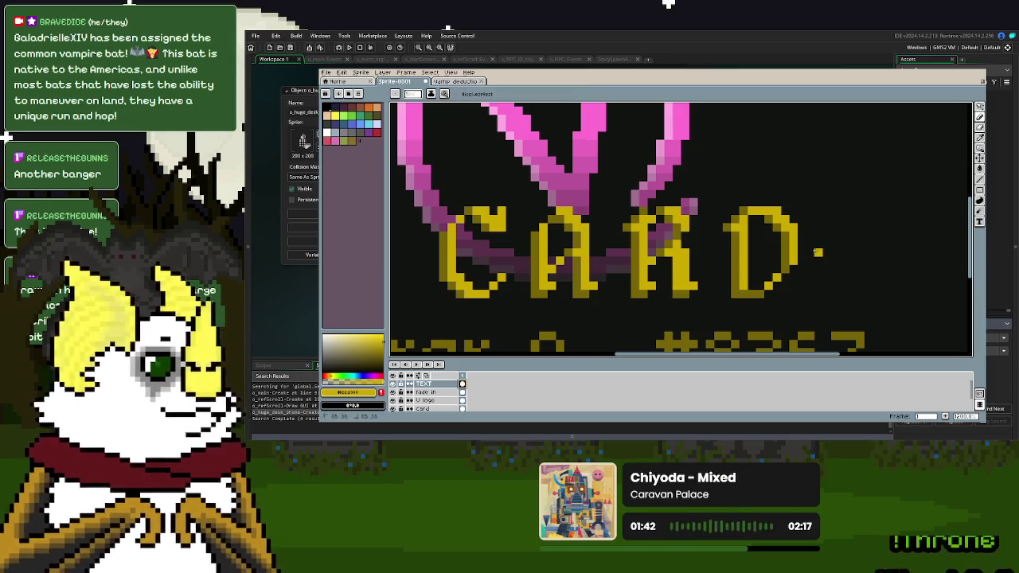
mouse_move(845, 253)
left_mouse_down()
mouse_move(873, 253)
mouse_move(836, 246)
left_mouse_up()
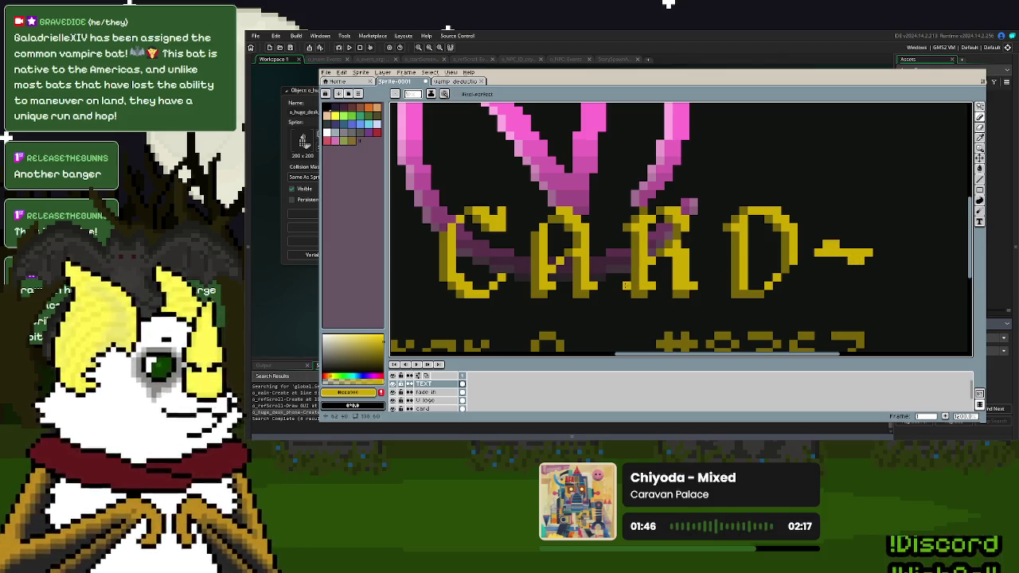
- Draw a matching yellow dash before the V of the title
left_click_drag(574, 280, 494, 287)
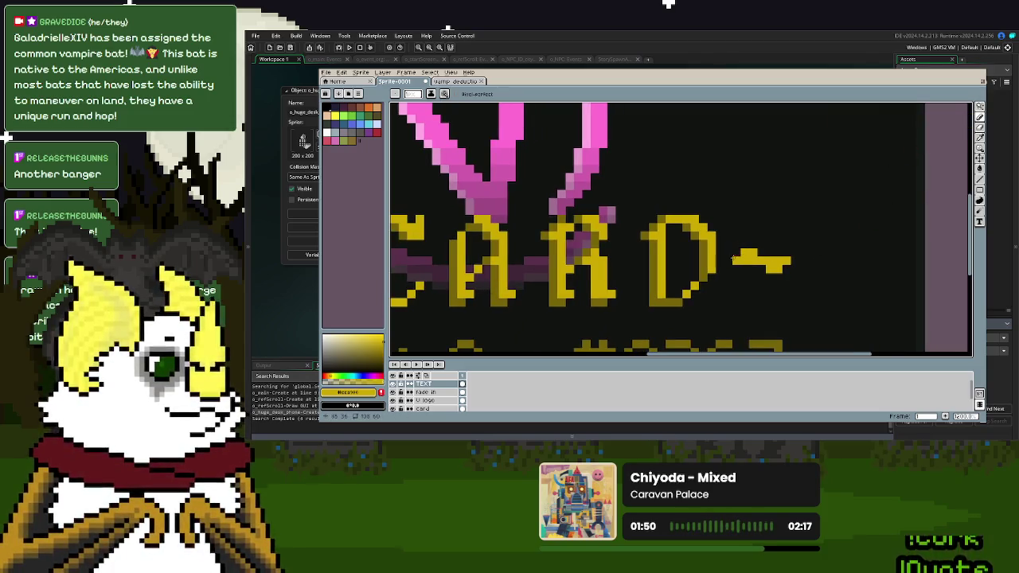
scroll(716, 231, "left", 3)
scroll(575, 261, "left", 3)
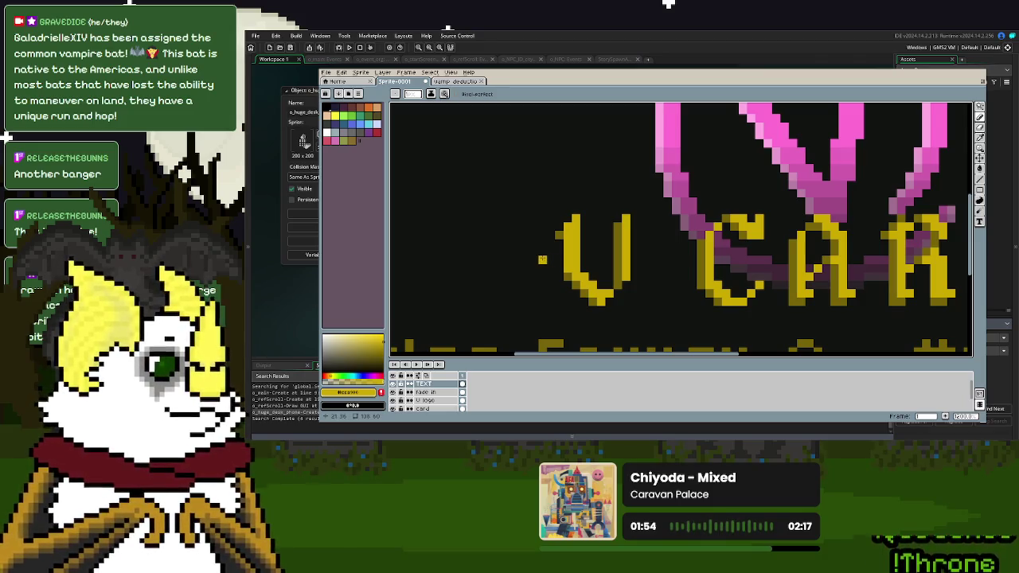
scroll(549, 259, "down", 3)
scroll(761, 264, "up", 3)
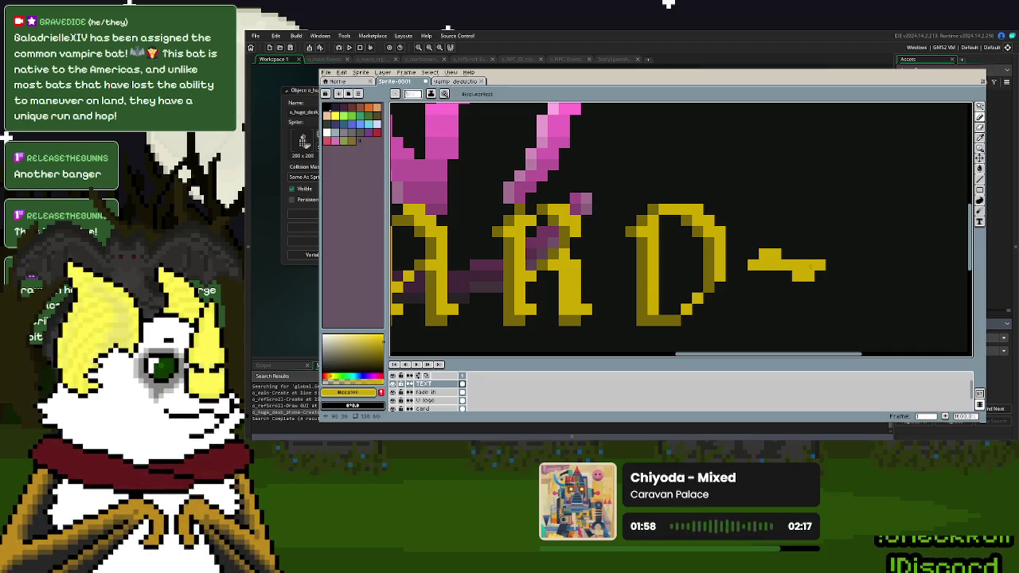
scroll(811, 265, "left", 2)
scroll(605, 271, "left", 4)
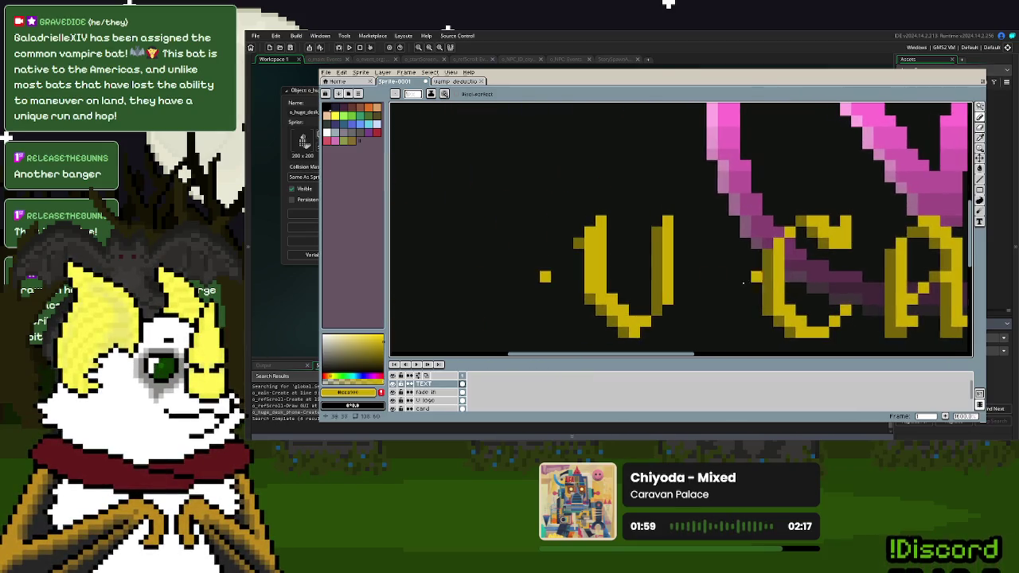
left_click(512, 276)
left_click(490, 276)
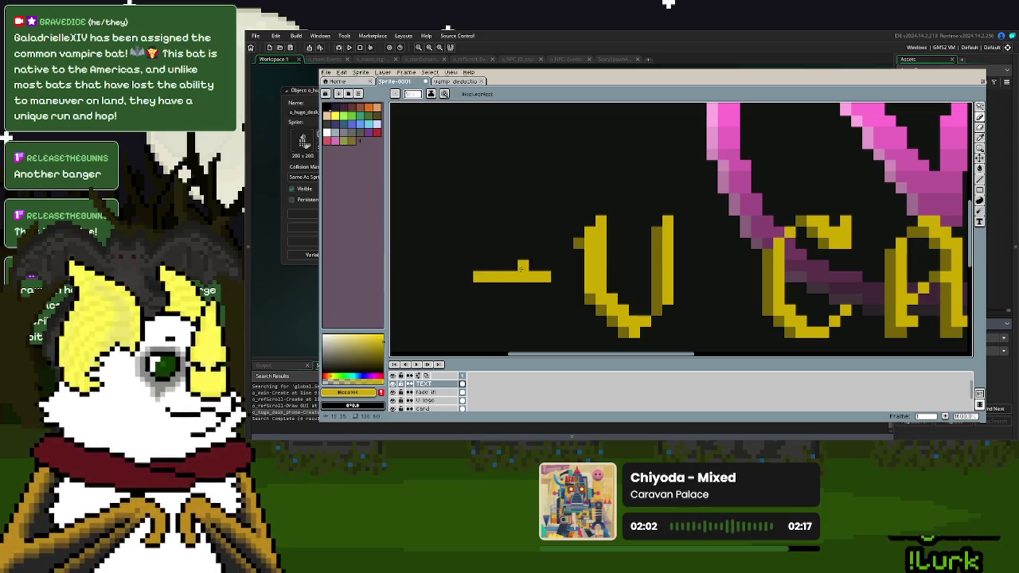
left_click_drag(535, 265, 523, 265)
left_click(490, 287)
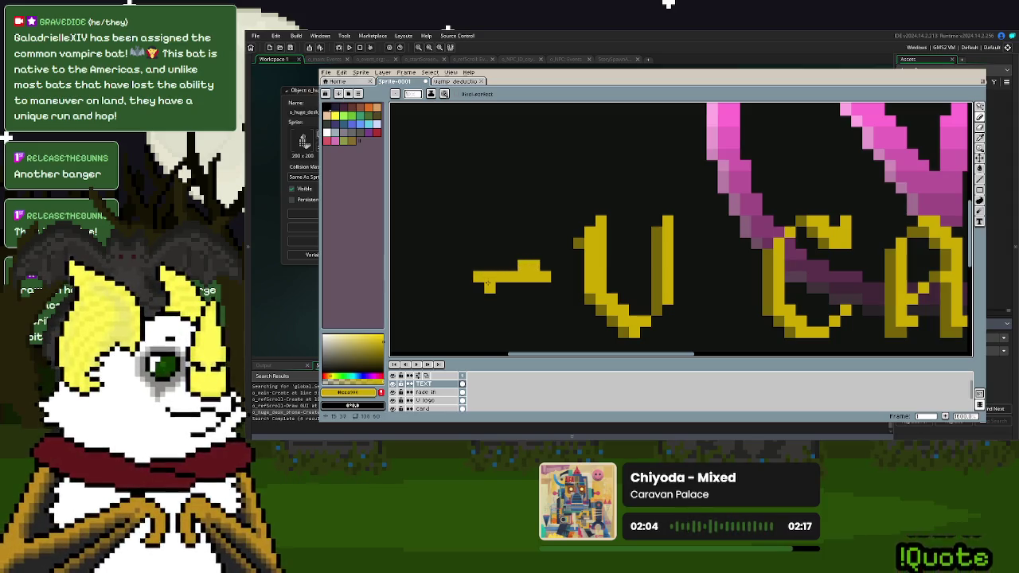
- Shade the left dash with a darker olive tone and remove the stray pixel beneath it
left_click(978, 128)
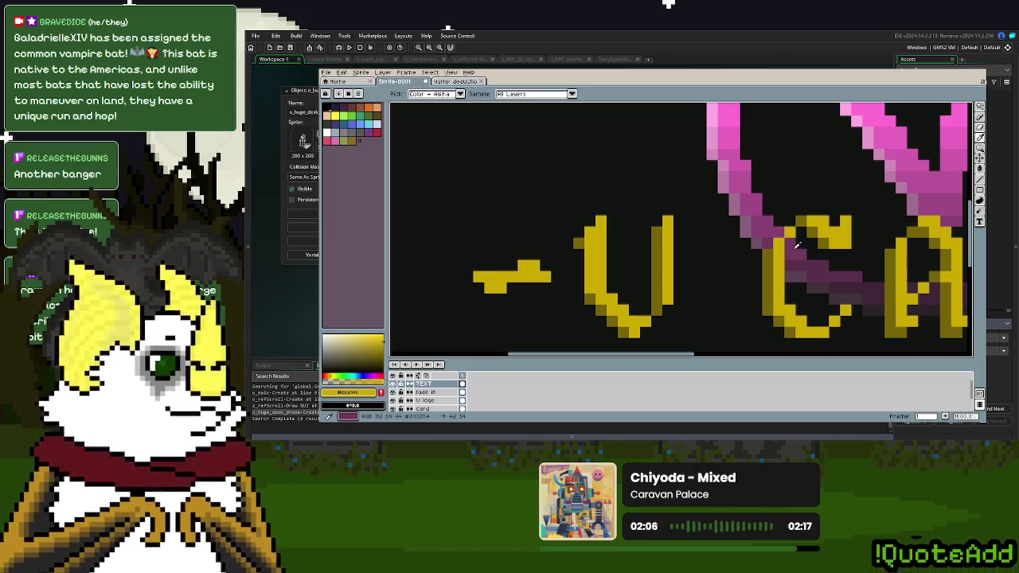
left_click(978, 116)
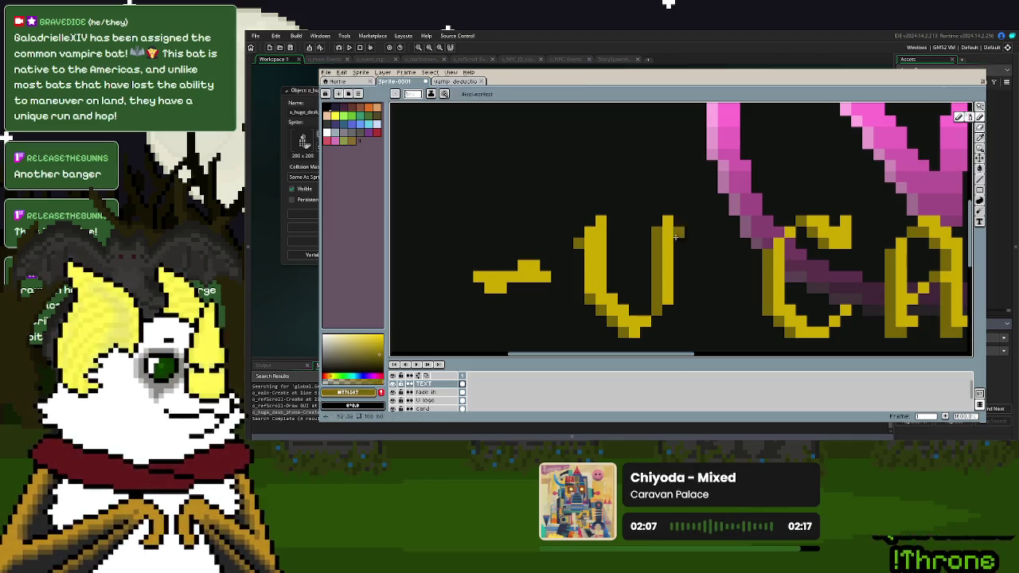
left_click(500, 287)
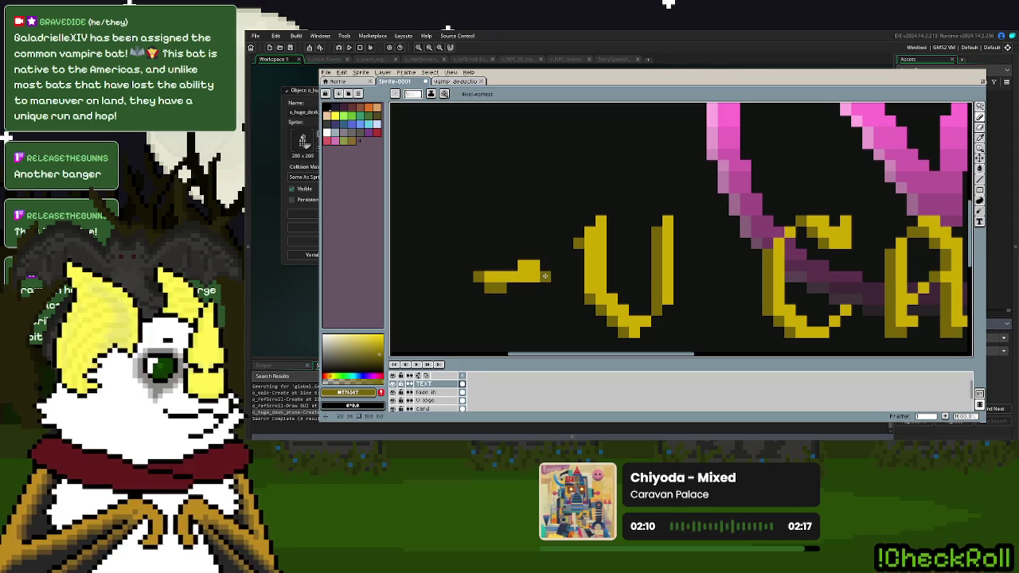
left_click(523, 269)
scroll(525, 267, "down", 2)
scroll(598, 289, "down", 1)
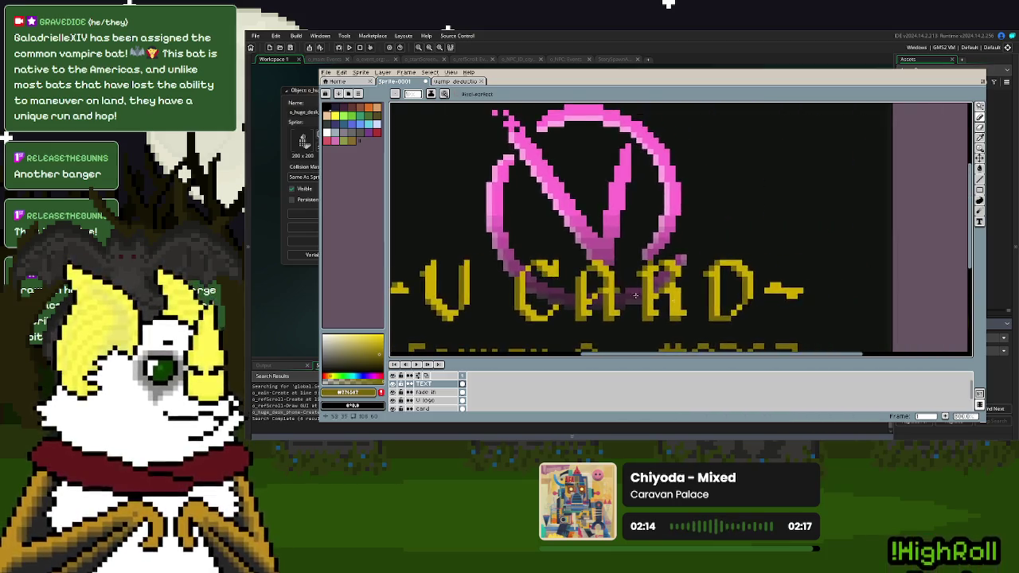
scroll(761, 307, "up", 1)
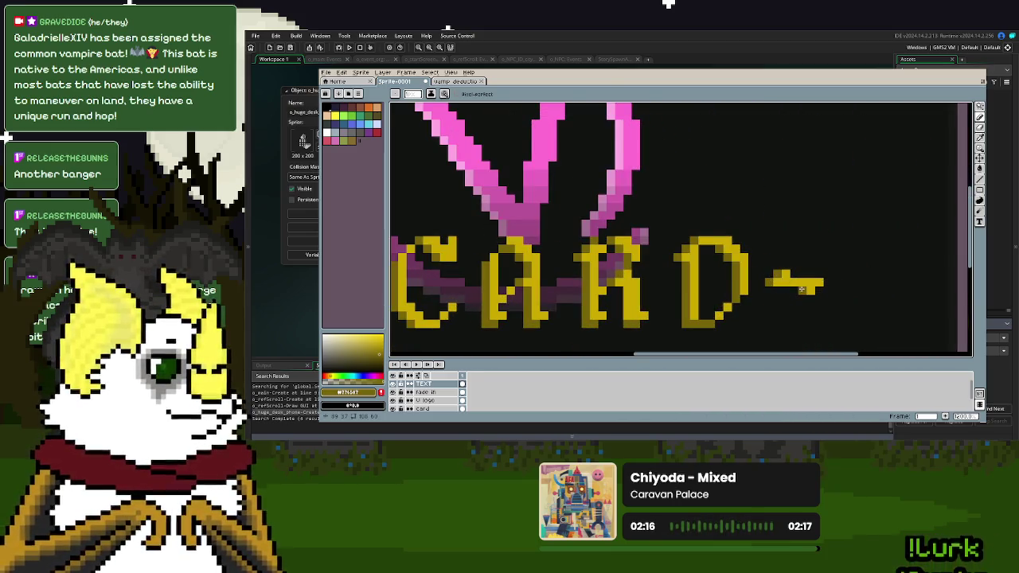
scroll(847, 309, "down", 3)
scroll(847, 309, "up", 1)
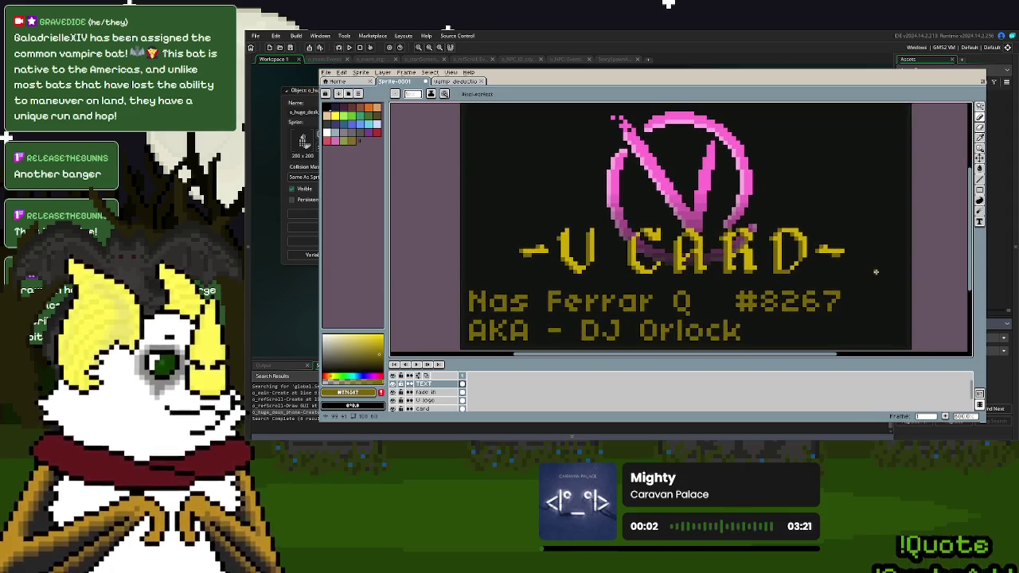
scroll(842, 263, "down", 1)
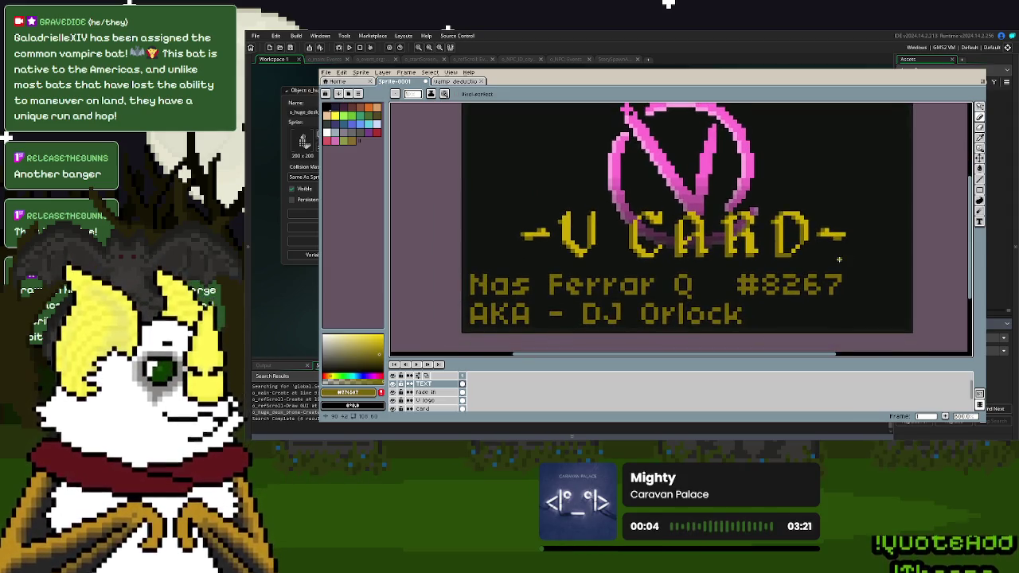
scroll(840, 260, "down", 1)
scroll(837, 258, "down", 1)
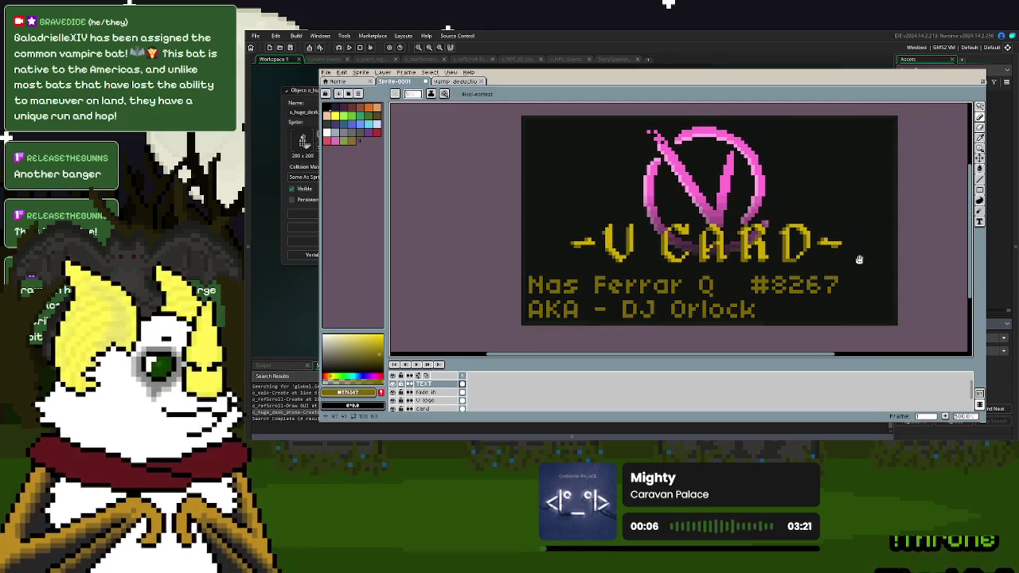
scroll(858, 260, "up", 1)
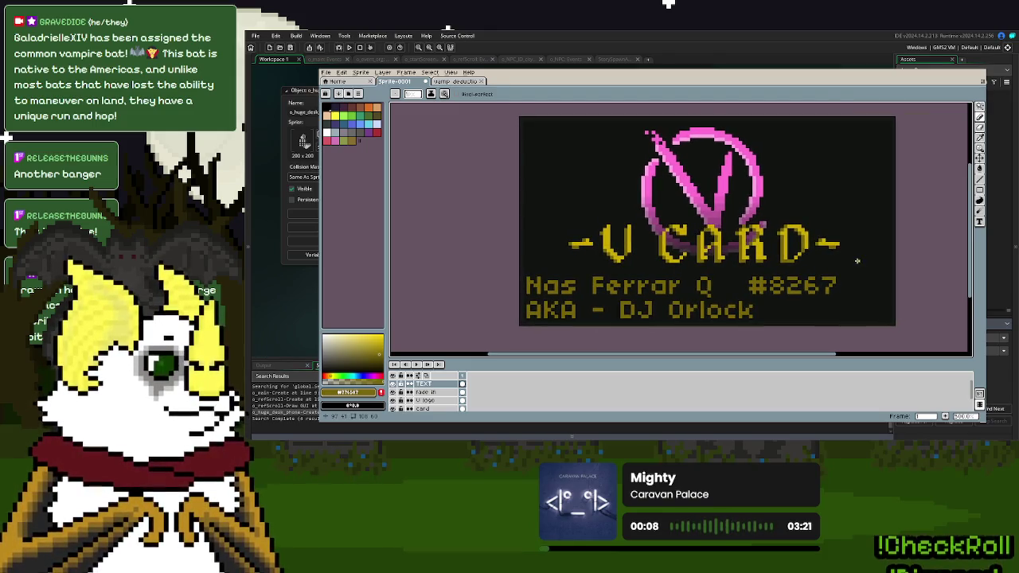
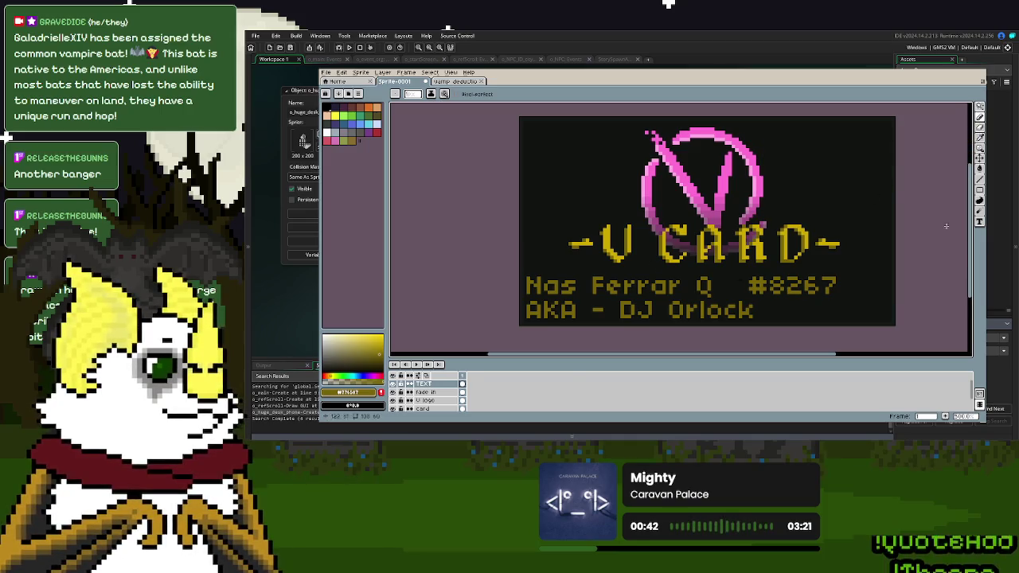
- Duplicate the TEXT layer as a backup, keeping the original TEXT layer active
right_click(449, 384)
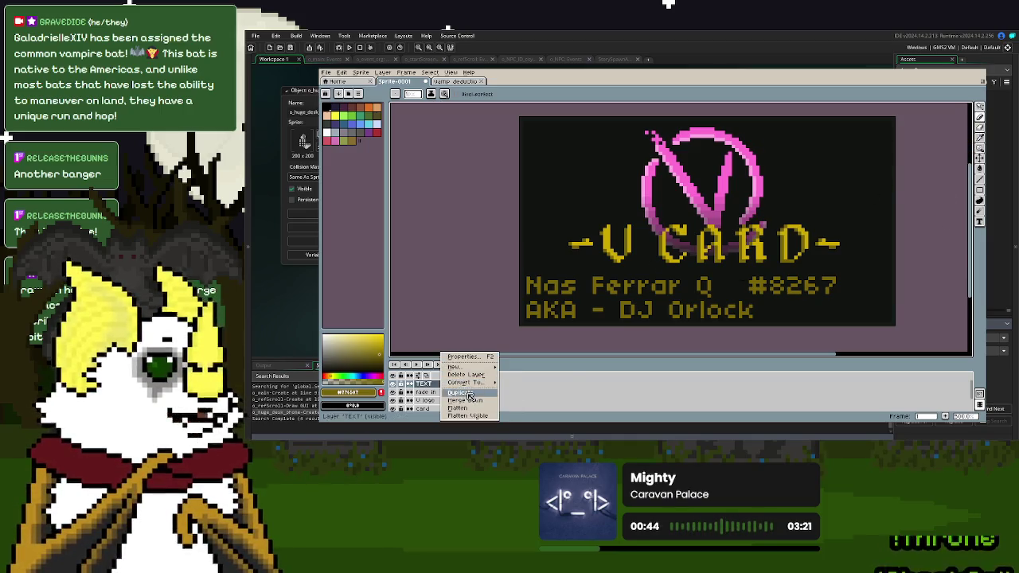
left_click(467, 393)
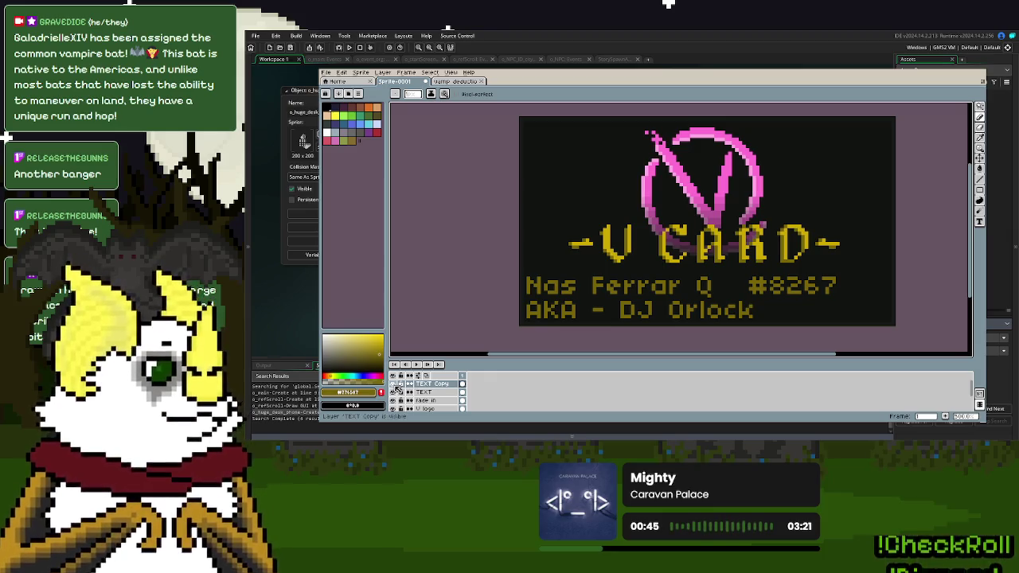
left_click(432, 394)
- Marquee-select the V CARD title and raise it toward the pink V logo
left_click(980, 106)
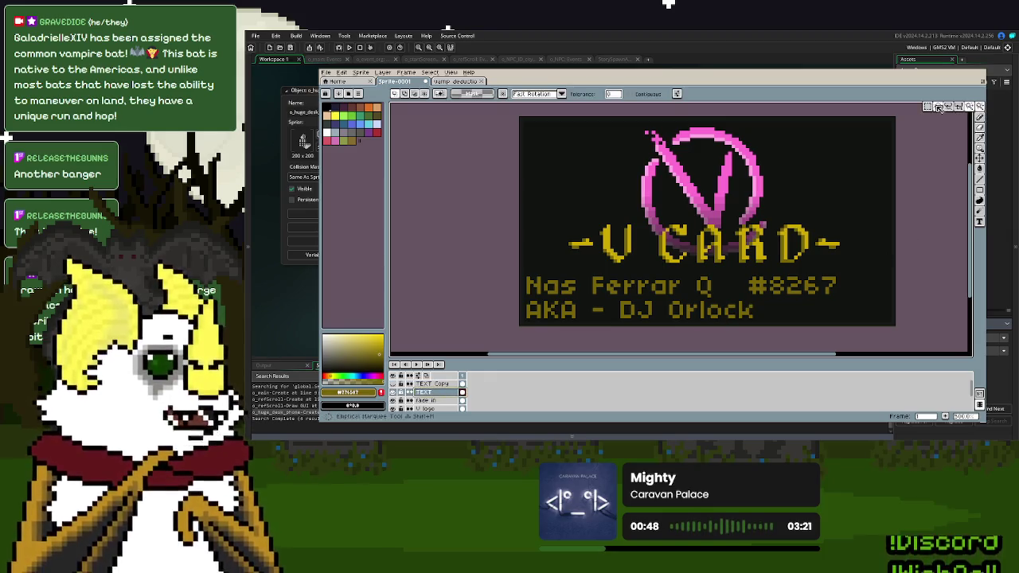
left_click_drag(516, 149, 914, 271)
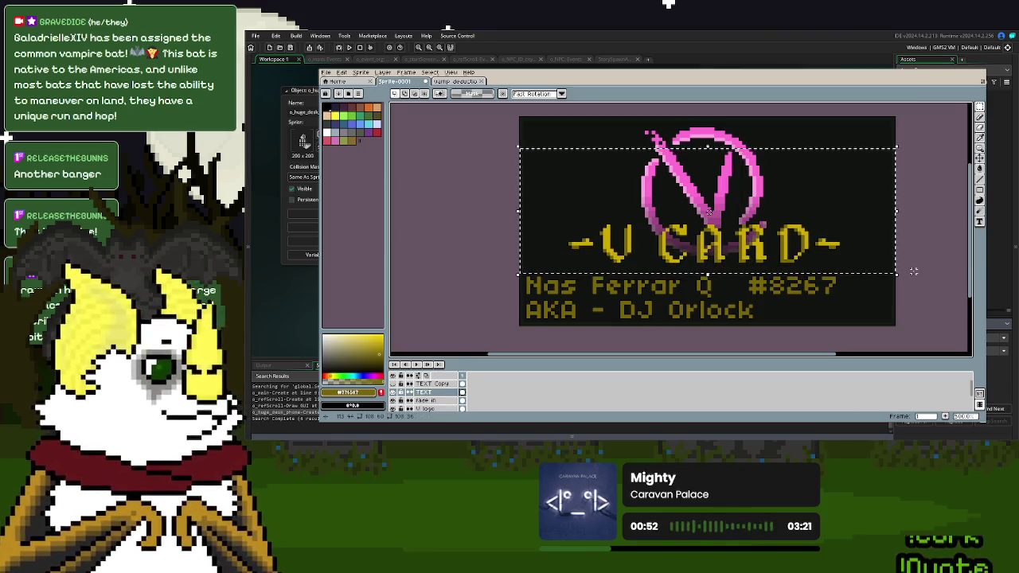
key("Up")
key("Up")
key("Up")
key("Up")
key("Up")
key("Up")
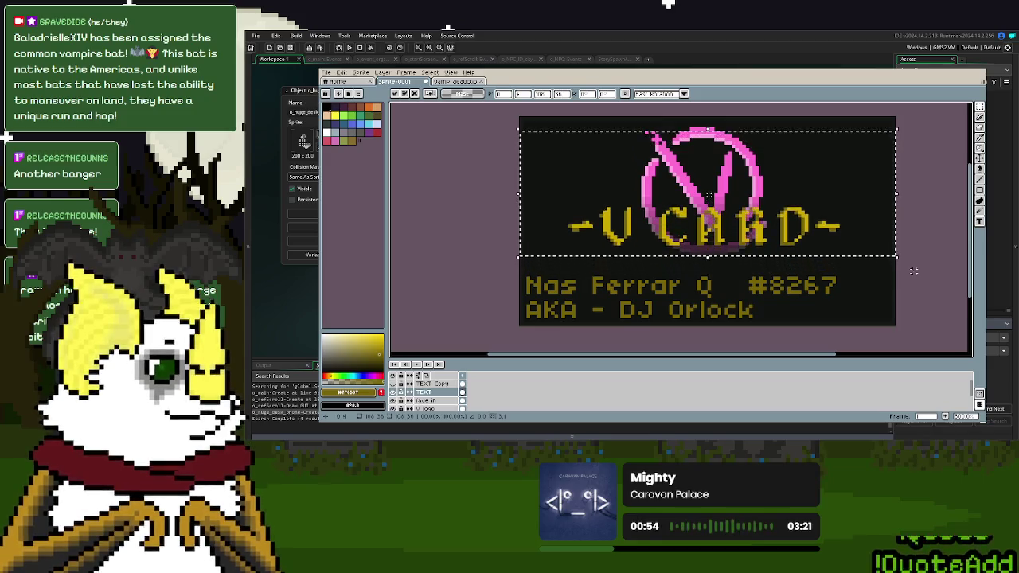
key("Up")
key("Up")
key("Up")
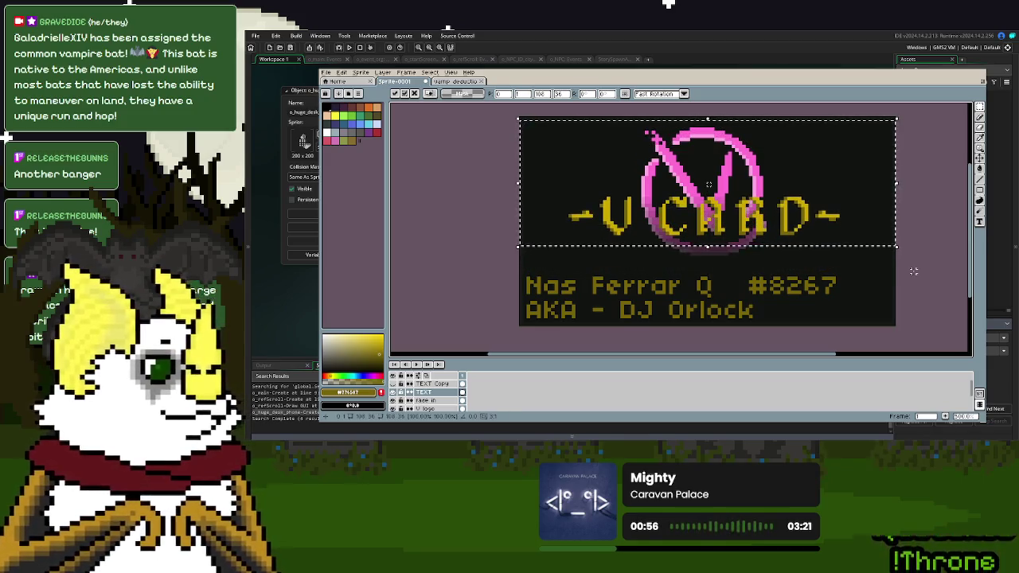
key("ctrl+z")
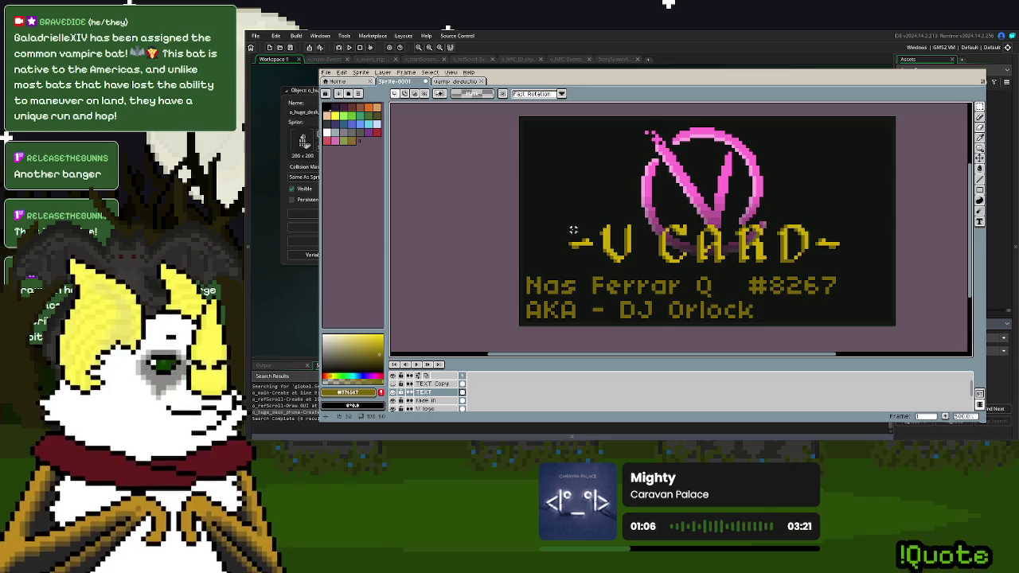
left_click_drag(859, 267, 556, 193)
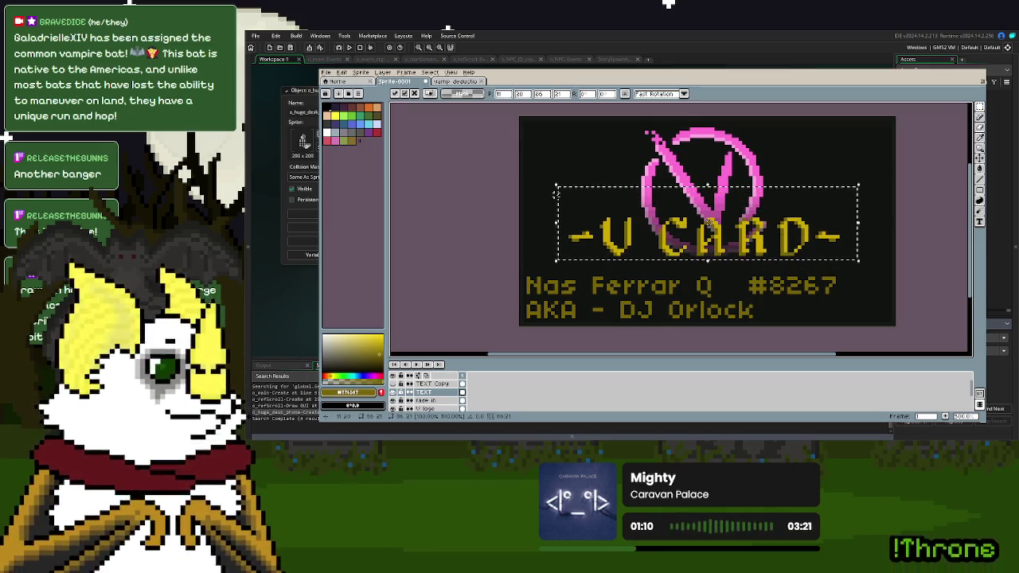
left_click(921, 237)
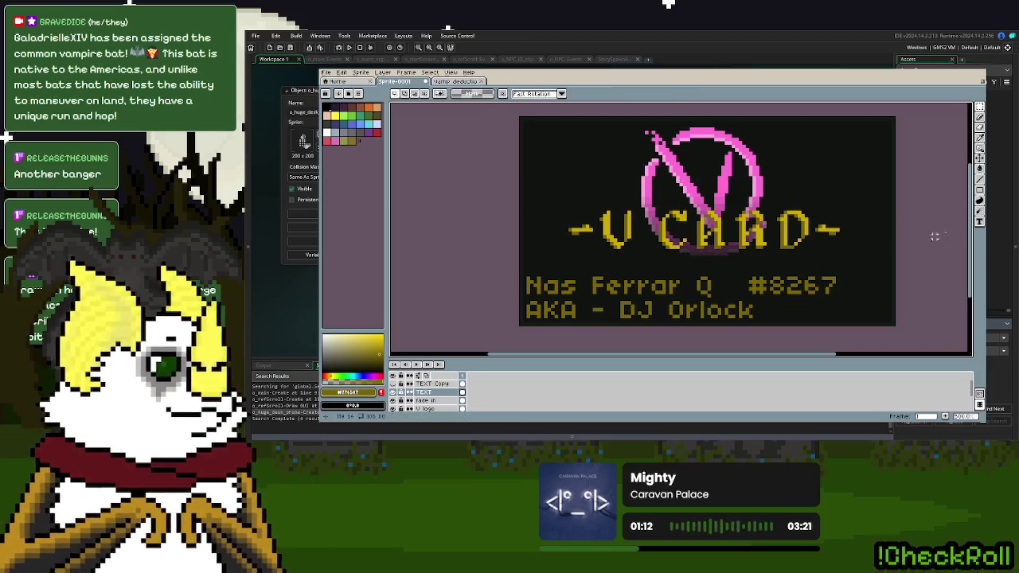
scroll(673, 251, "up", 2)
scroll(673, 252, "up", 1)
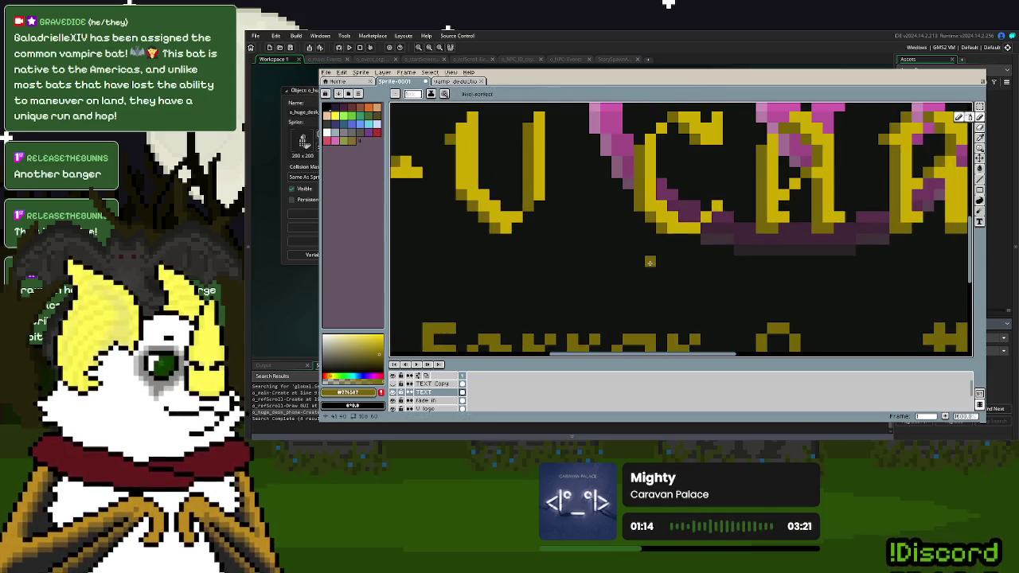
scroll(672, 251, "down", 3)
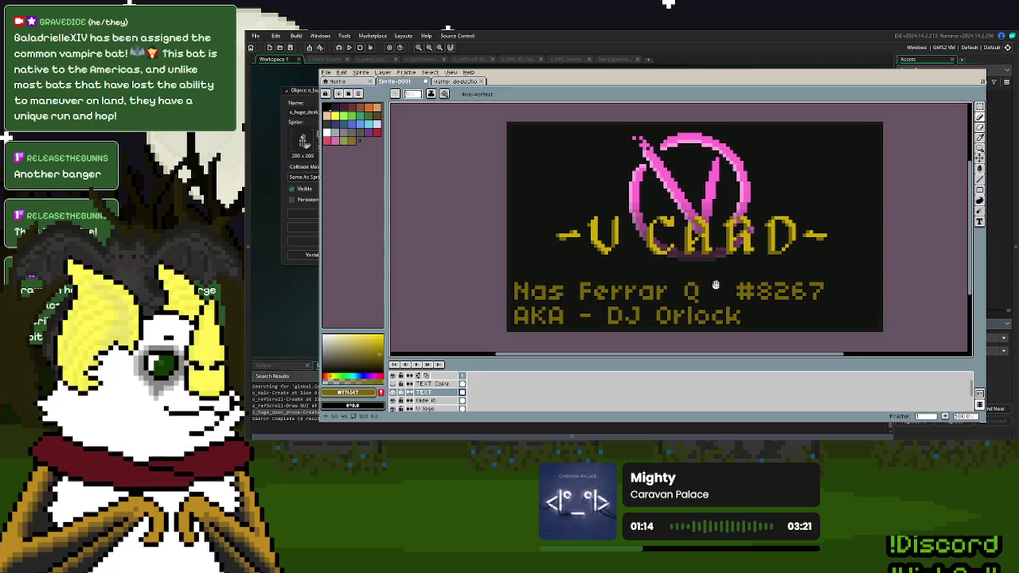
left_click(341, 72)
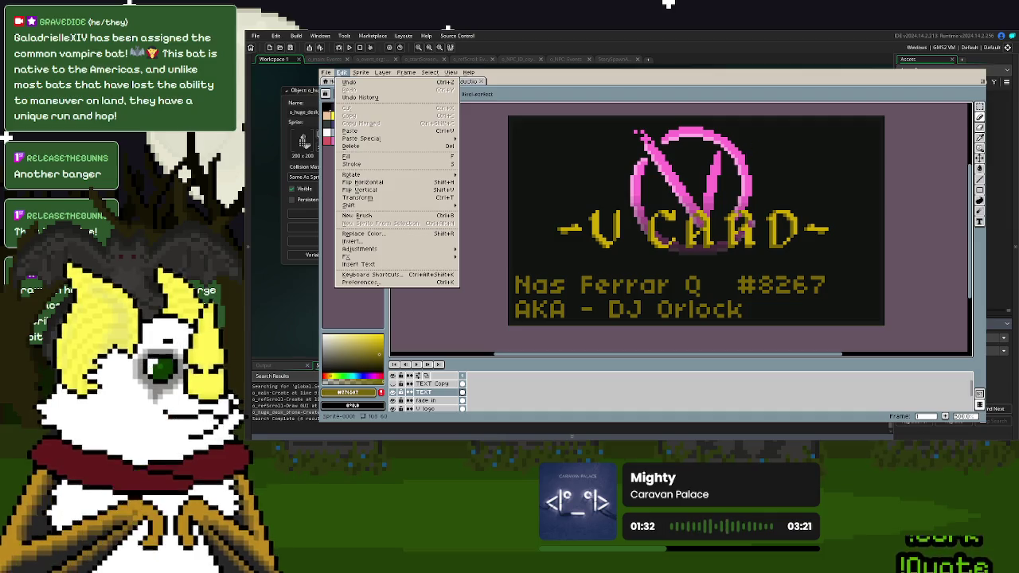
key("Escape")
left_click(340, 73)
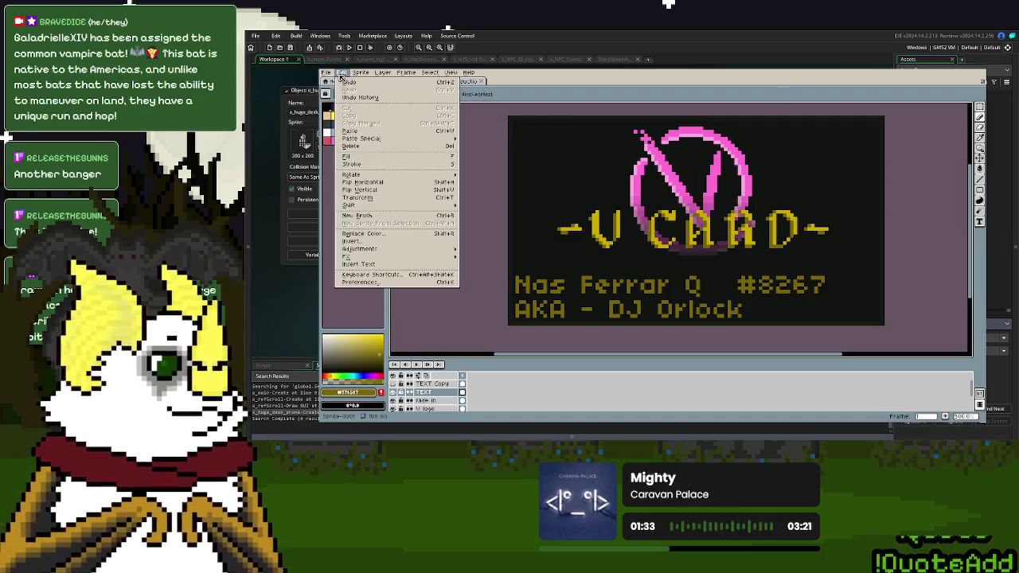
left_click(375, 264)
key("BackSpace")
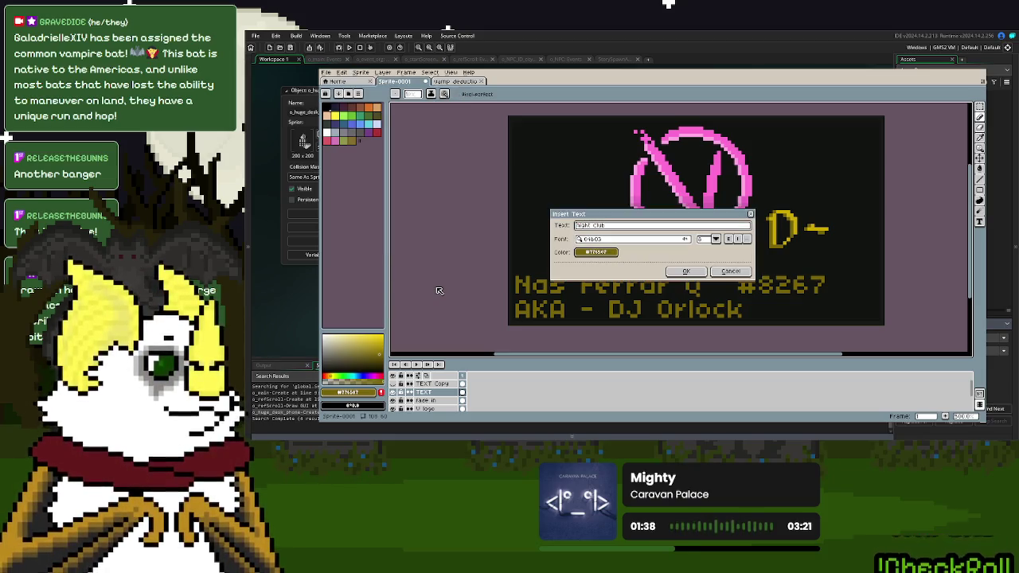
left_click(662, 244)
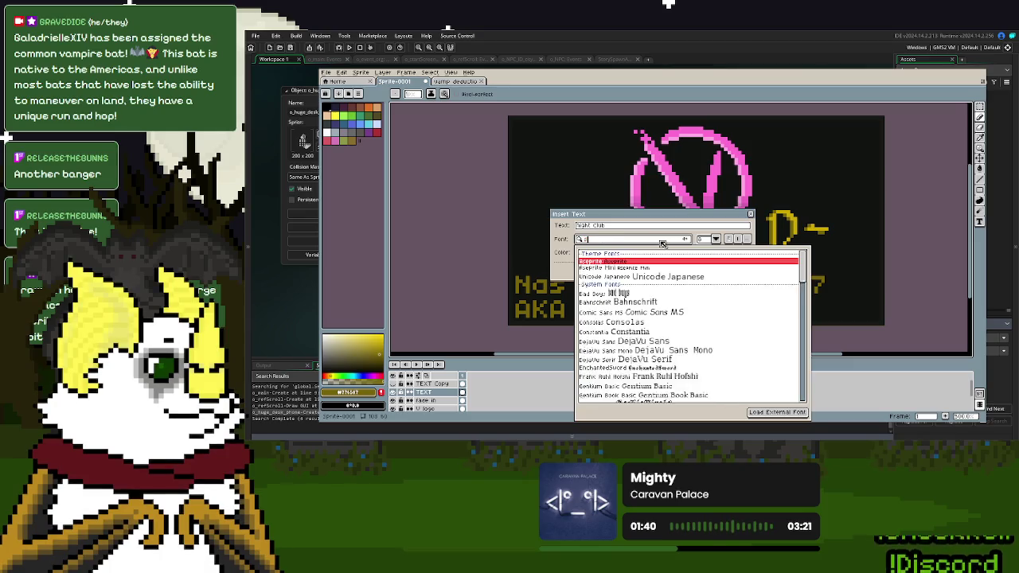
type("ub")
left_click(669, 280)
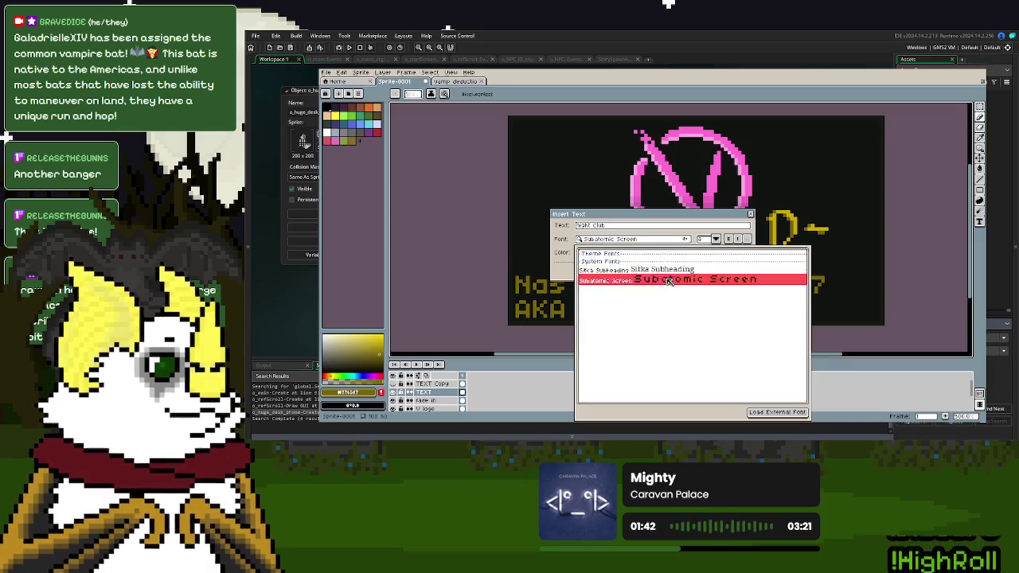
left_click(703, 241)
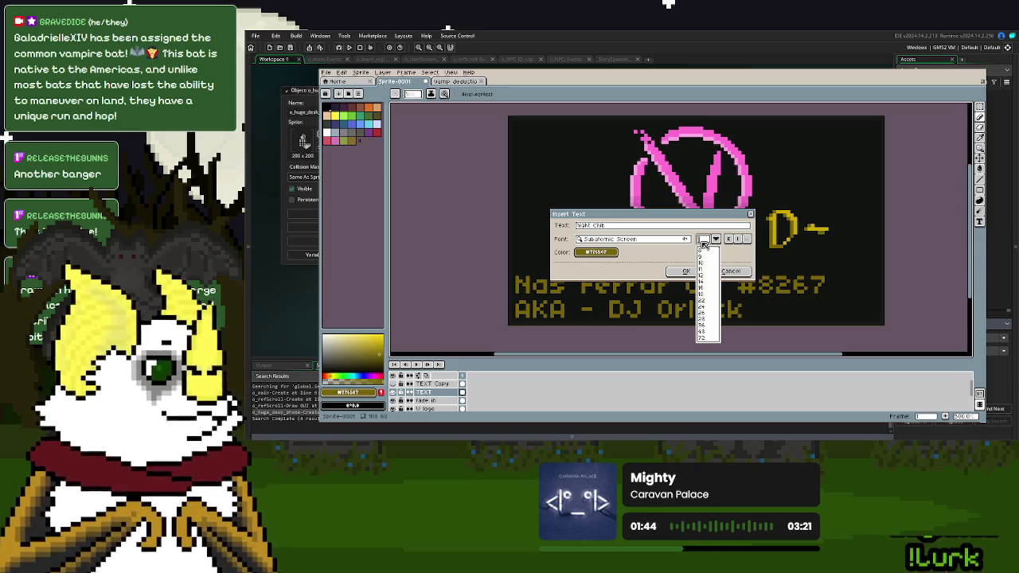
left_click(686, 271)
mouse_move(726, 223)
left_mouse_down()
mouse_move(730, 255)
mouse_move(713, 284)
mouse_move(657, 169)
left_mouse_up()
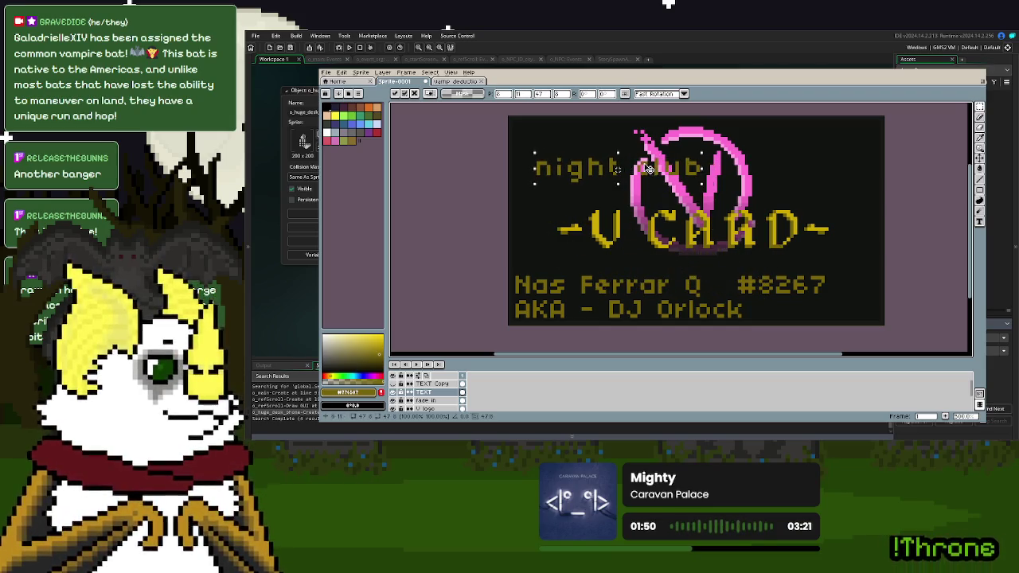
left_click(341, 72)
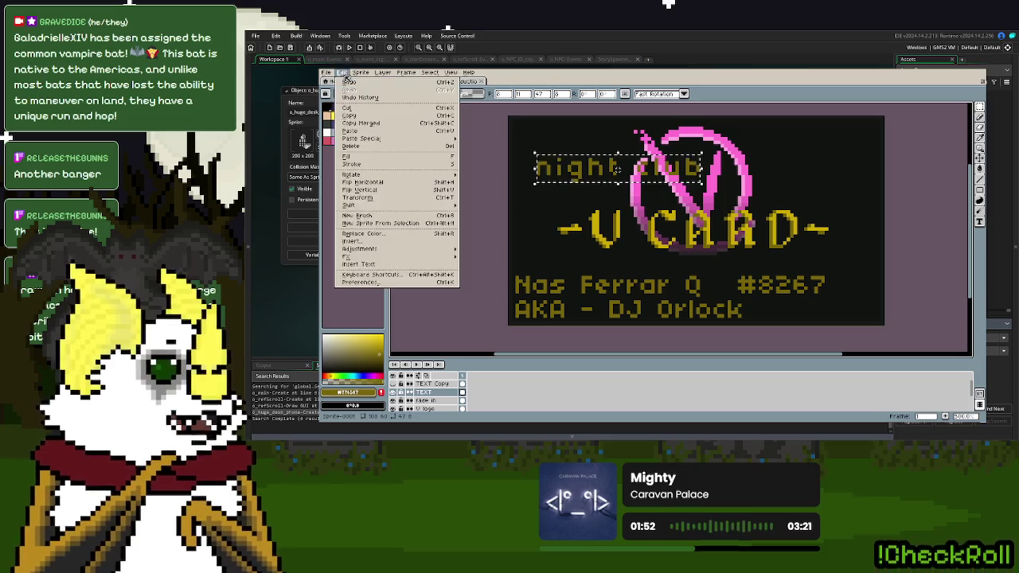
left_click(358, 264)
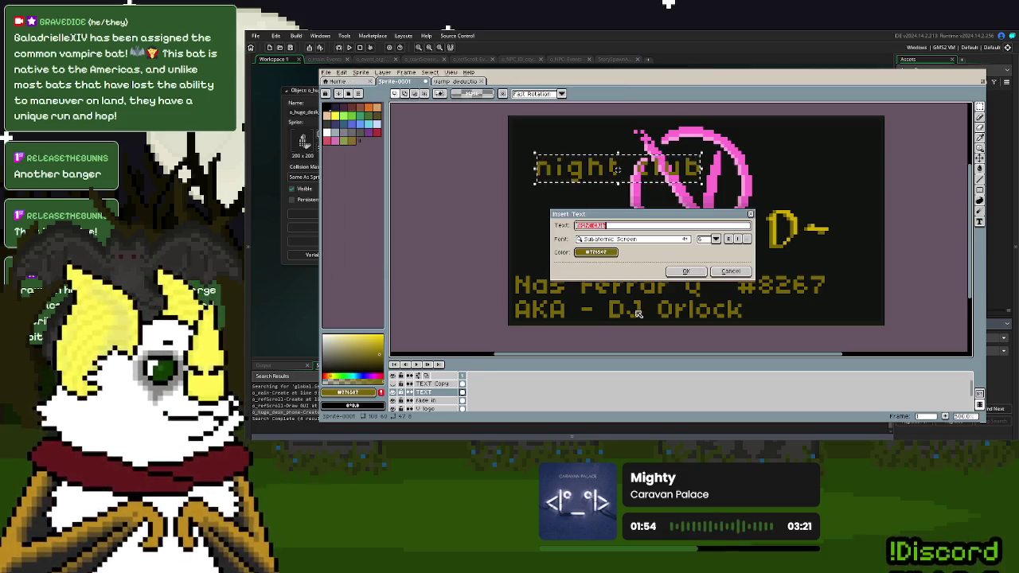
left_click(742, 273)
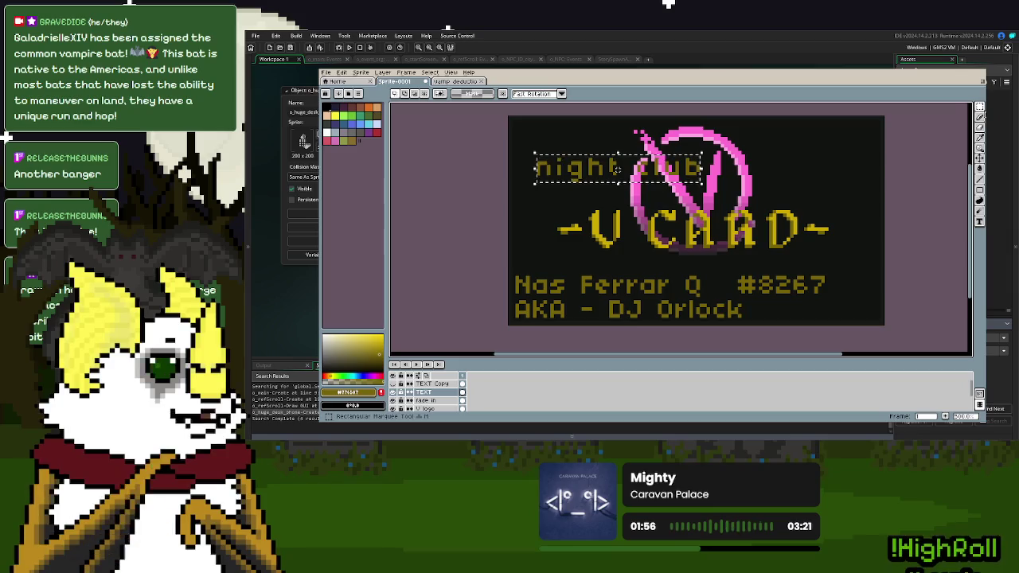
left_click(980, 127)
left_click_drag(728, 163, 522, 168)
scroll(938, 244, "down", 5)
scroll(927, 239, "up", 5)
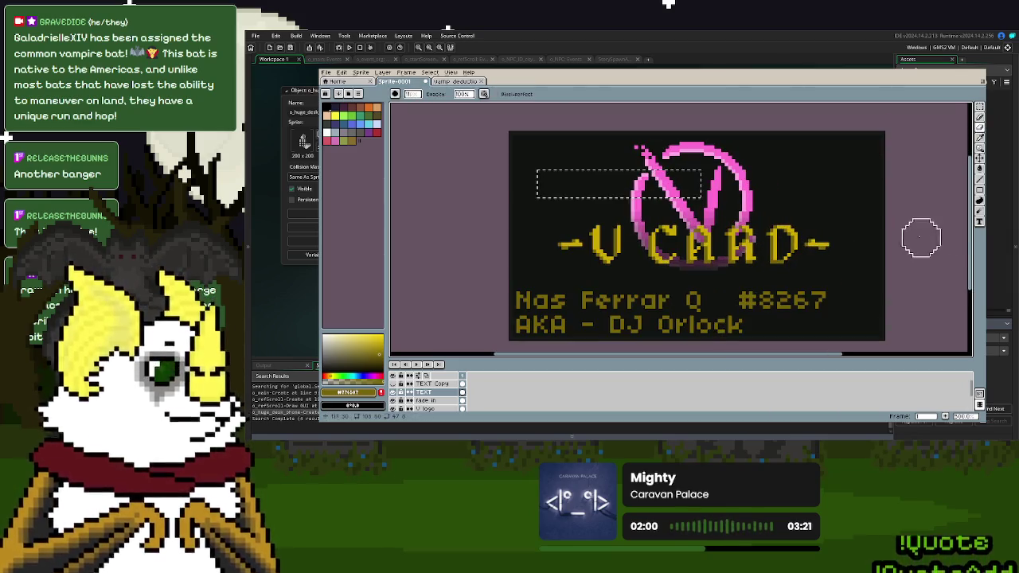
left_click(981, 107)
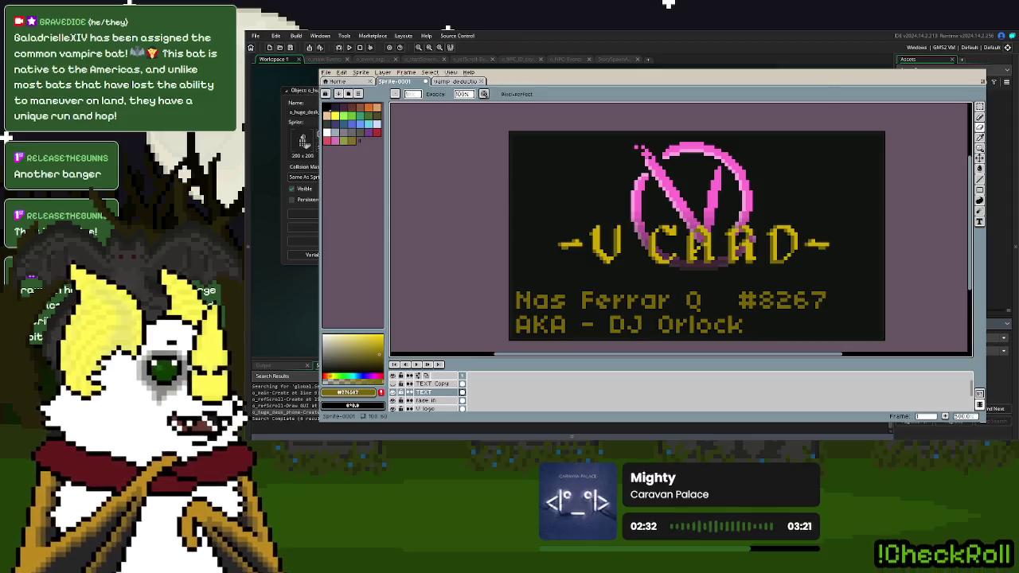
- Open the Edit menu over the V CARD card
left_click(357, 74)
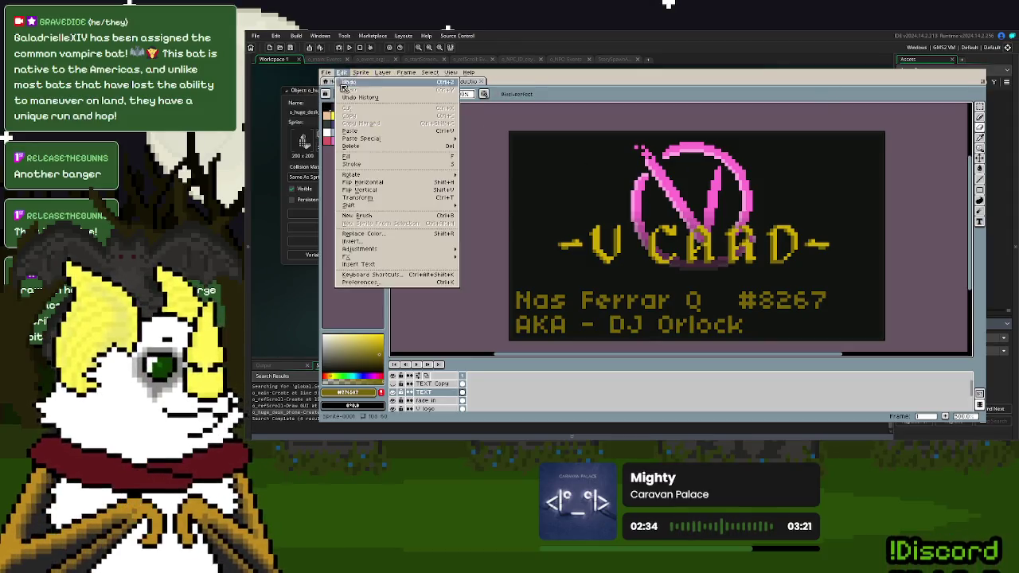
- Insert a NIGHT CLUB caption and place it just below the V CARD title
left_click(381, 264)
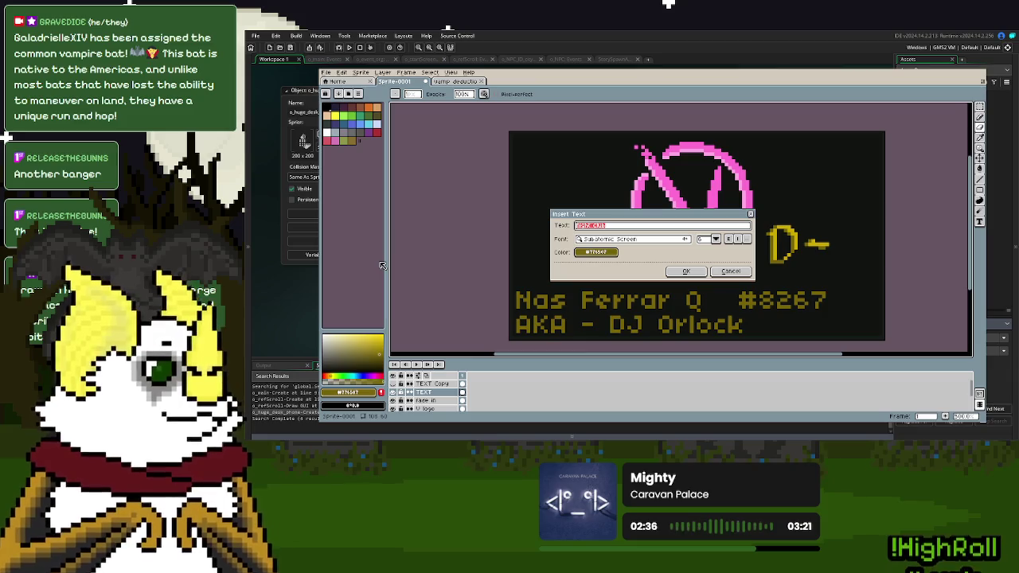
type("Night Clu")
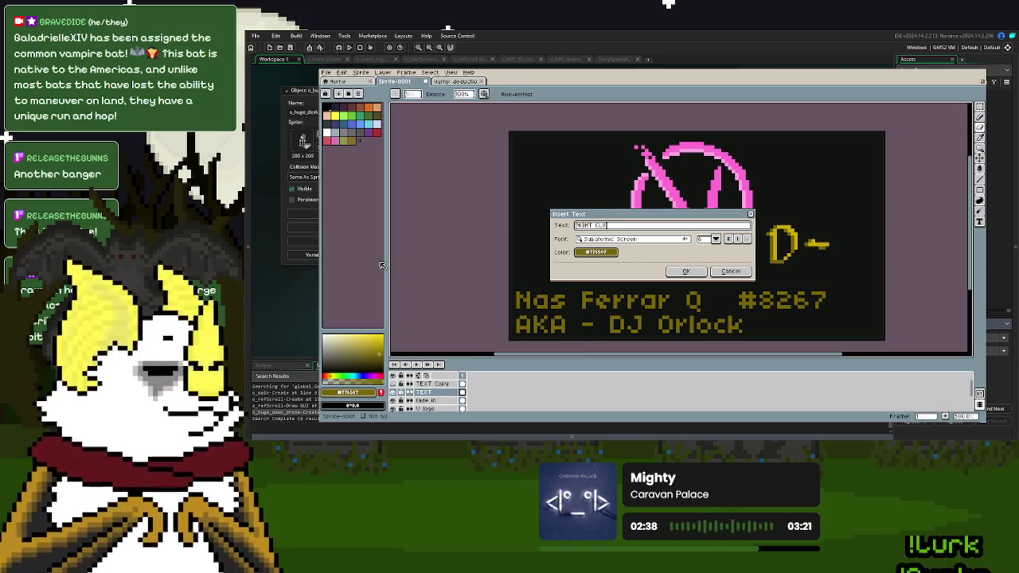
left_click(685, 271)
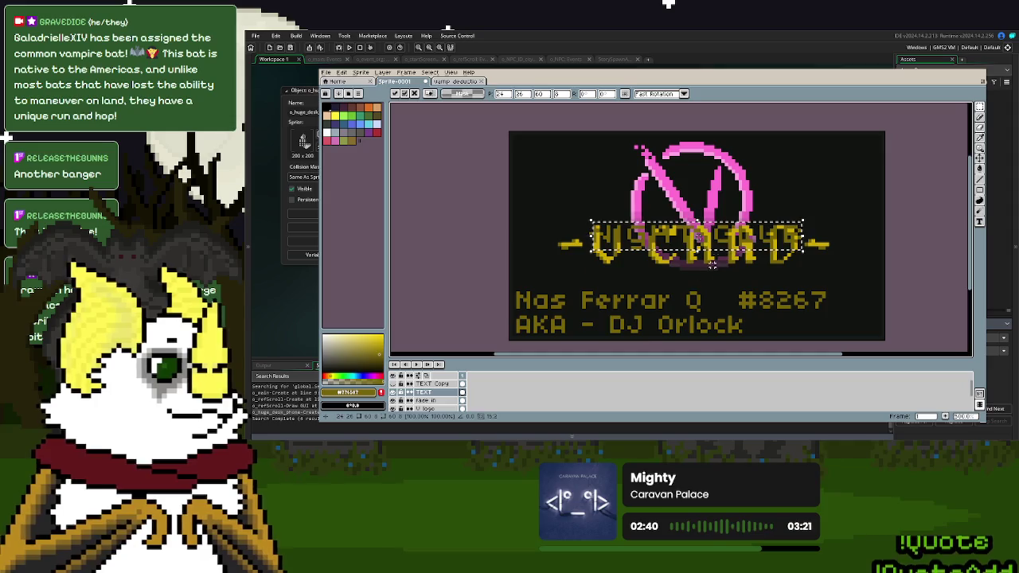
left_click_drag(738, 257, 733, 284)
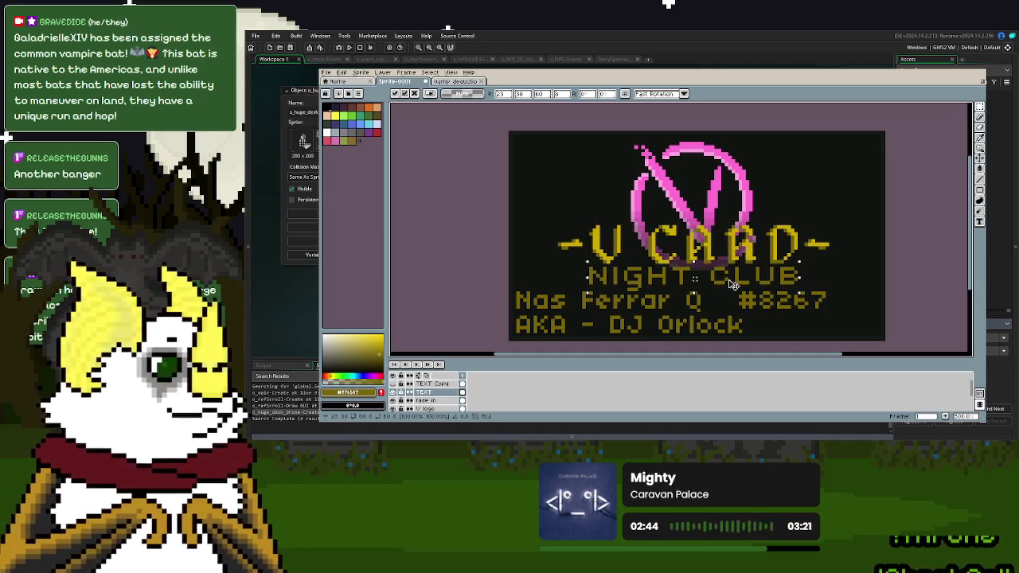
left_click(916, 237)
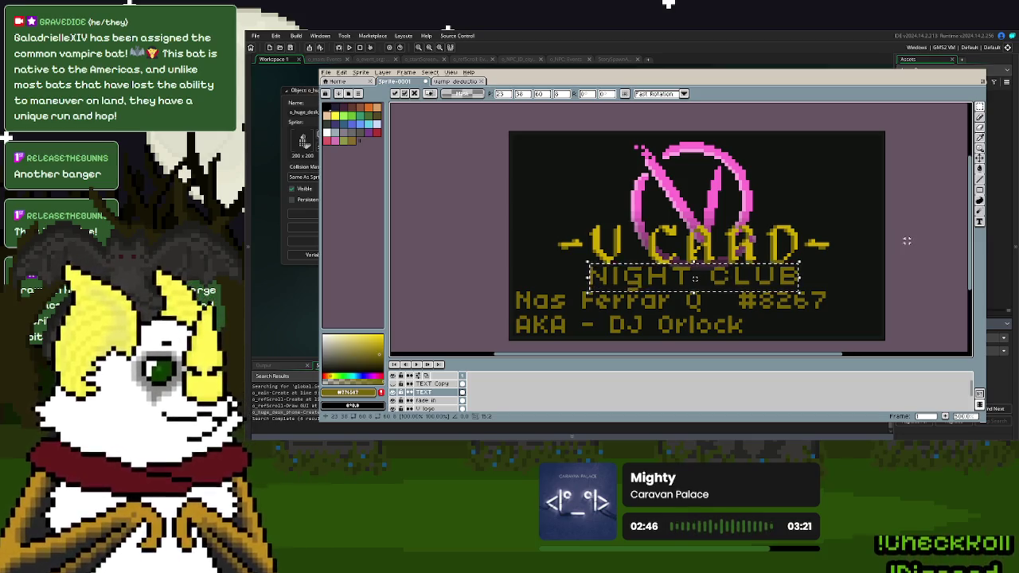
- Move the V CARD title and NIGHT CLUB caption up about 13 px together
left_click_drag(843, 288, 532, 204)
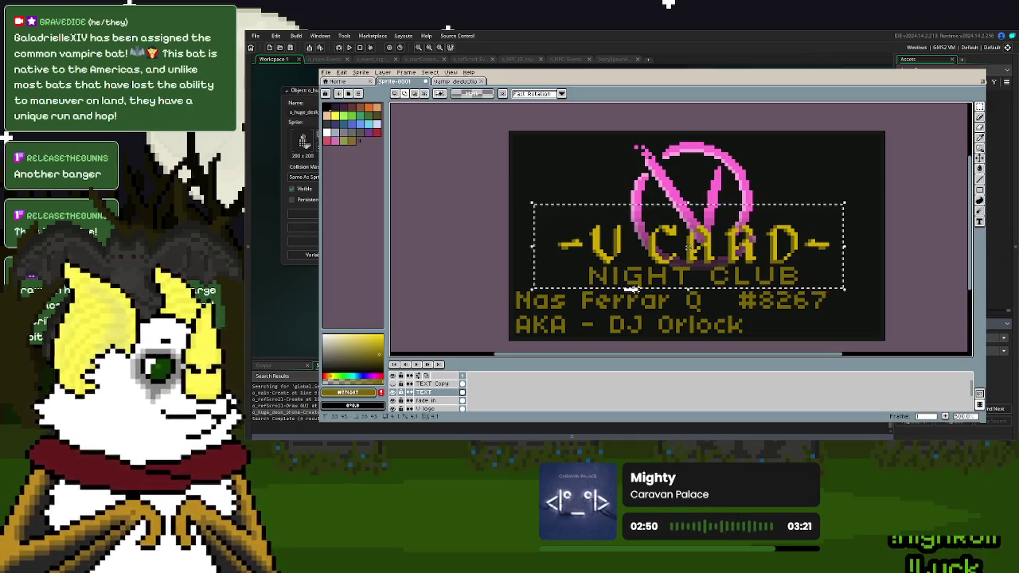
left_click_drag(769, 283, 769, 272)
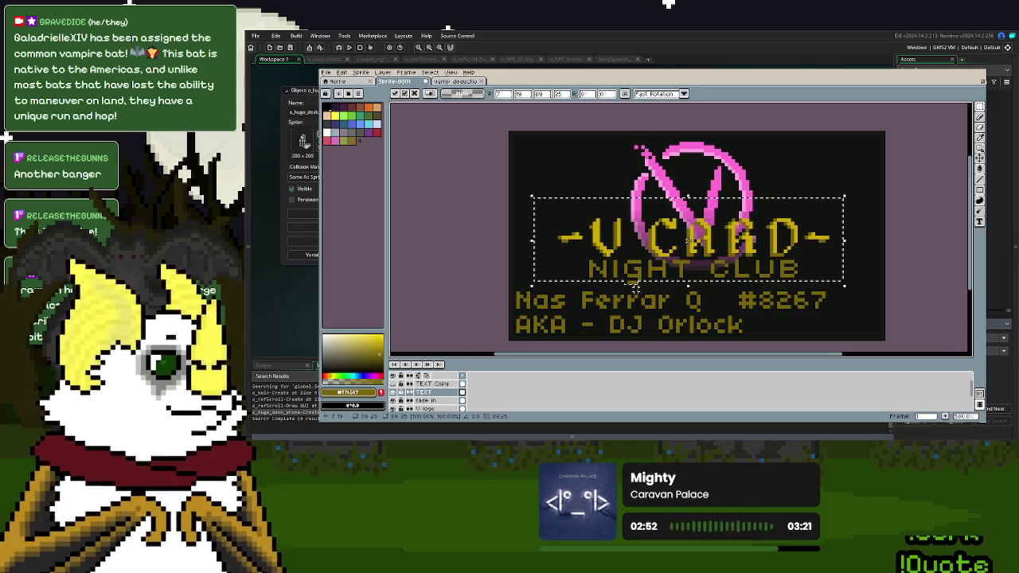
left_click(717, 284)
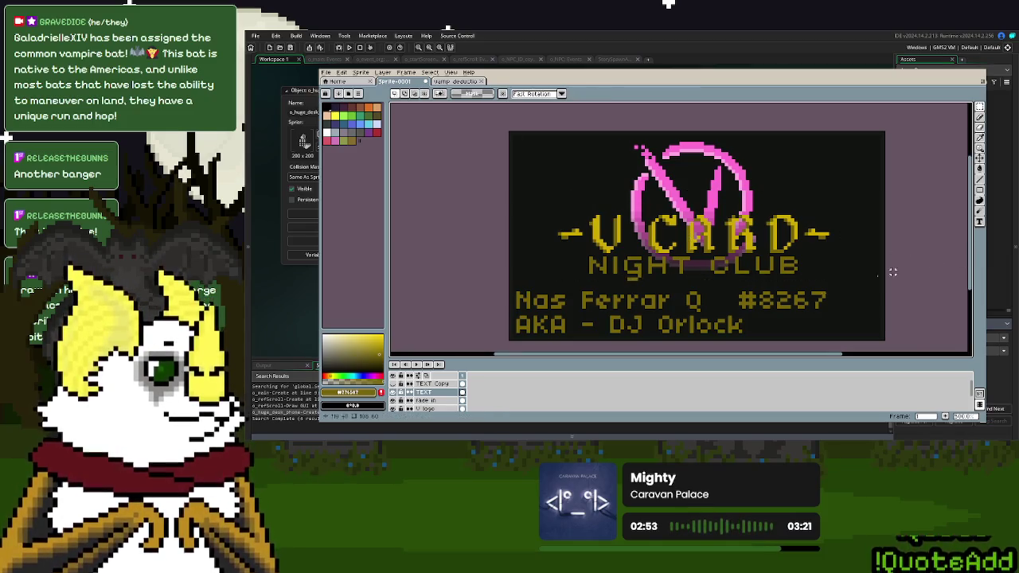
- Move the NIGHT CLUB caption down about 12 px and commit it
scroll(716, 284, "up", 1)
scroll(717, 284, "up", 1)
scroll(716, 285, "up", 1)
left_click_drag(858, 279, 508, 227)
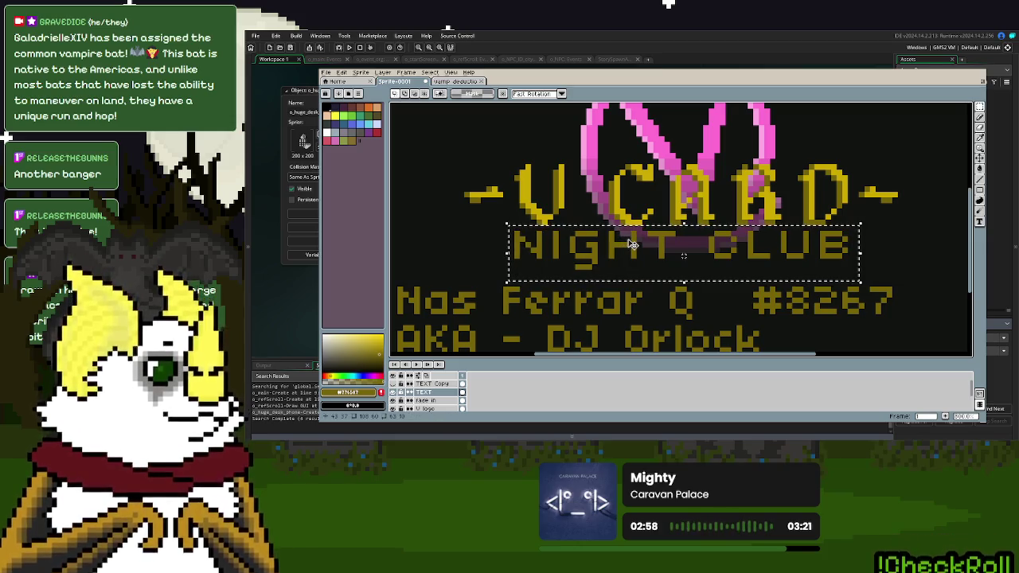
left_click_drag(632, 235, 631, 244)
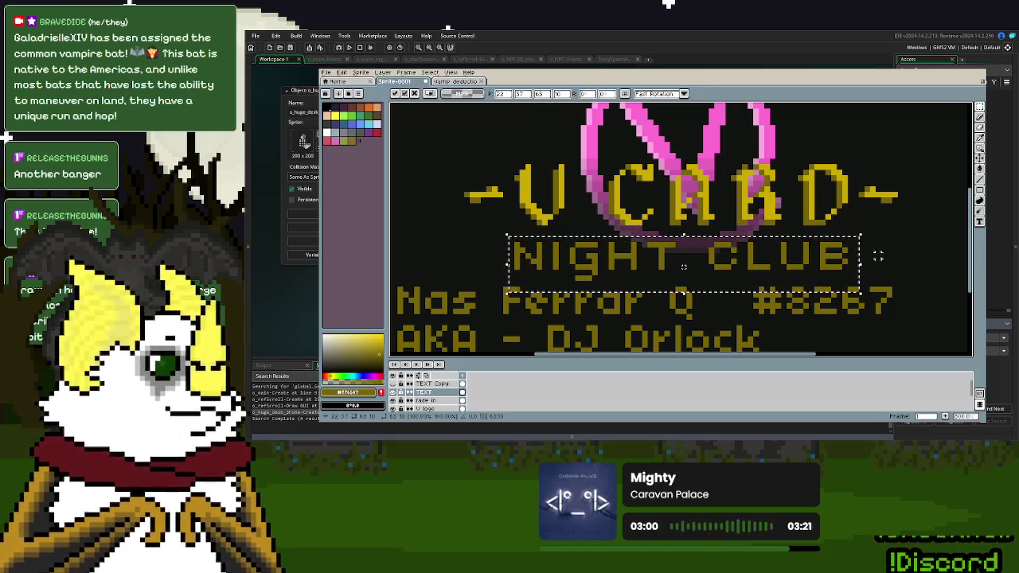
key("Return")
scroll(717, 259, "down", 1)
scroll(718, 259, "up", 1)
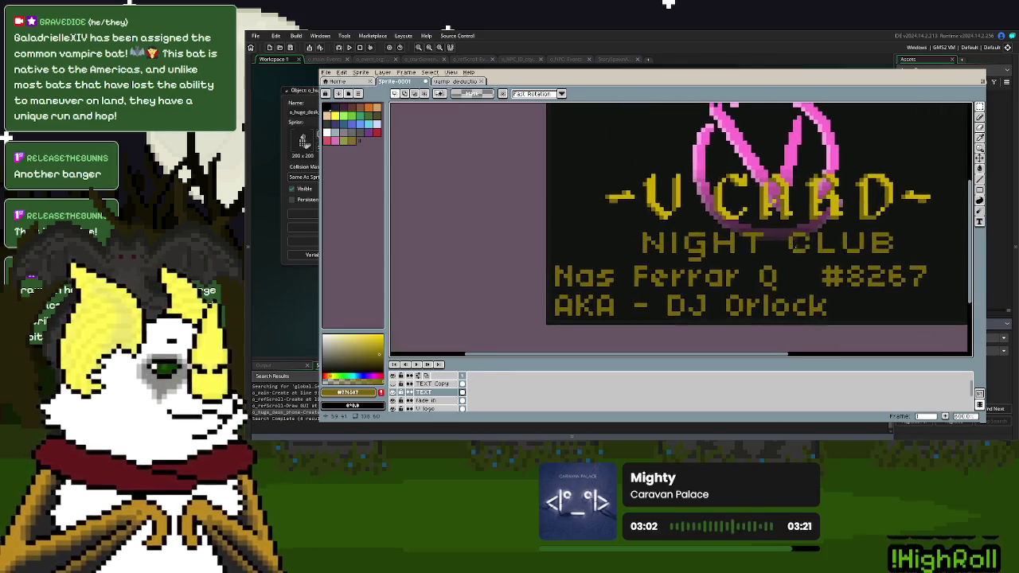
scroll(793, 228, "down", 1)
- Try yellow decorative lines on both sides of NIGHT CLUB, then undo them
key("d")
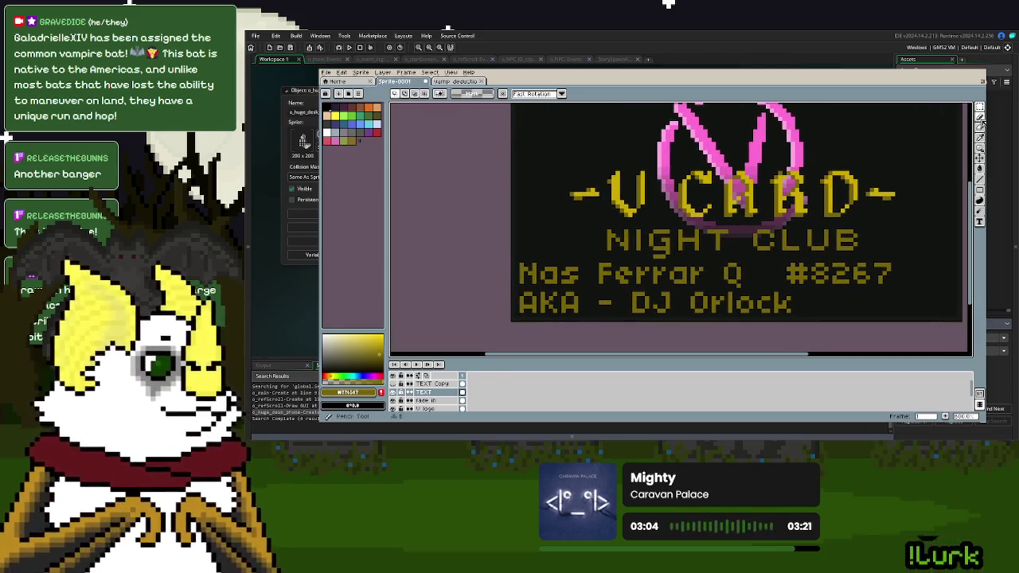
scroll(604, 242, "up", 3)
mouse_move(604, 241)
left_mouse_down()
mouse_move(760, 231)
mouse_move(515, 229)
left_mouse_up()
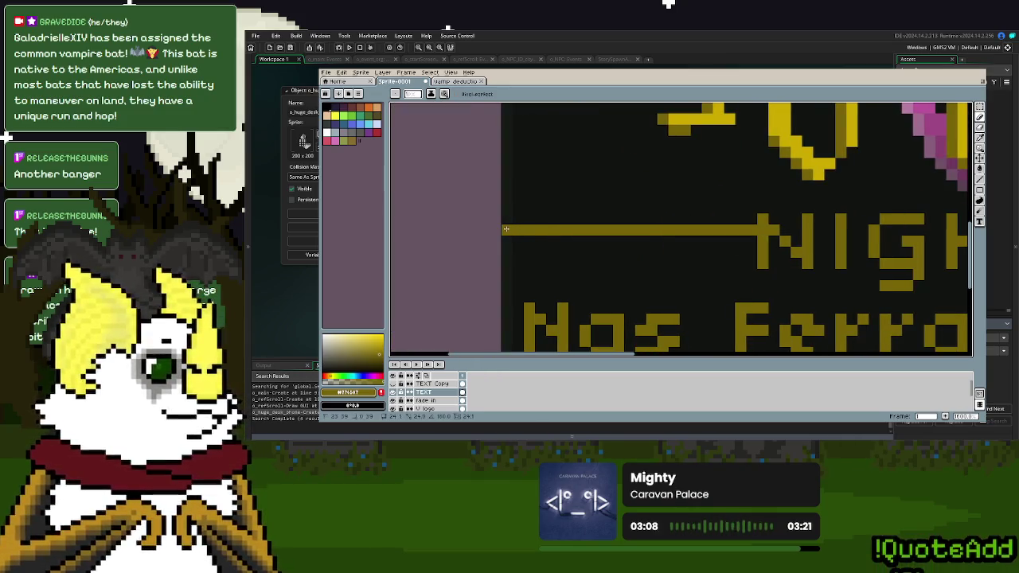
key("ctrl+z")
scroll(574, 228, "right", 2)
scroll(457, 263, "right", 2)
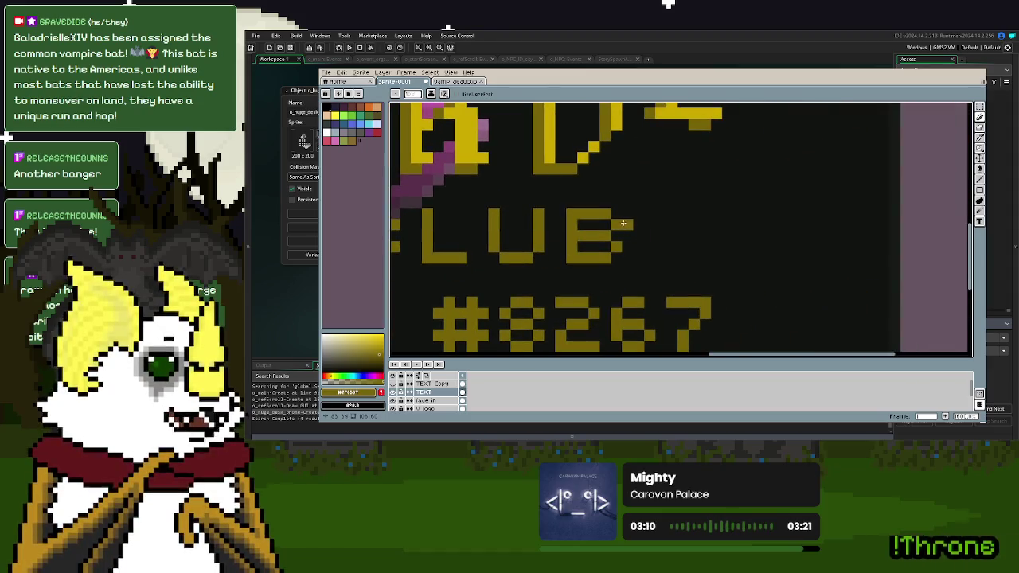
left_click_drag(617, 225, 933, 223)
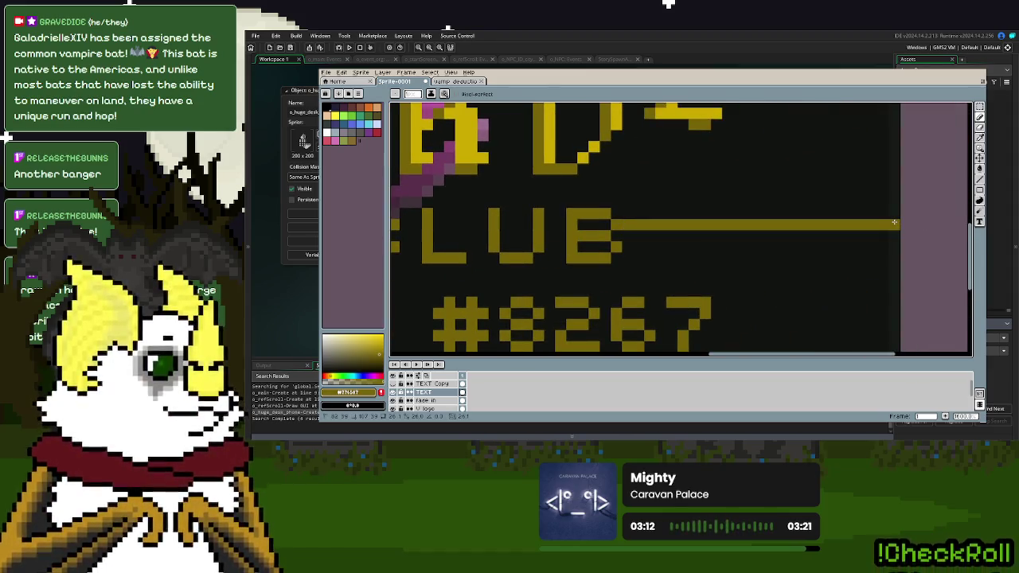
key("ctrl+z")
scroll(895, 223, "down", 2)
left_click(981, 106)
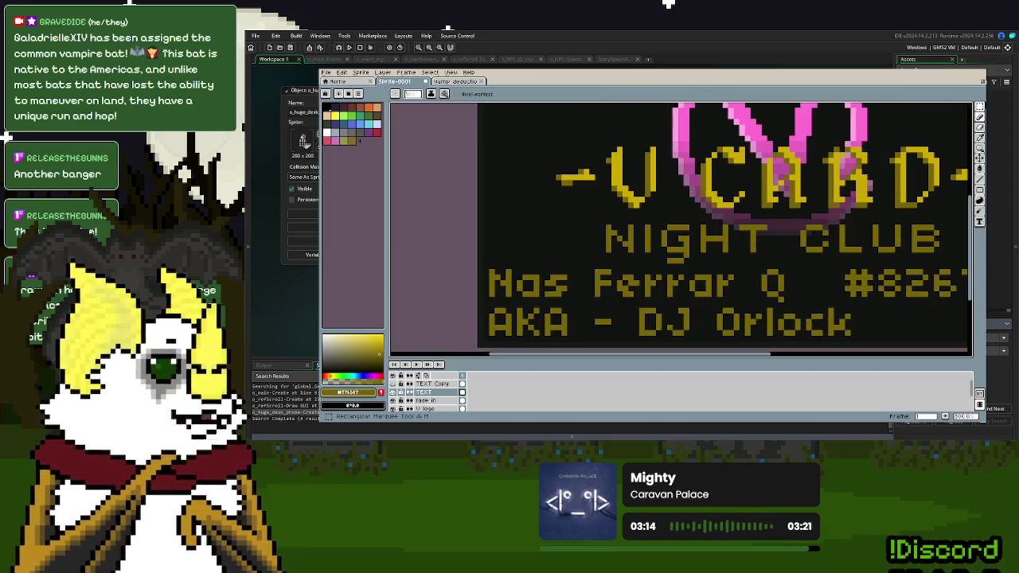
- Reselect NIGHT CLUB and hand-edit the CLUB pixels so the C no longer reads as O
mouse_move(608, 226)
left_mouse_down()
mouse_move(937, 253)
mouse_move(947, 262)
left_mouse_up()
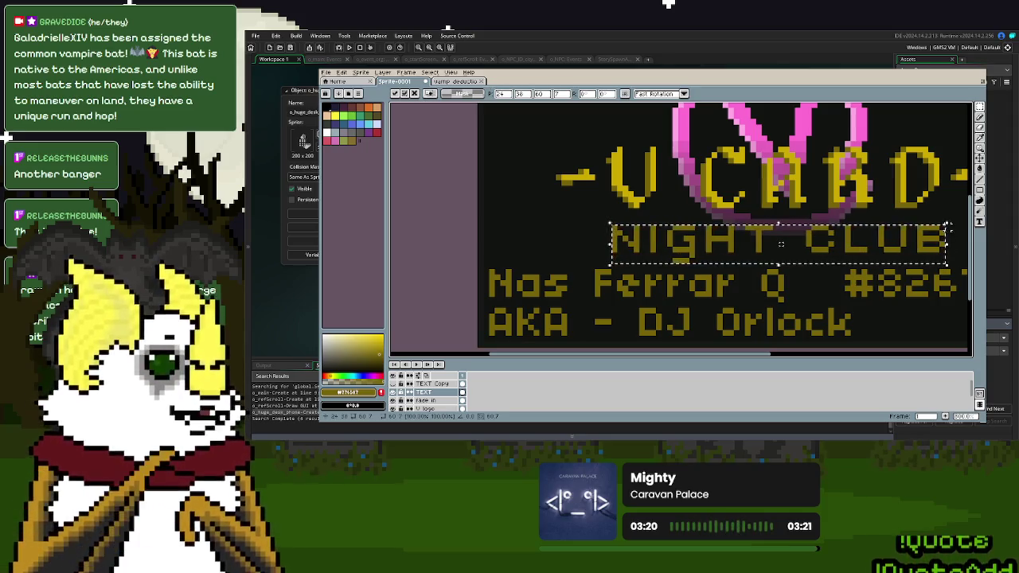
key("Escape")
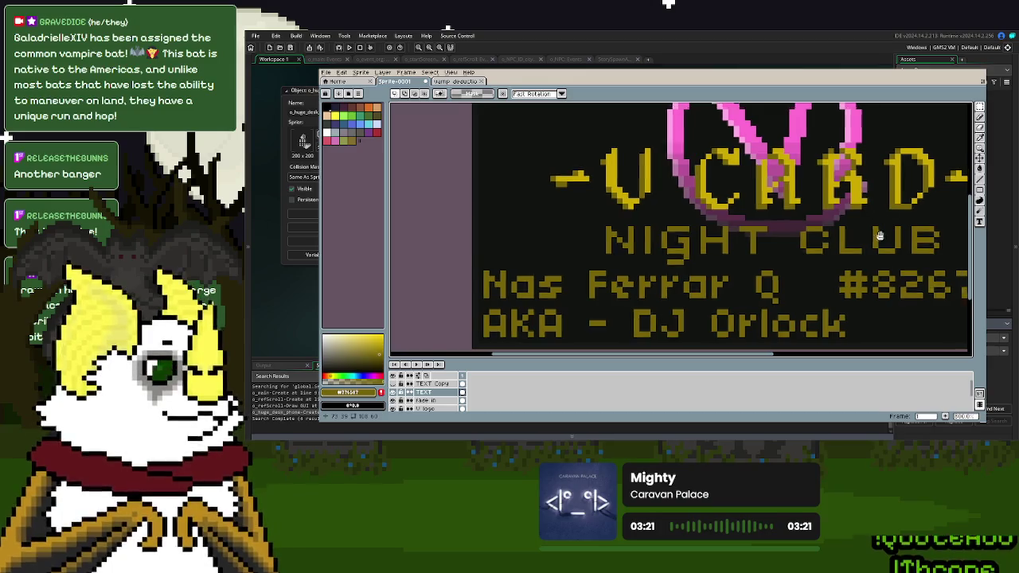
left_click_drag(883, 235, 816, 242)
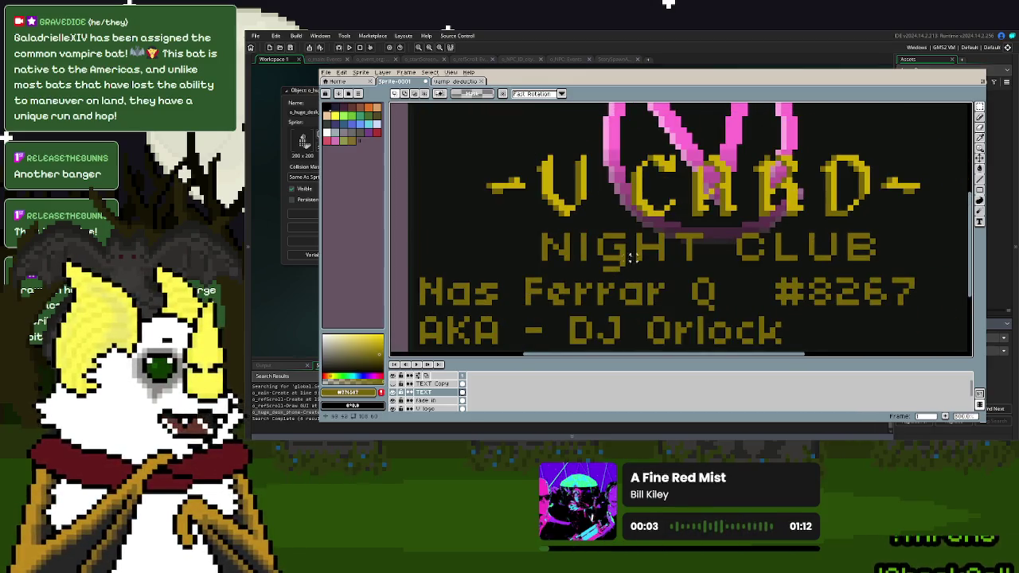
mouse_move(543, 235)
left_mouse_down()
mouse_move(857, 246)
mouse_move(878, 256)
left_mouse_up()
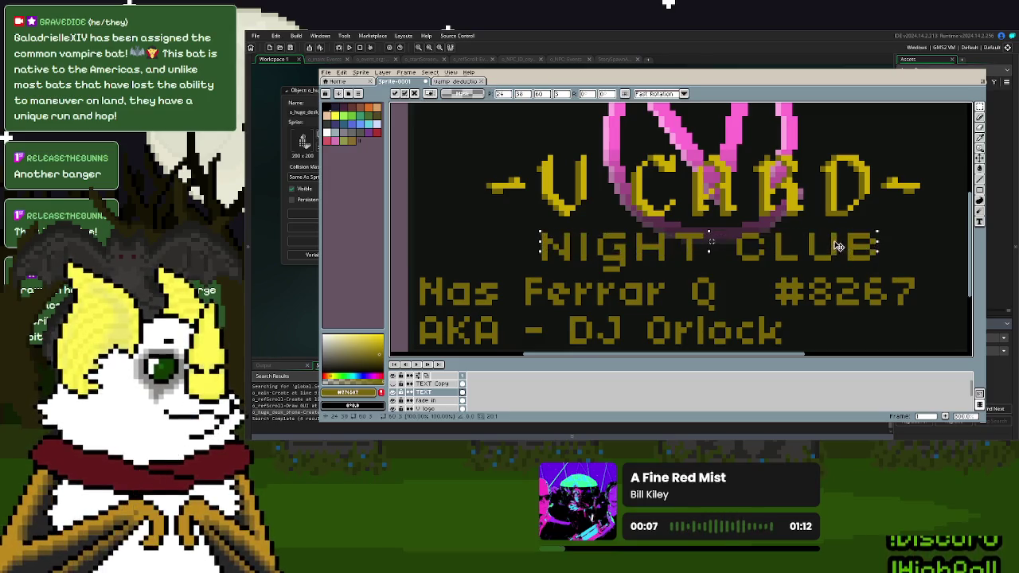
left_click(980, 116)
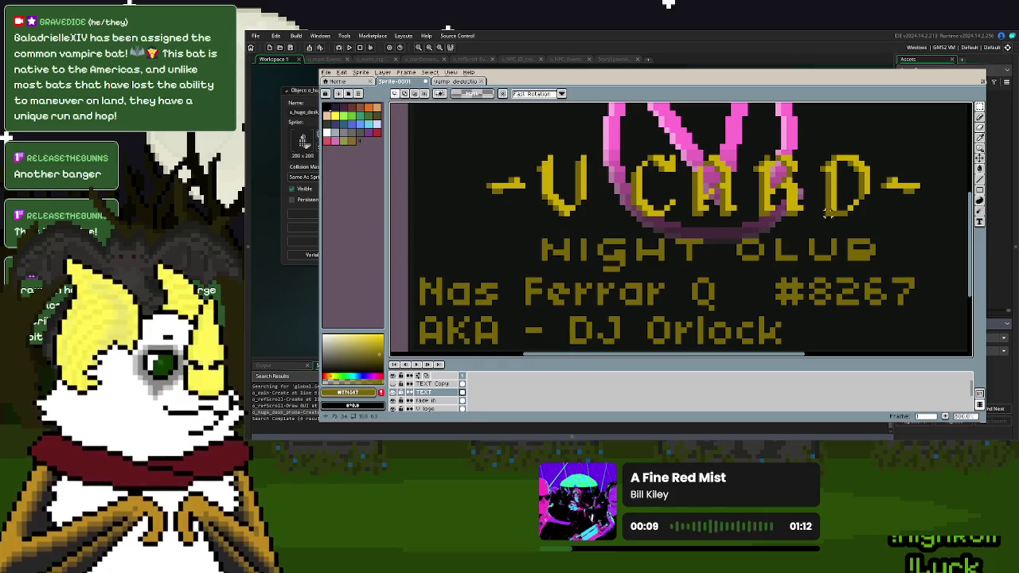
scroll(850, 224, "up", 3)
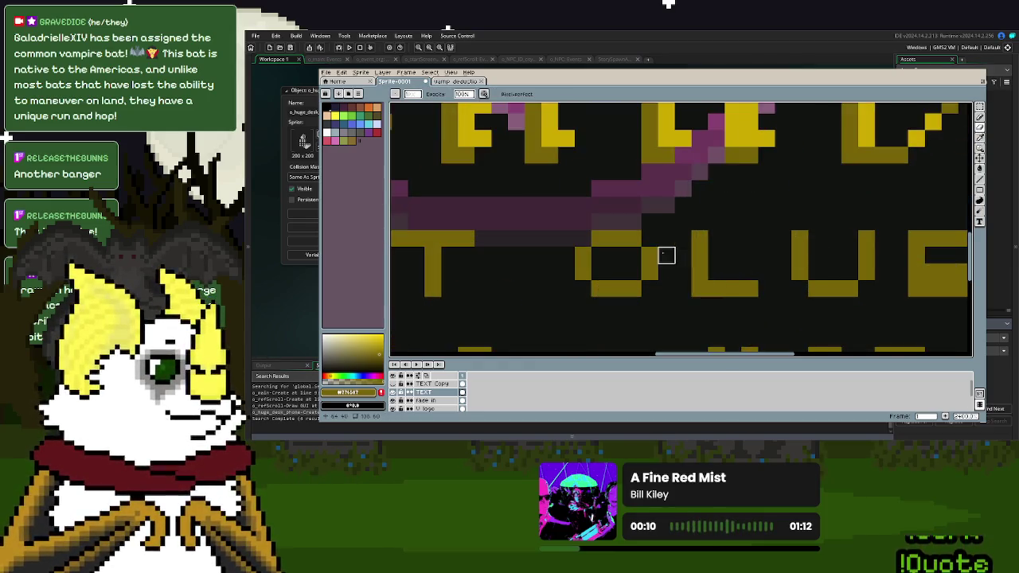
scroll(666, 288, "down", 3)
scroll(819, 262, "up", 3)
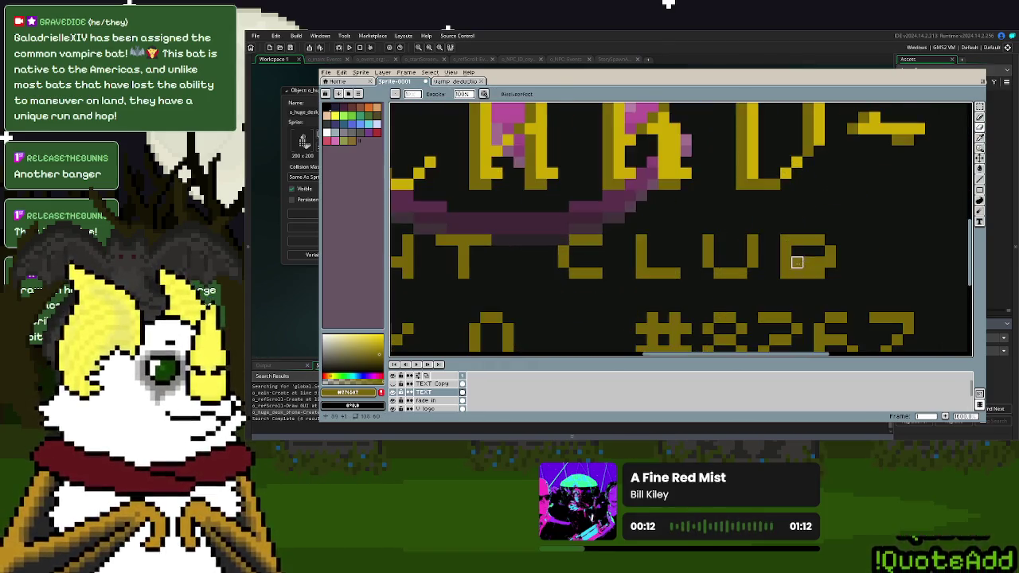
key("e")
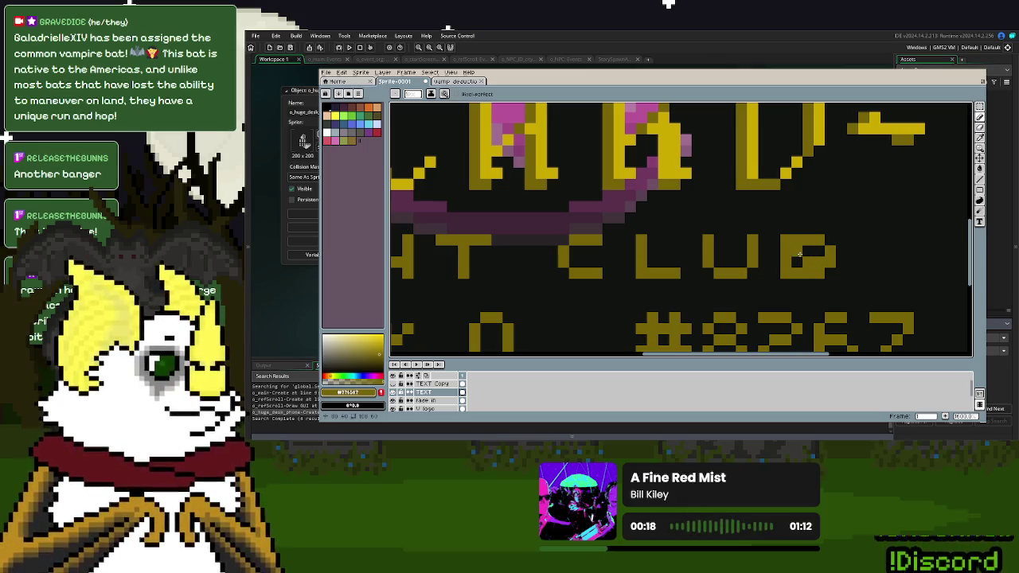
scroll(828, 275, "down", 3)
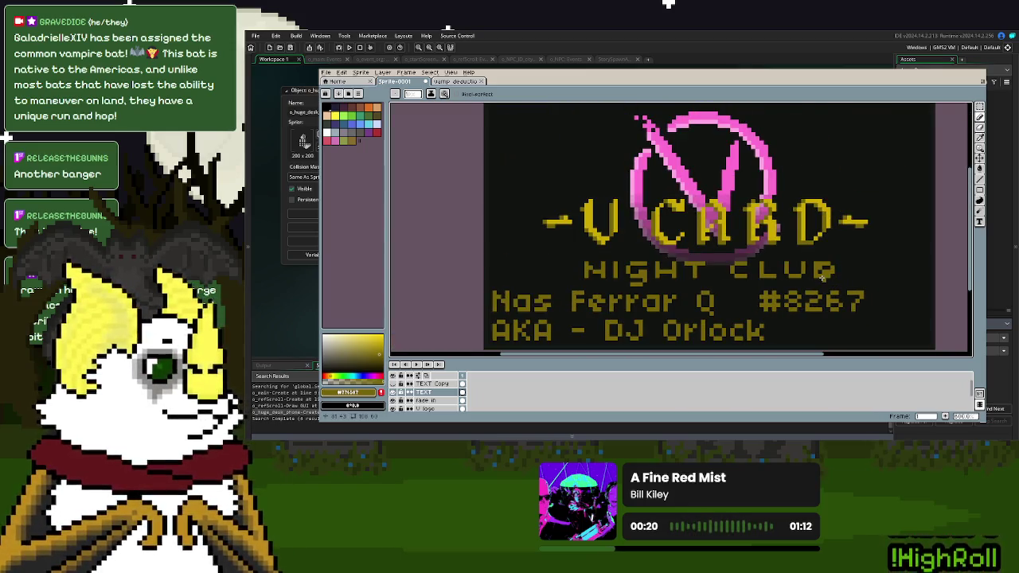
- Touch up NIGHT CLUB pixels with drawing tools while zoomed in
scroll(823, 277, "up", 1)
left_click(980, 147)
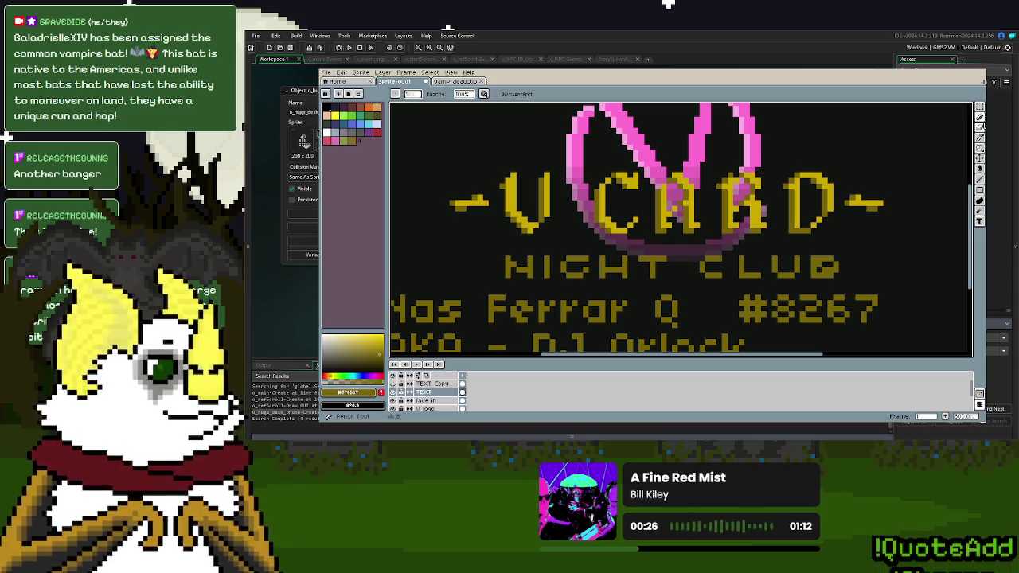
key("shift+s")
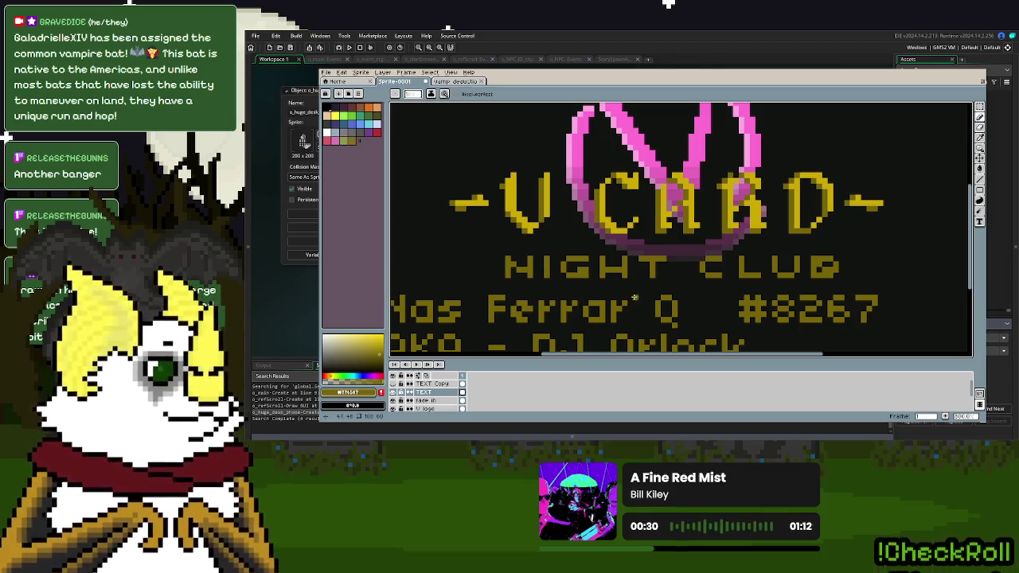
scroll(632, 297, "down", 2)
scroll(677, 275, "up", 1)
scroll(684, 269, "up", 1)
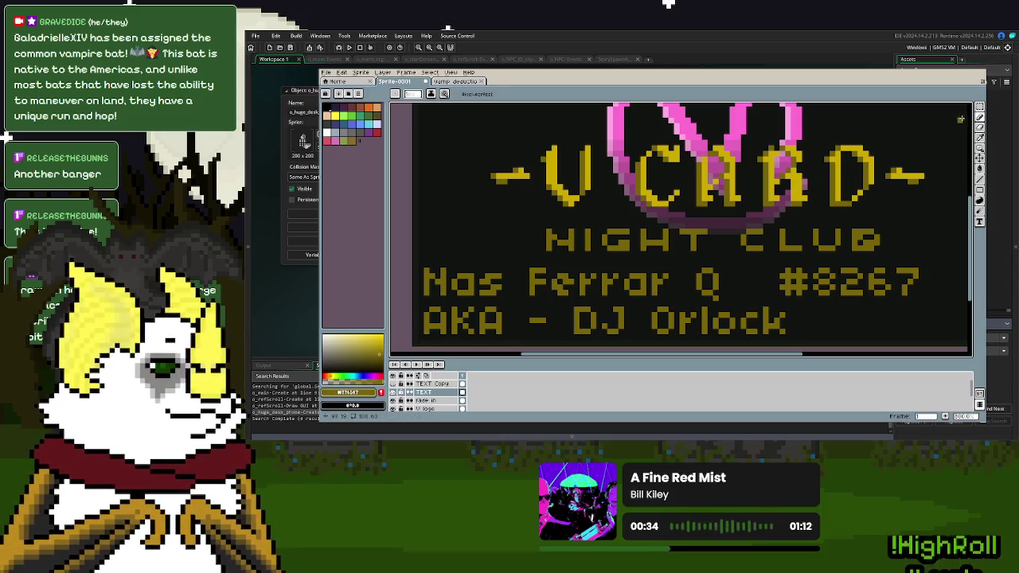
key("d")
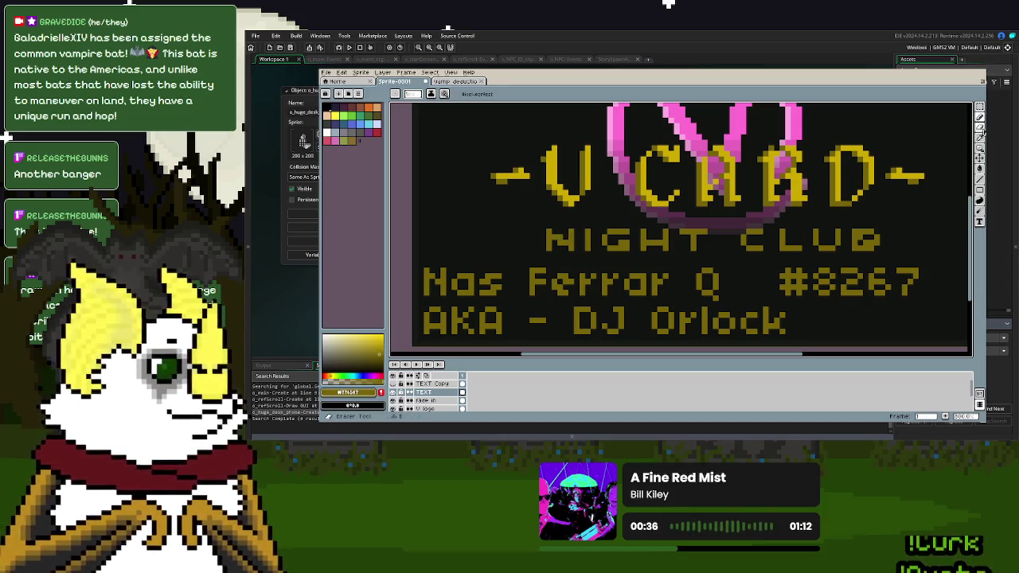
- Select and rework the N of NIGHT, committing it in place
left_click(978, 116)
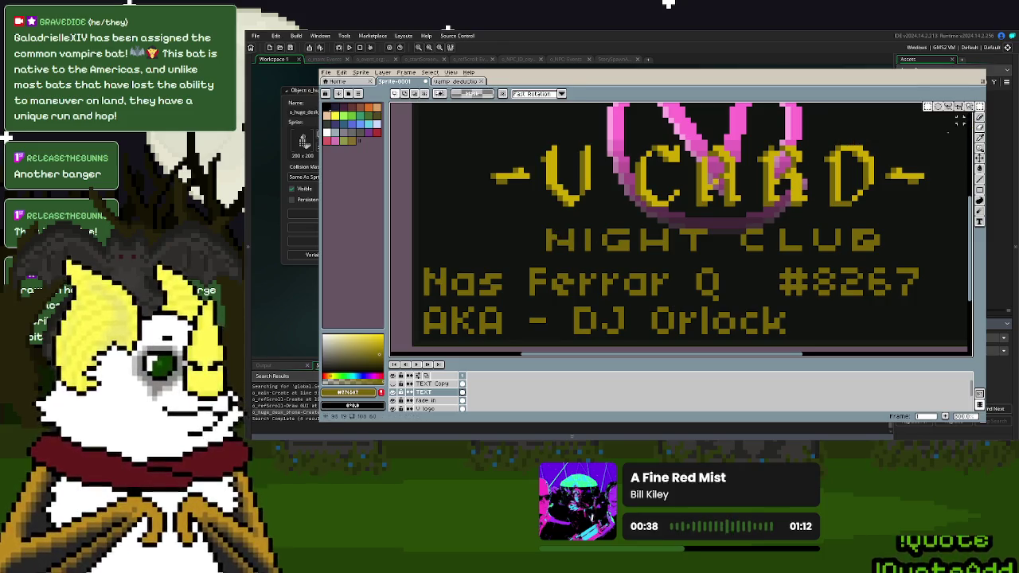
left_click_drag(533, 222, 560, 252)
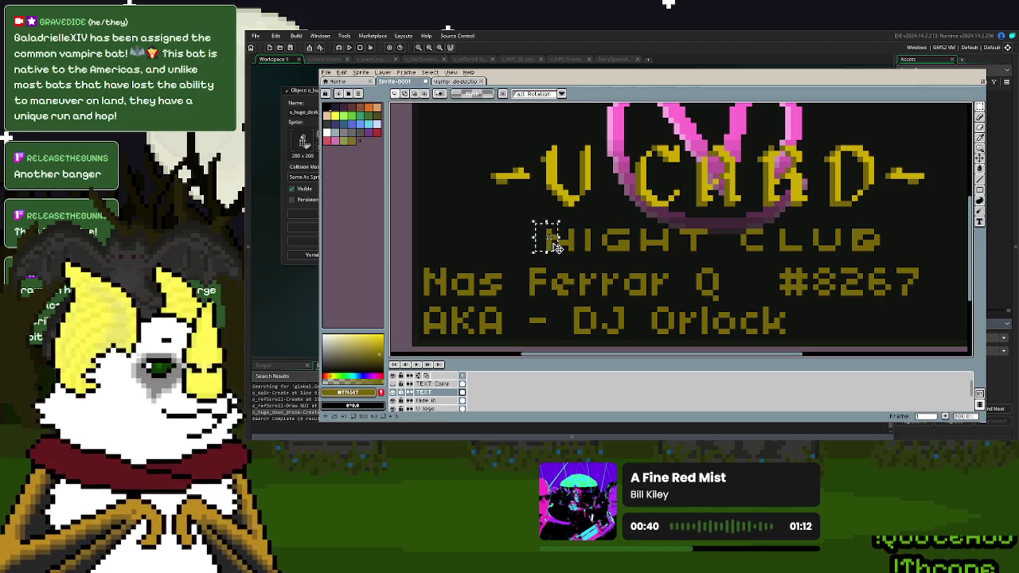
left_click(625, 248)
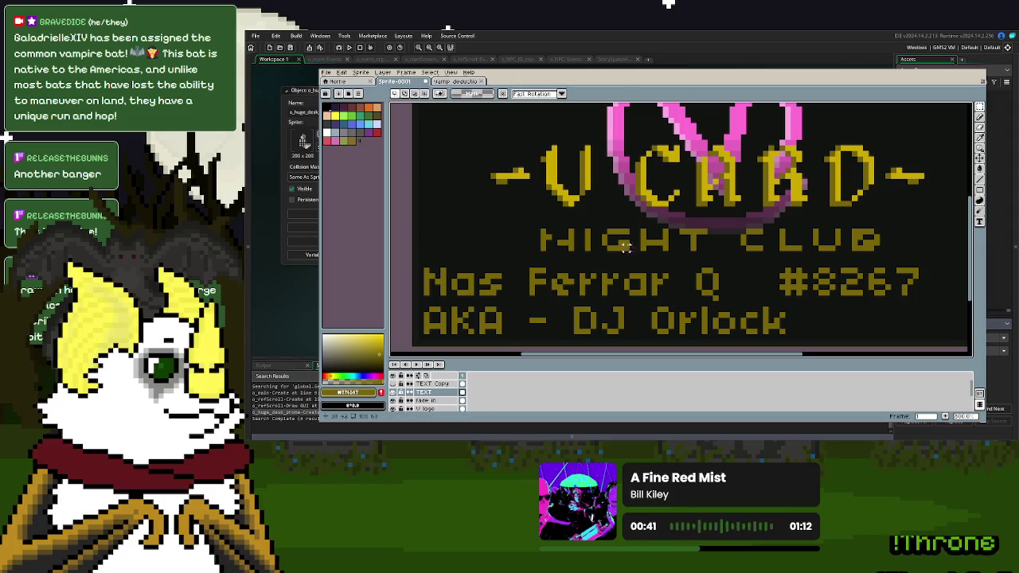
left_click(979, 134)
key("ctrl+z")
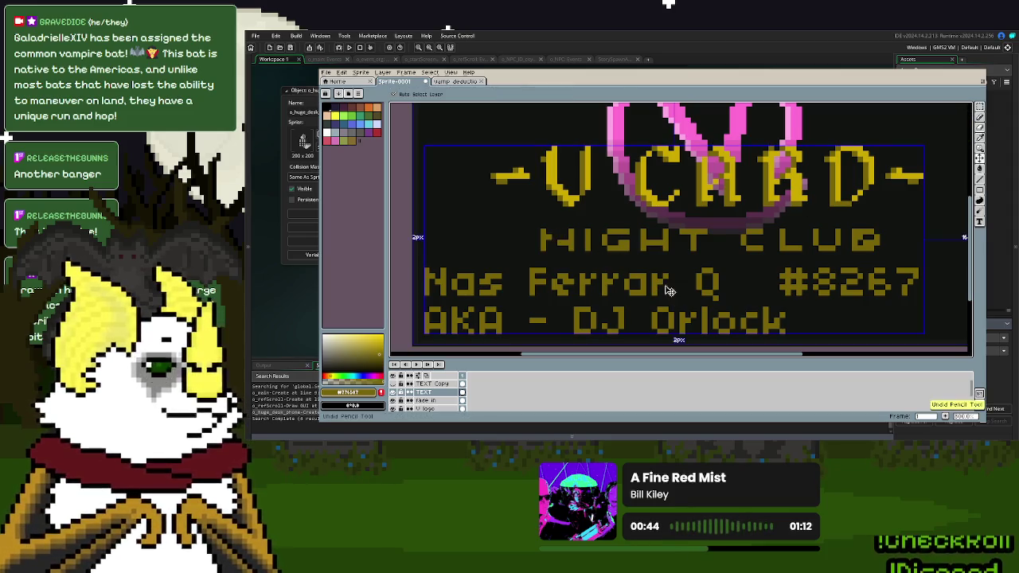
key("d")
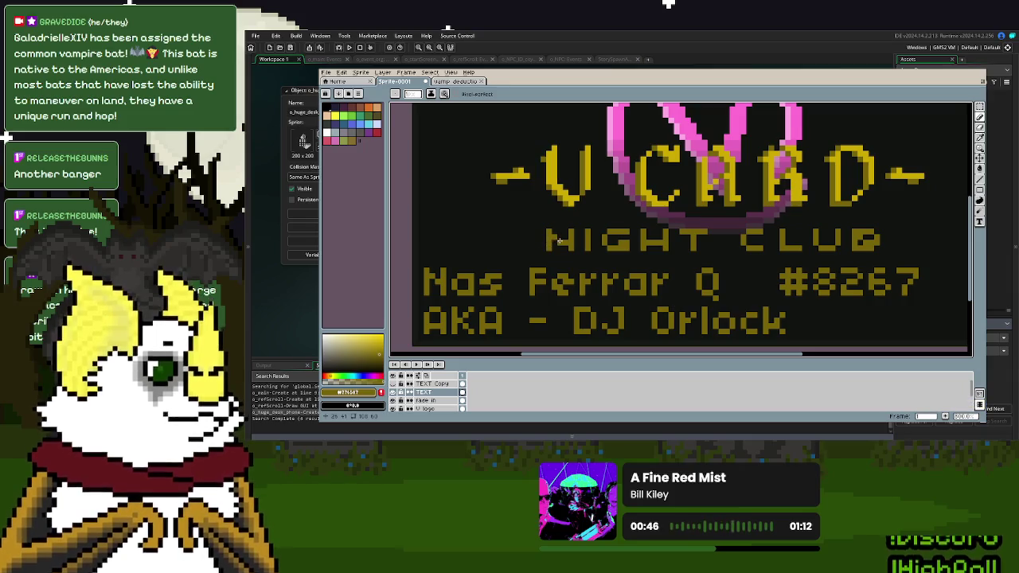
key("e")
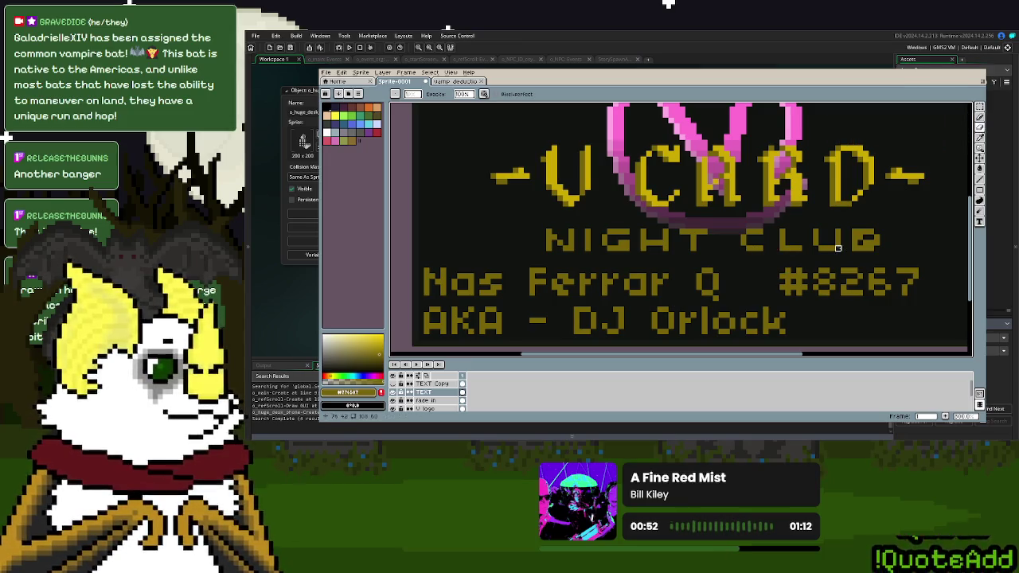
scroll(693, 265, "down", 1)
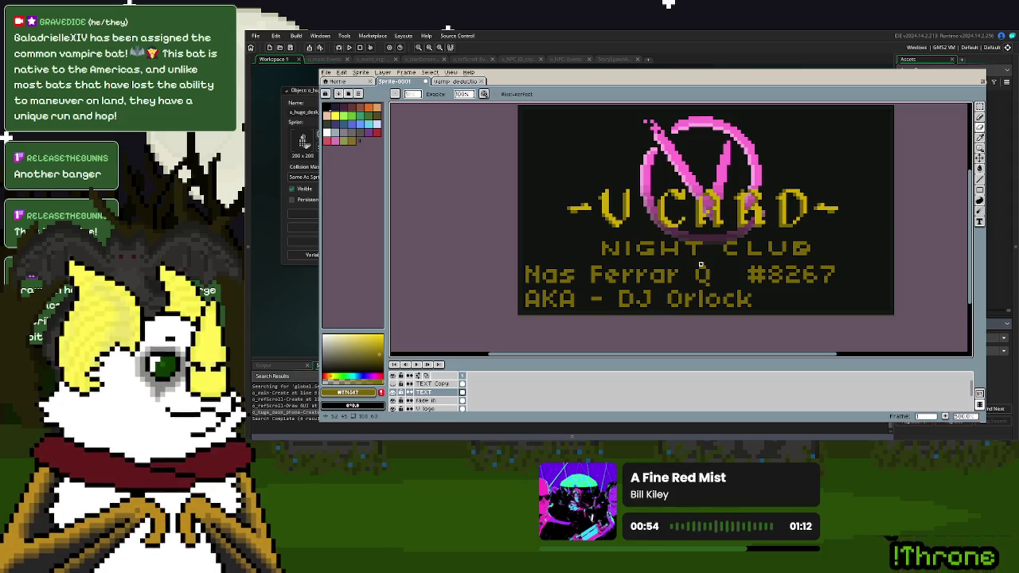
- Undo the last eraser stroke and marquee-select the NIGHT CLUB row
scroll(701, 264, "down", 1)
scroll(704, 264, "down", 1)
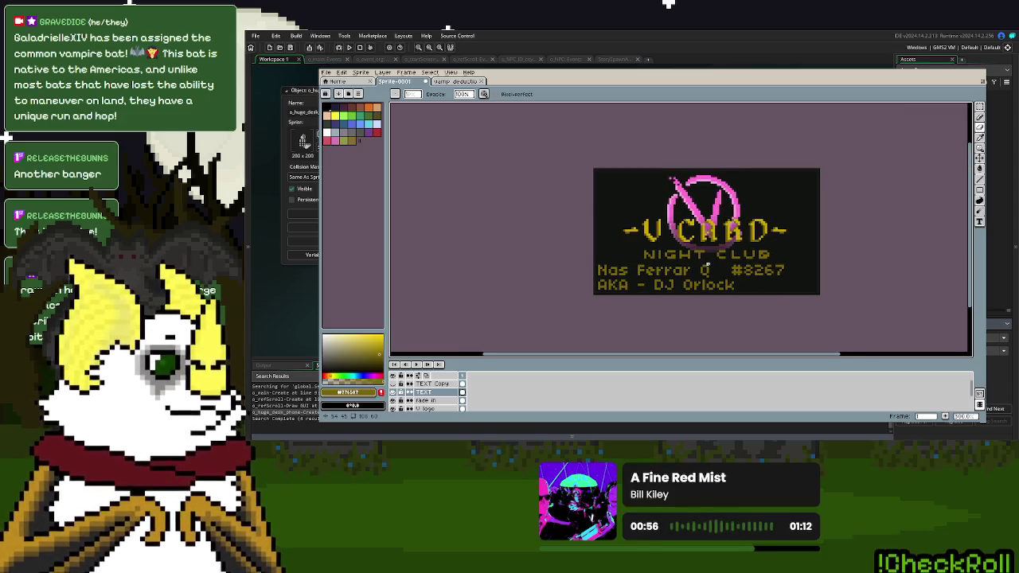
scroll(708, 264, "up", 3)
scroll(708, 263, "up", 1)
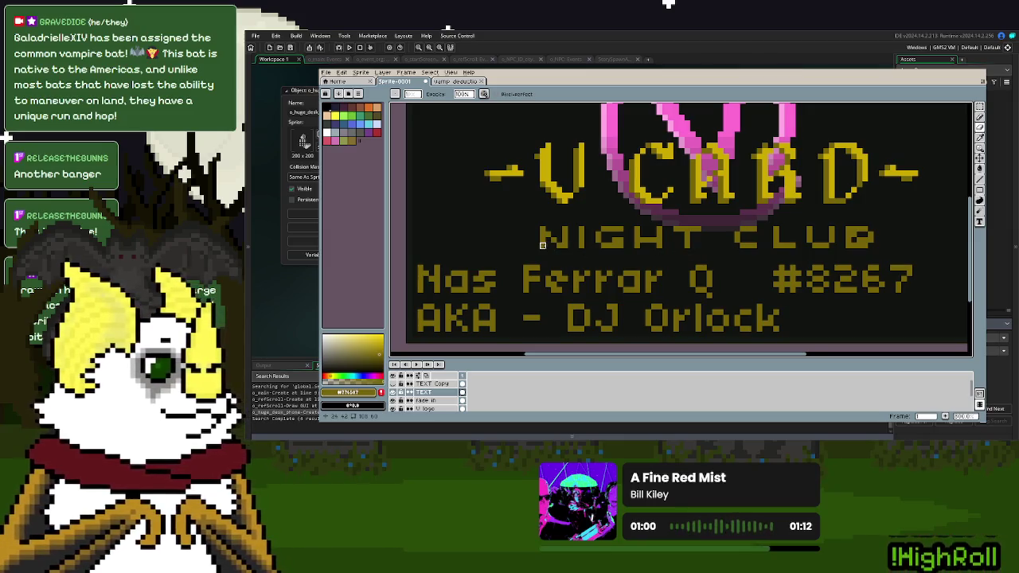
scroll(637, 251, "down", 2)
scroll(637, 251, "down", 1)
scroll(677, 250, "up", 2)
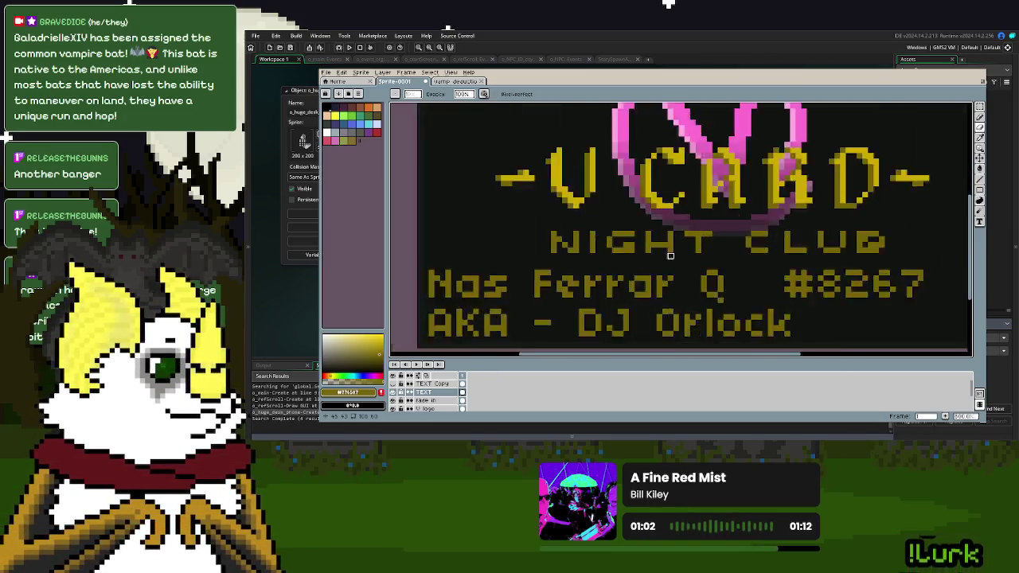
scroll(714, 249, "up", 2)
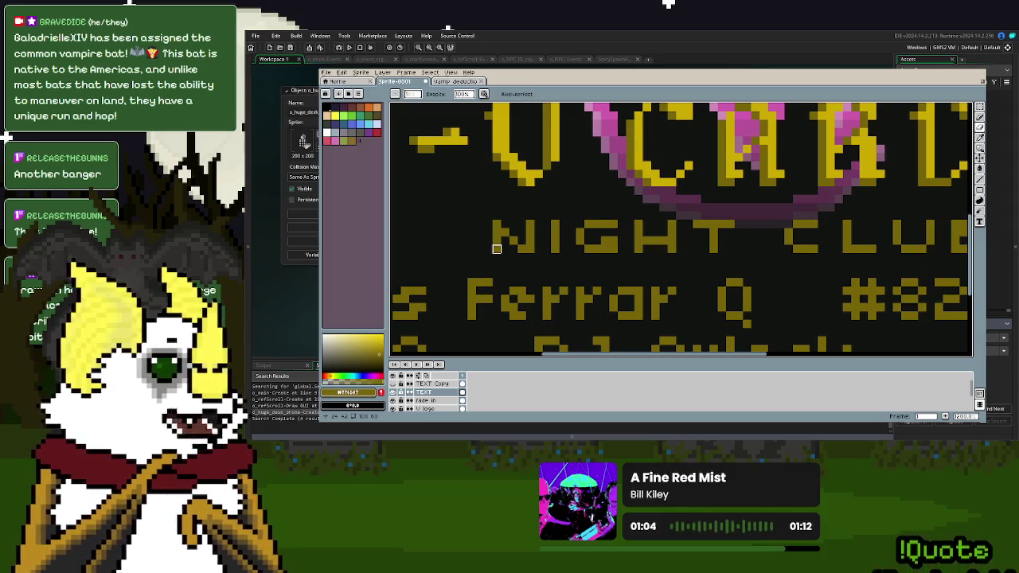
key("ctrl+z")
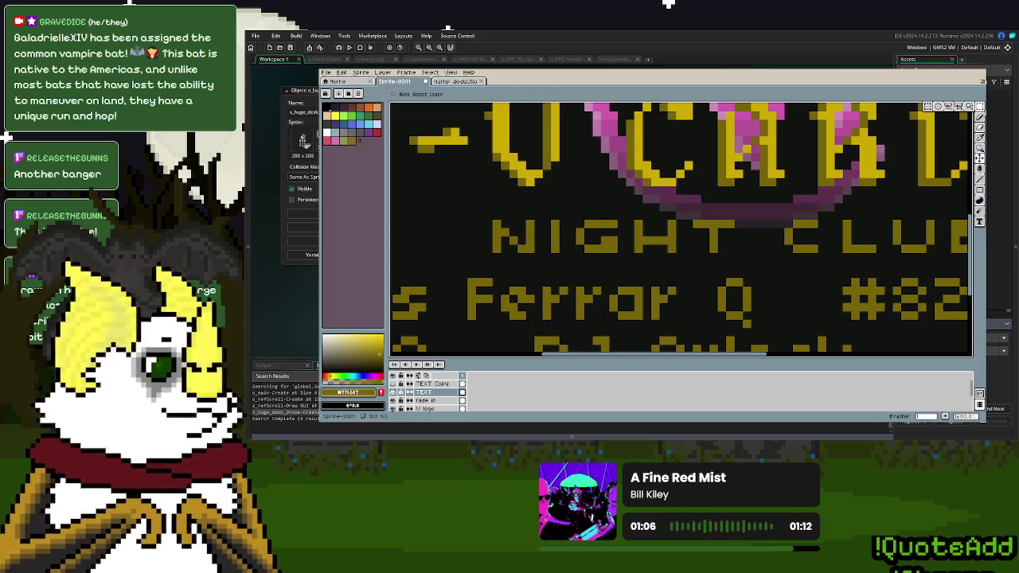
key("s")
left_click_drag(496, 250, 869, 244)
scroll(691, 264, "up", 2)
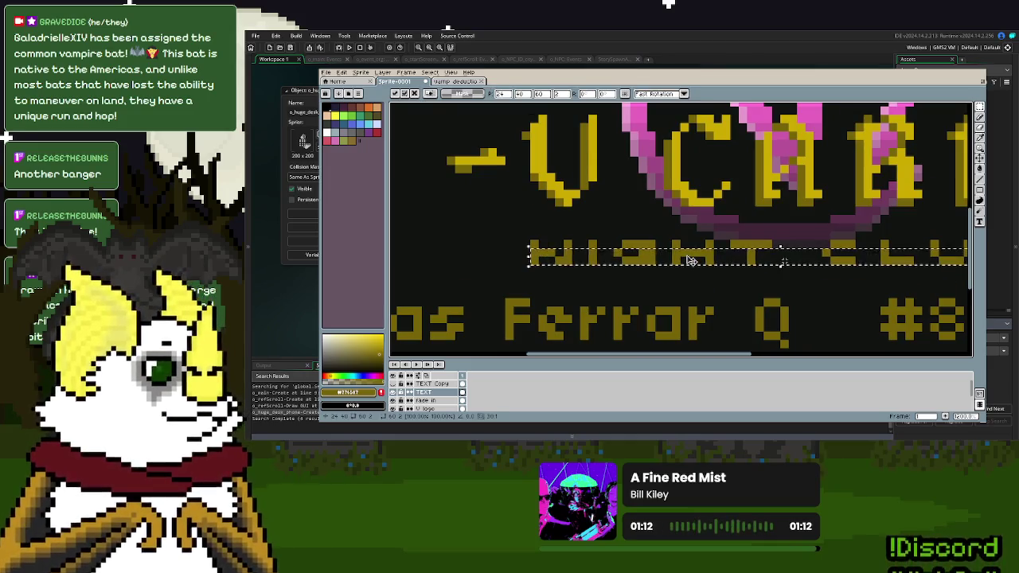
scroll(764, 271, "down", 2)
- Touch up the NIGHT CLUB row, alternating pencil, line, eraser and selection tools
key("d")
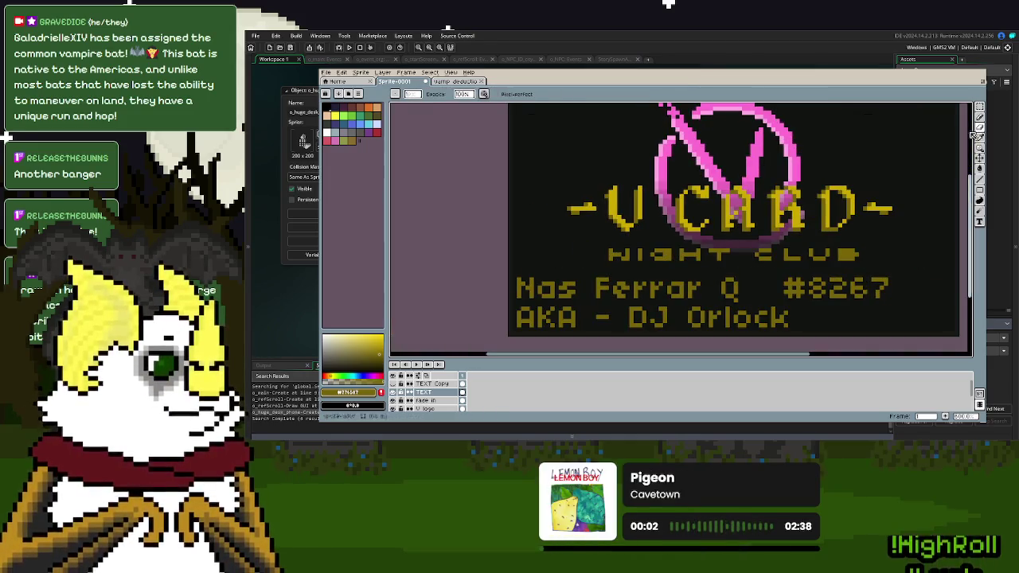
scroll(658, 273, "up", 3)
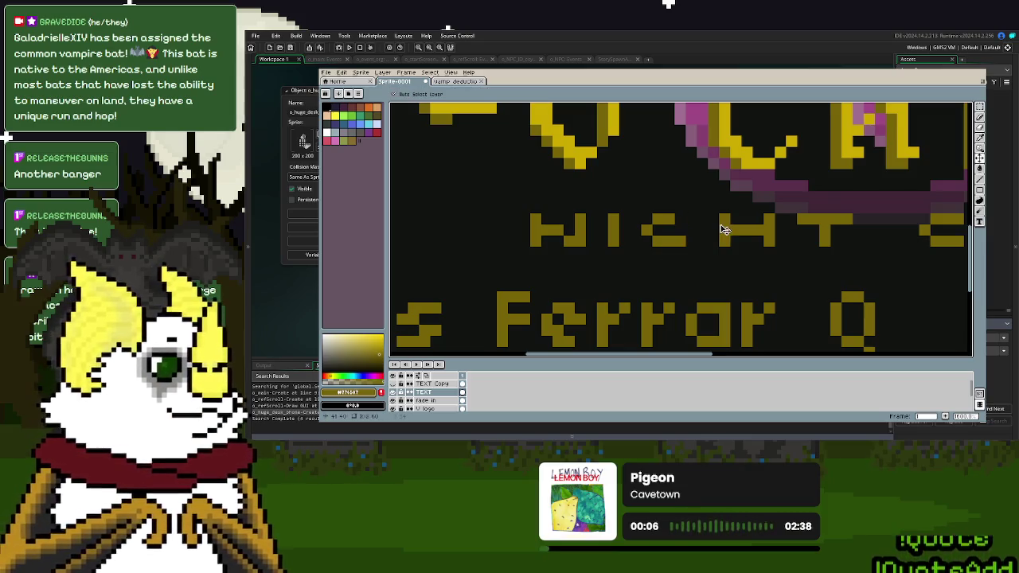
key("l")
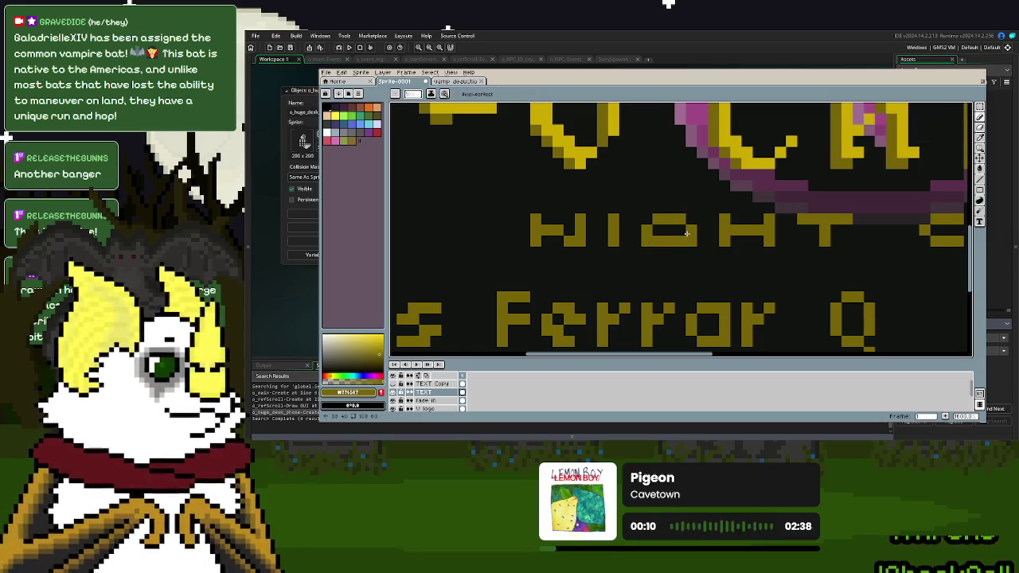
key("p")
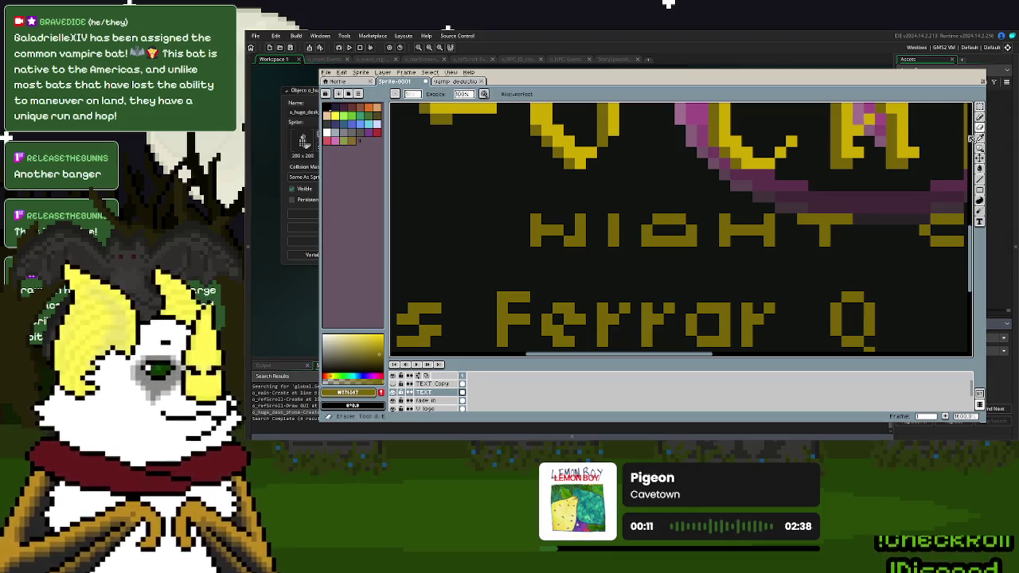
scroll(680, 220, "down", 2)
scroll(701, 254, "down", 1)
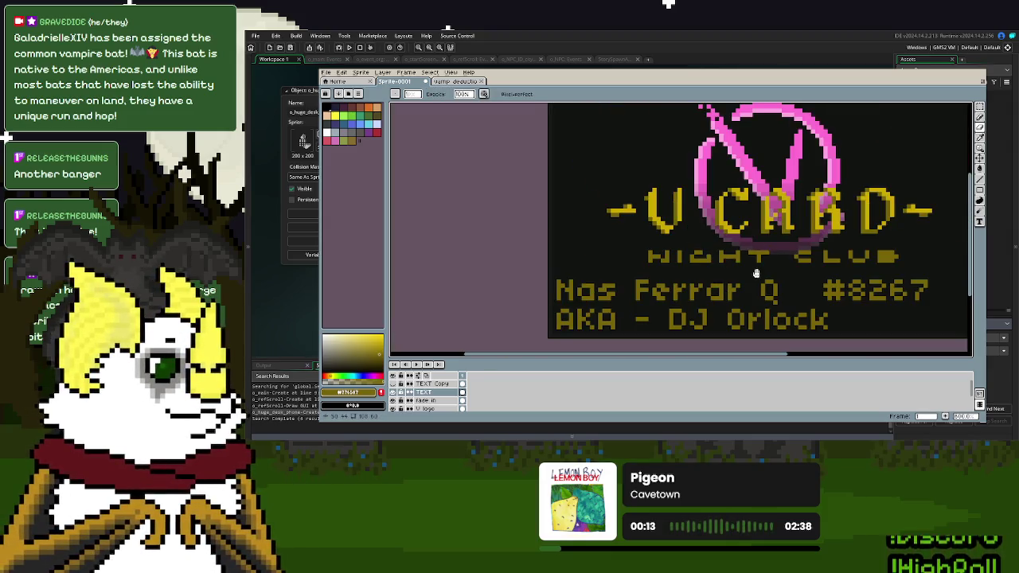
scroll(680, 268, "down", 1)
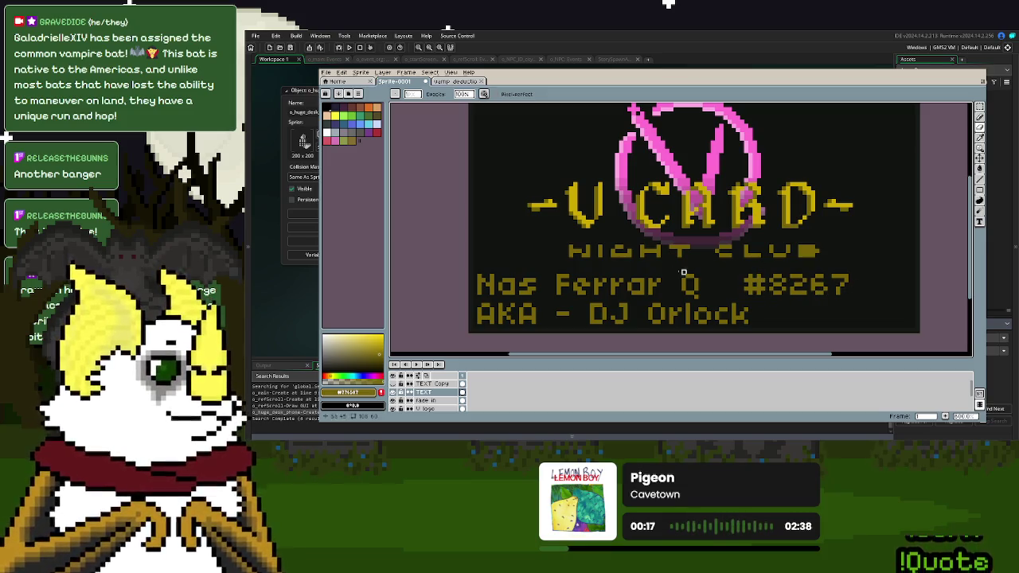
key("s")
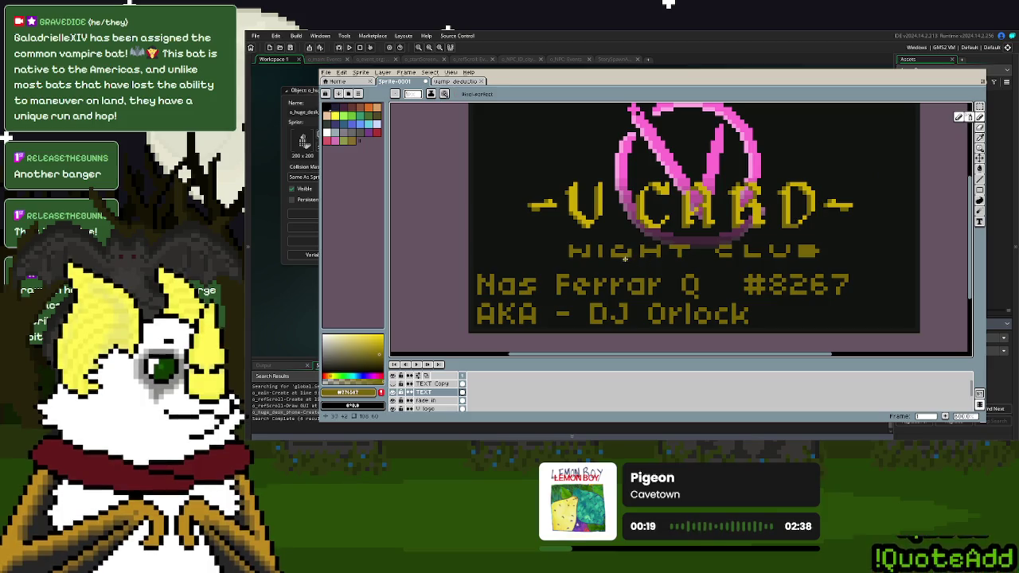
scroll(754, 297, "down", 1)
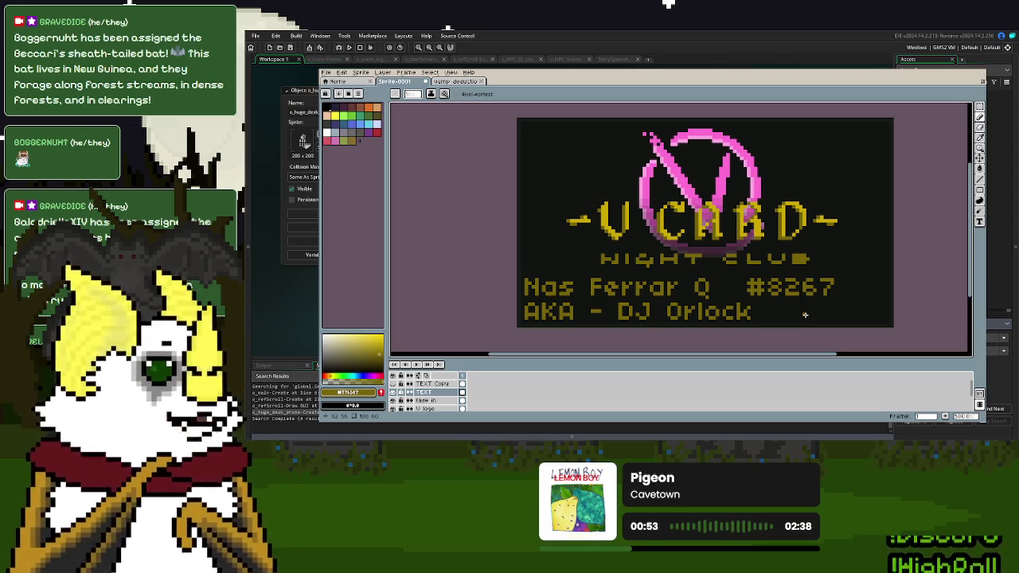
- Back up the TEXT layer with a duplicate and erase the NIGHT CLUB line
right_click(447, 392)
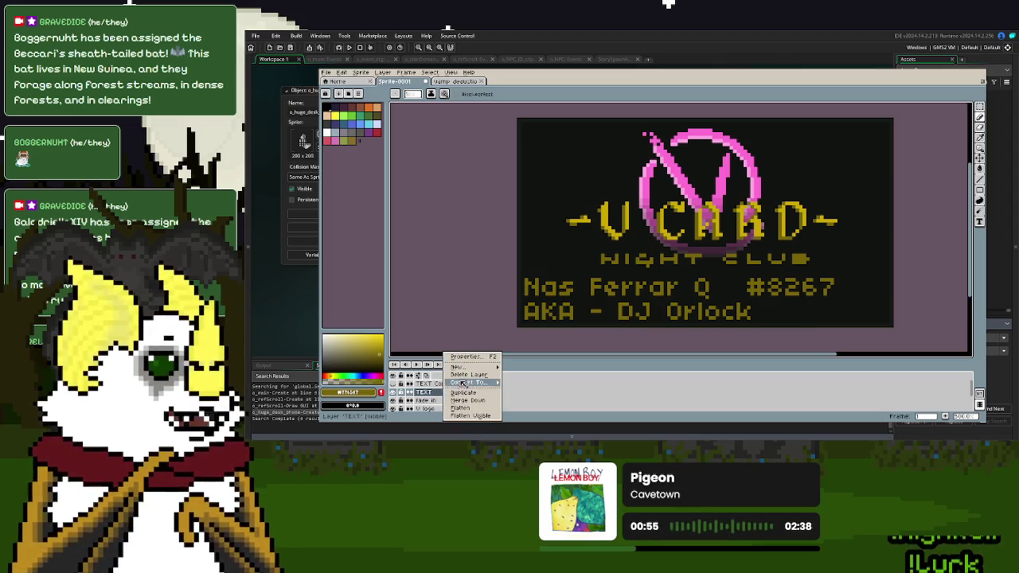
left_click(469, 394)
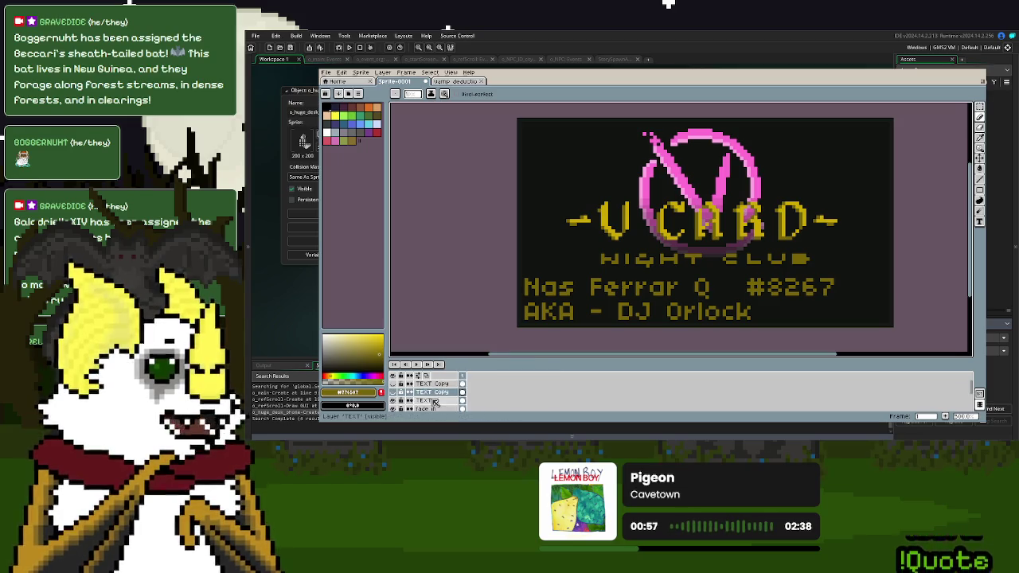
key("e")
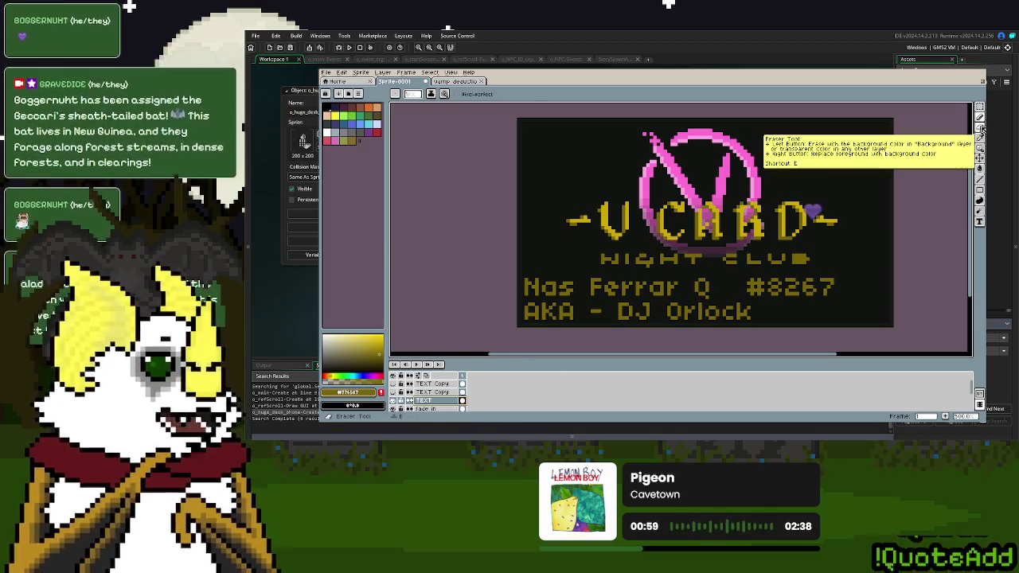
left_click_drag(604, 259, 814, 263)
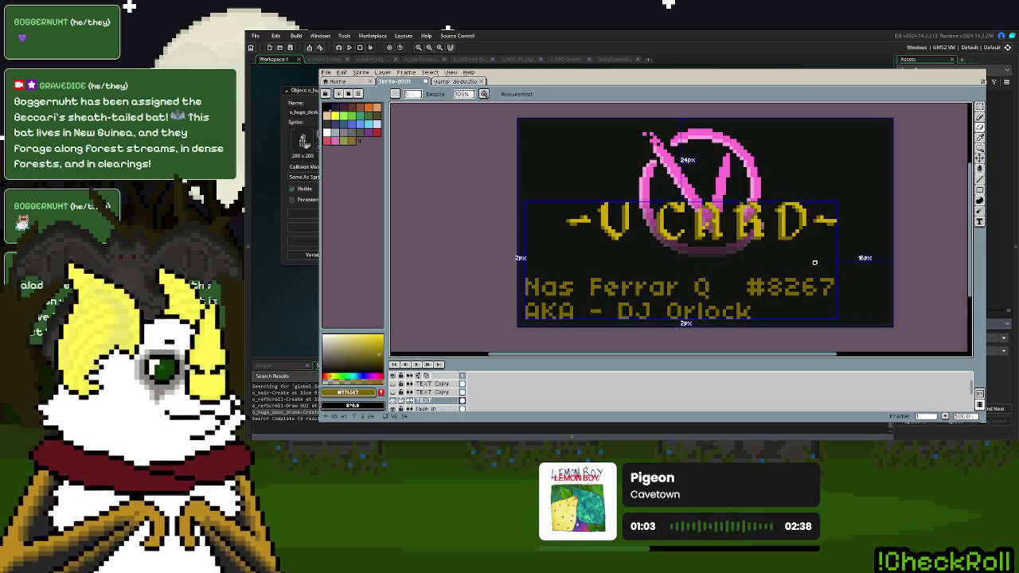
- Insert 'midnight club' text under V CARD and shift it slightly left
left_click(341, 73)
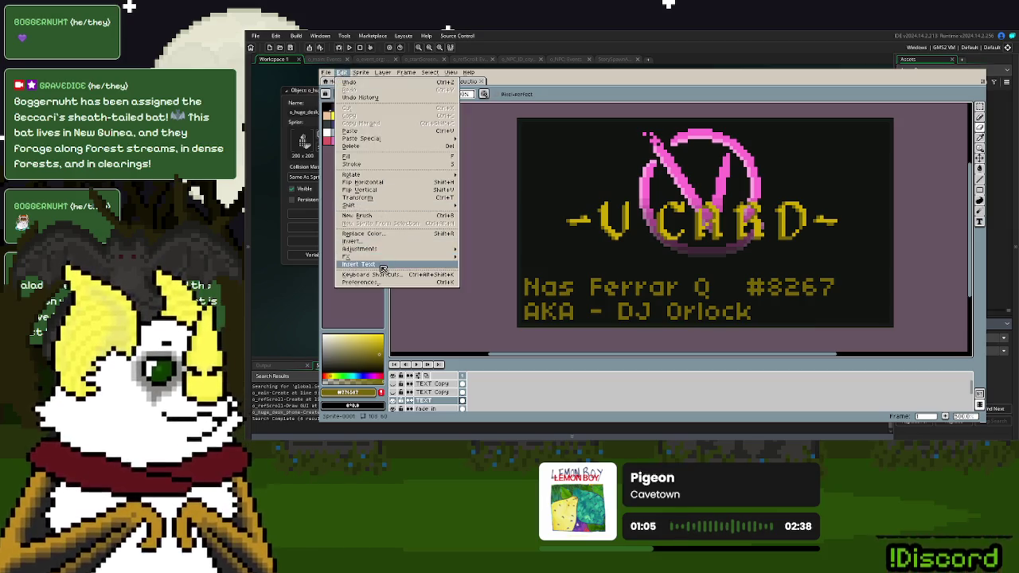
left_click(446, 259)
type("N")
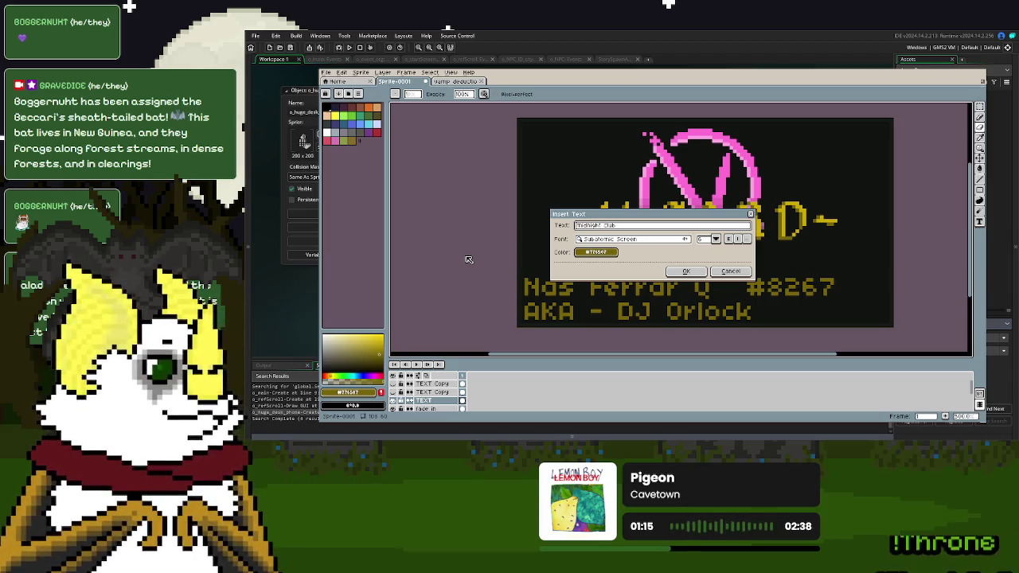
left_click(699, 270)
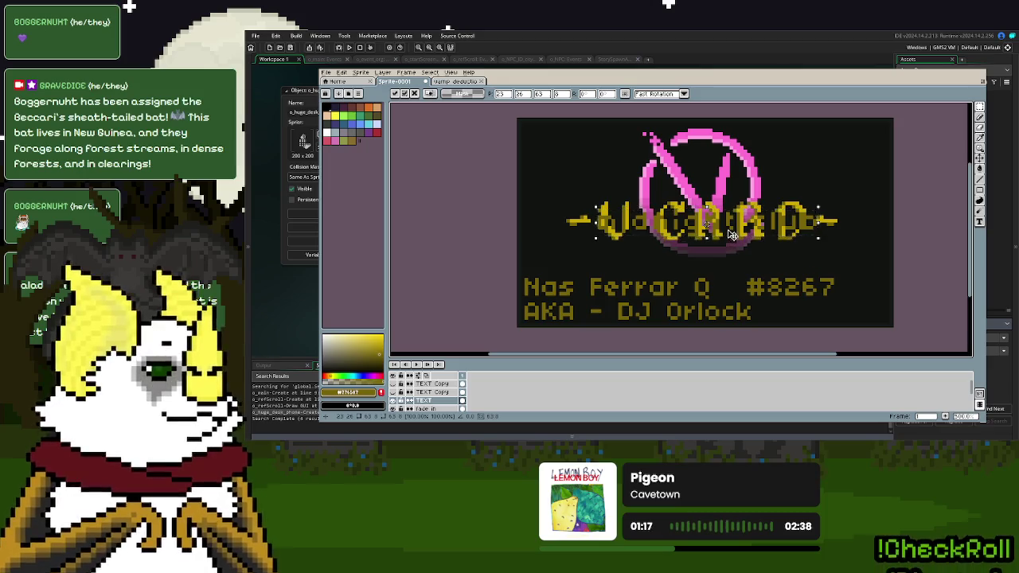
left_click_drag(727, 275, 720, 275)
left_click(908, 245)
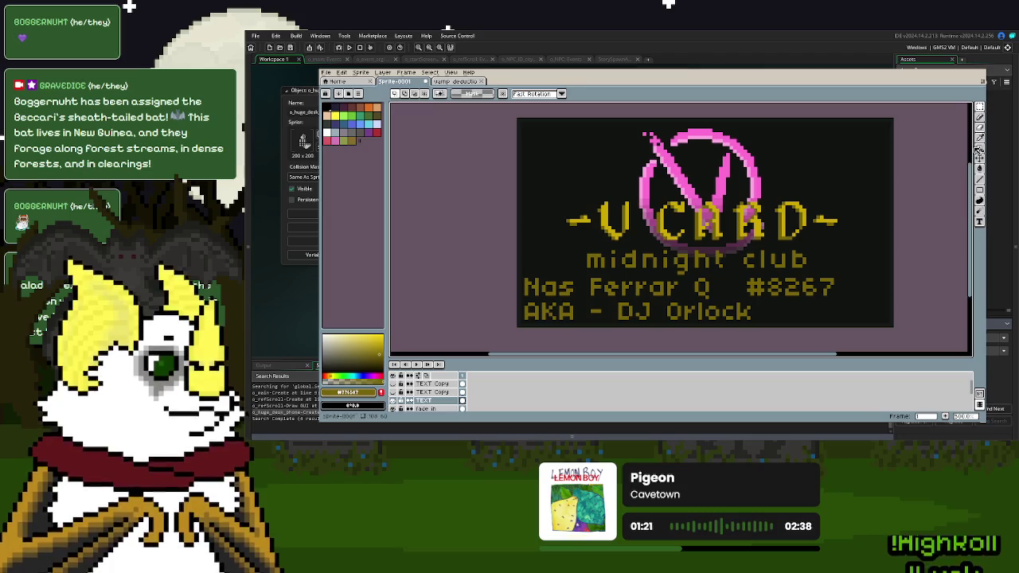
left_click(980, 117)
- Try yellow lines beside 'midnight club', undo them, then marquee-select 'mid'
scroll(834, 239, "up", 2)
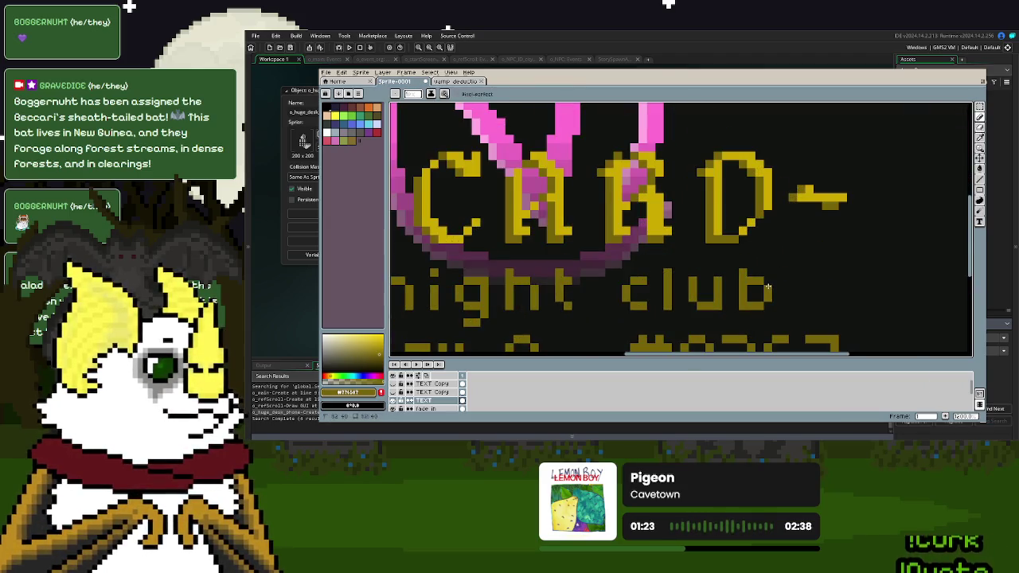
scroll(768, 285, "right", 3)
left_click_drag(617, 268, 819, 268)
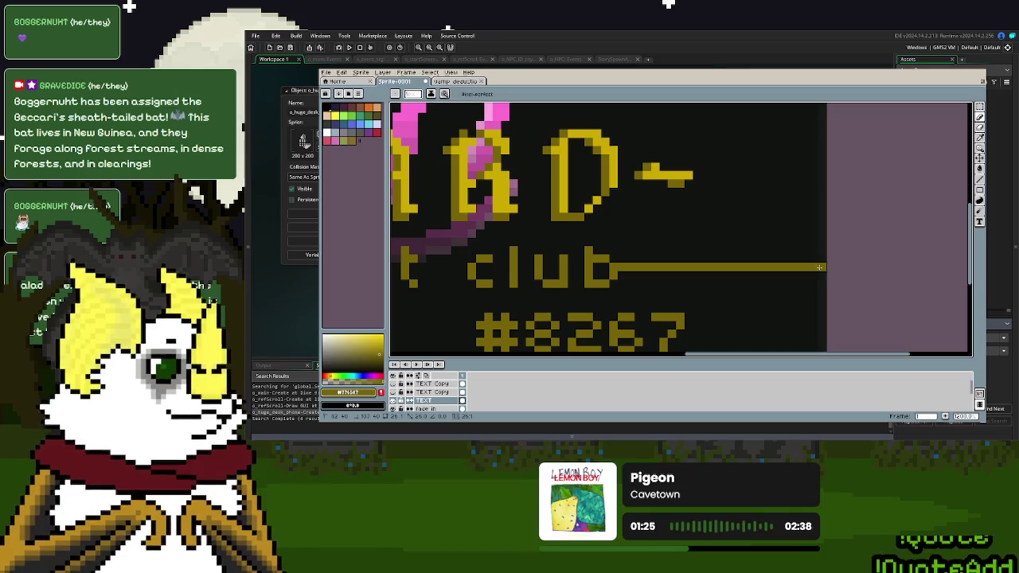
scroll(819, 268, "right", 5)
scroll(819, 268, "left", 1)
left_click_drag(625, 253, 521, 260)
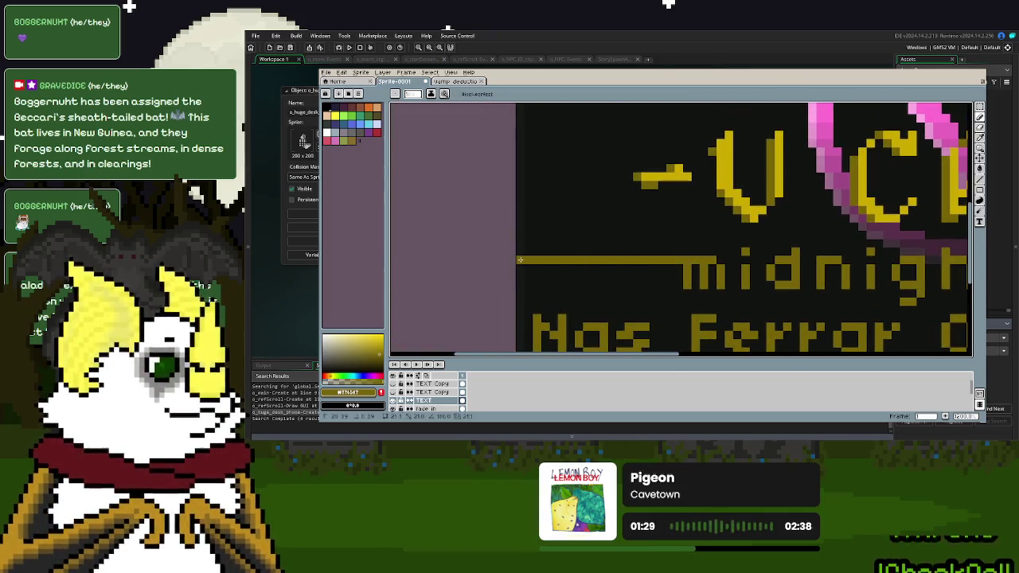
key("ctrl+z")
scroll(524, 259, "down", 1)
scroll(524, 259, "down", 1)
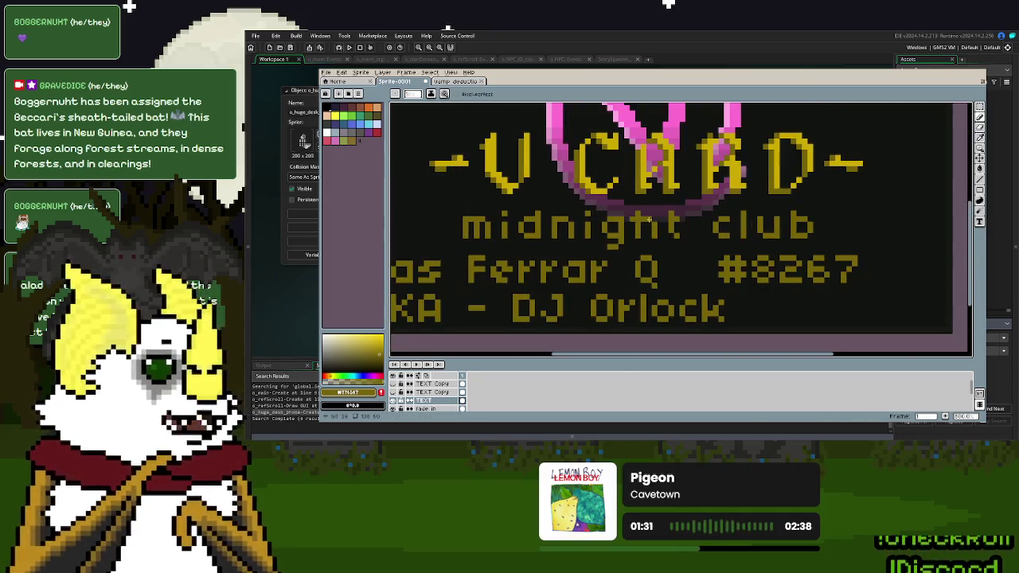
left_click(980, 106)
left_click_drag(452, 202, 819, 250)
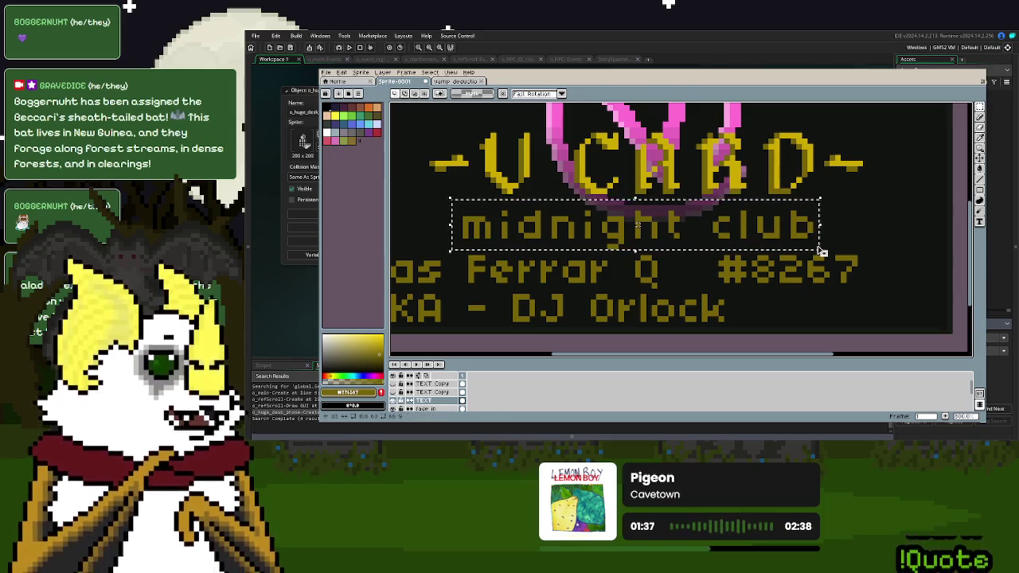
- Nudge the selected 'midnight club' text three pixels right and drop the selection
key("Right")
key("Right")
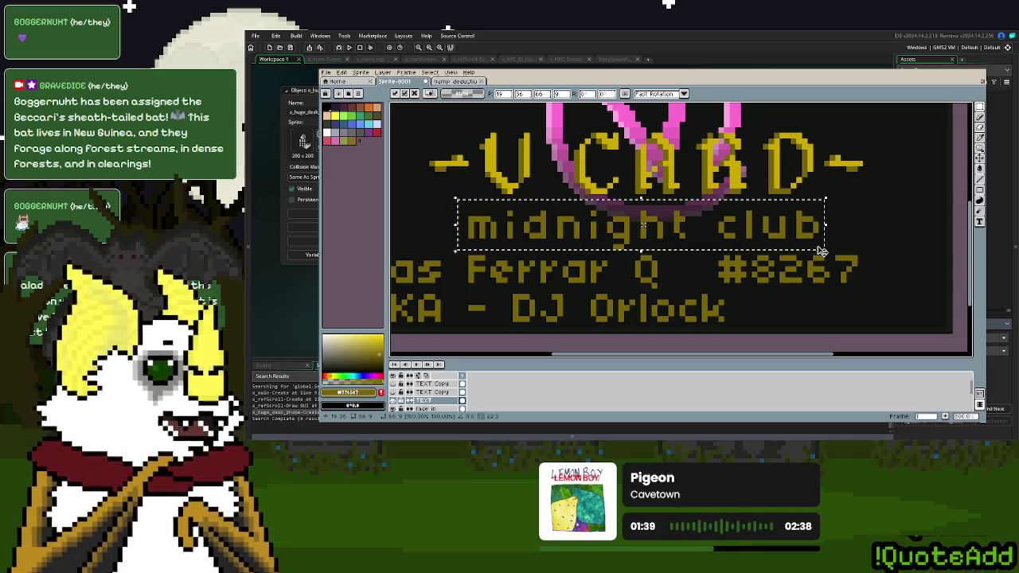
key("Right")
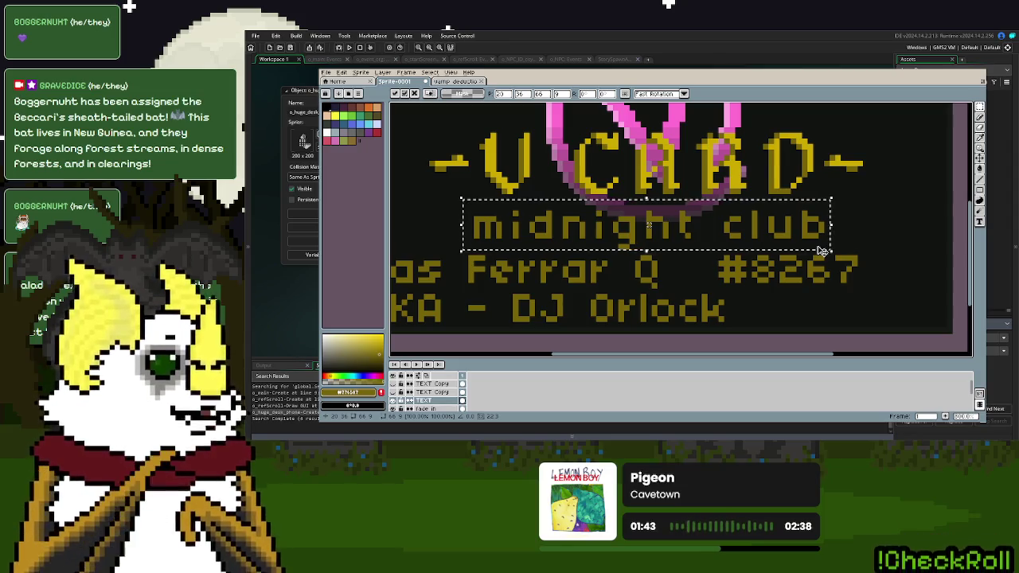
key("Right")
key("Escape")
- Lasso the 'midnight club' text and move it up one pixel
scroll(730, 229, "left", 2)
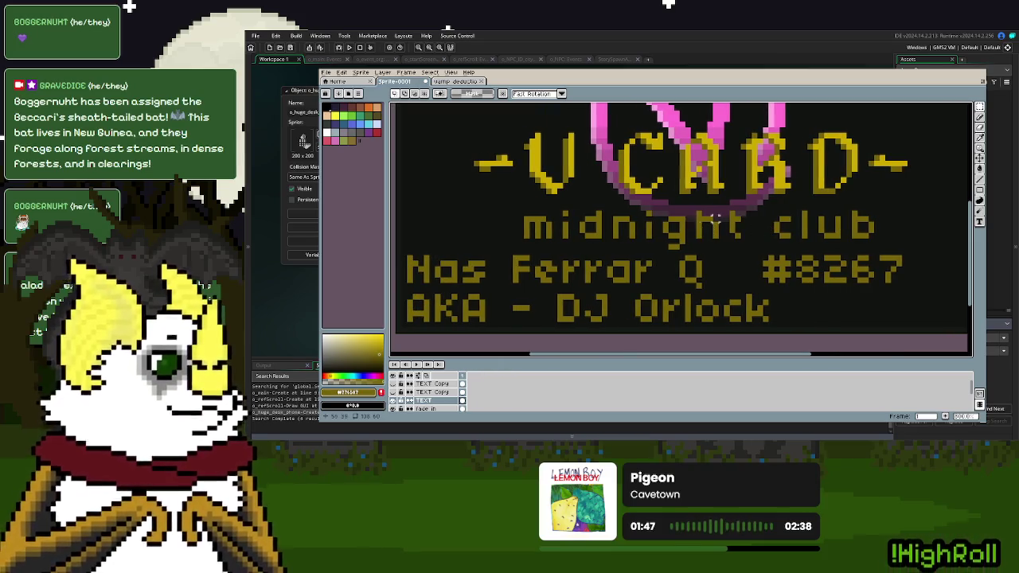
key("d")
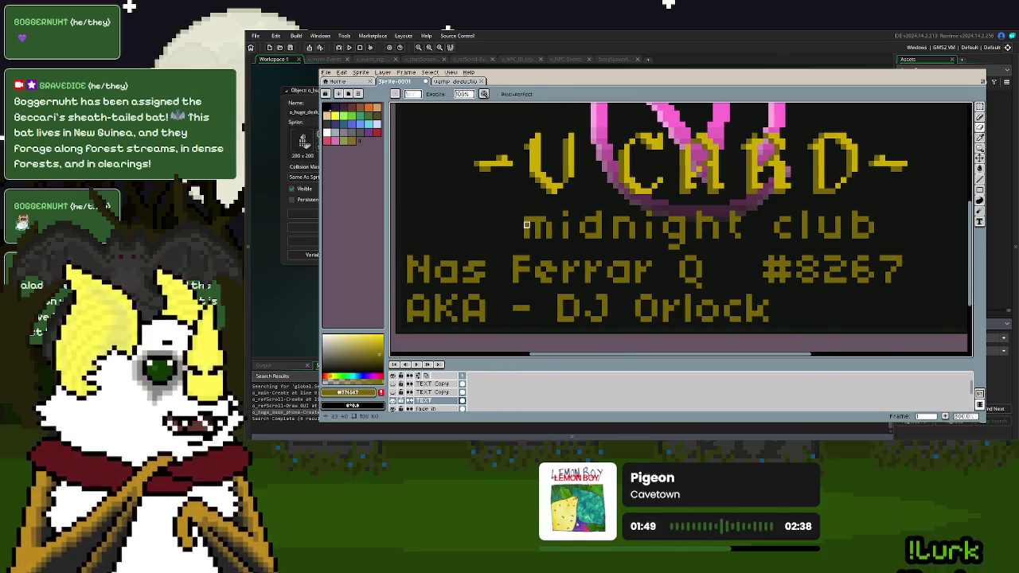
key("q")
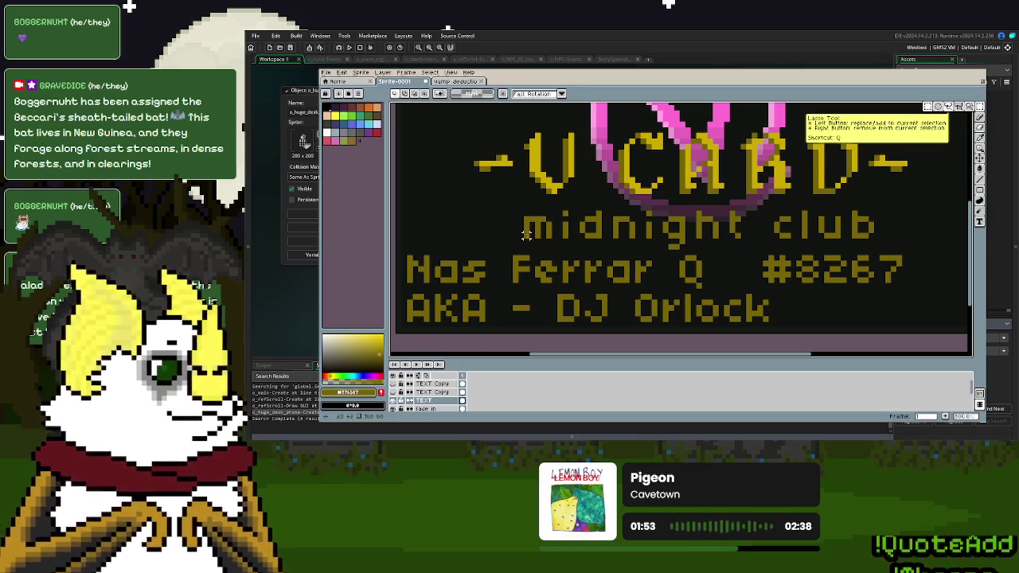
left_click_drag(525, 248, 876, 226)
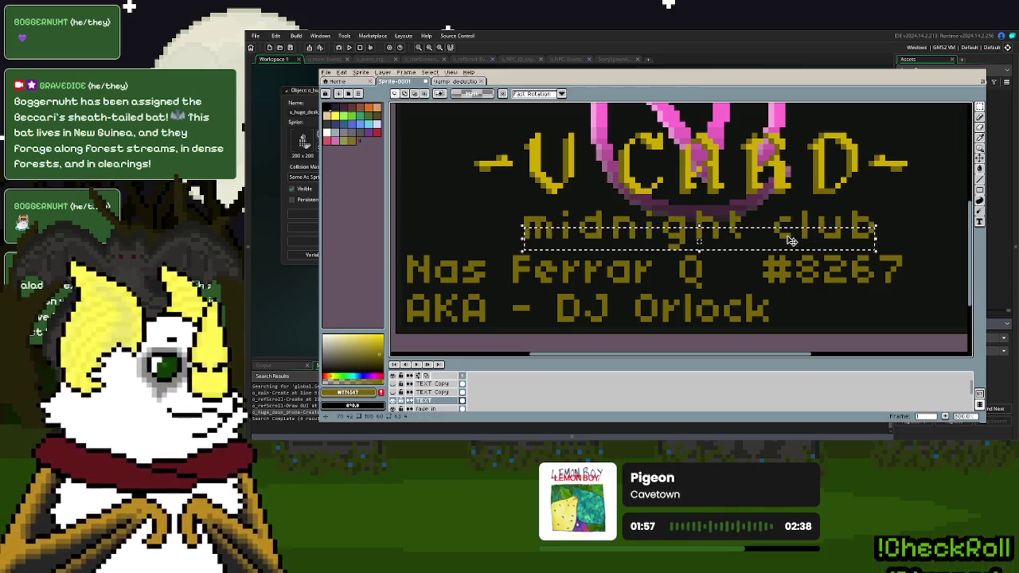
key("Up")
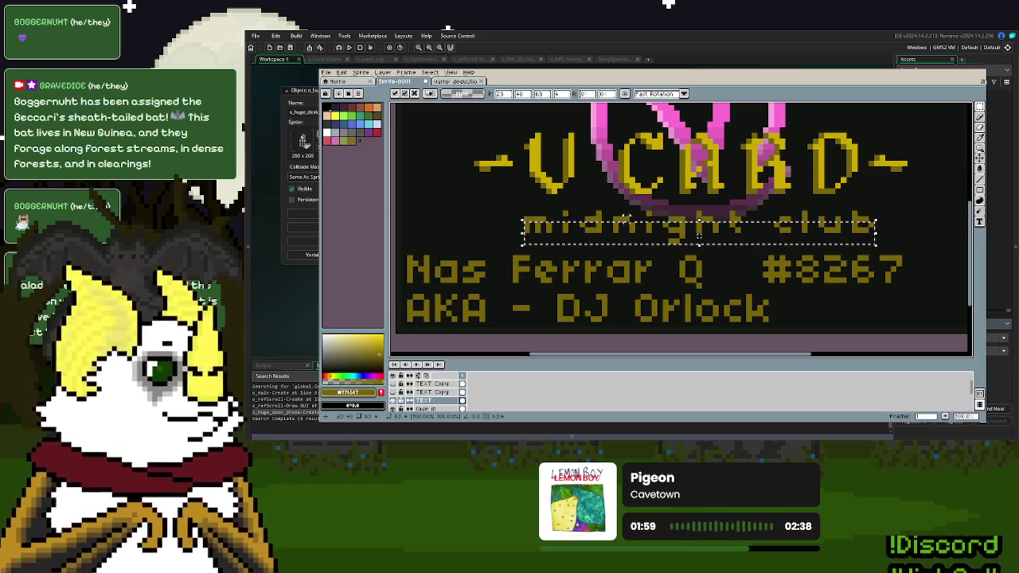
left_click(615, 207)
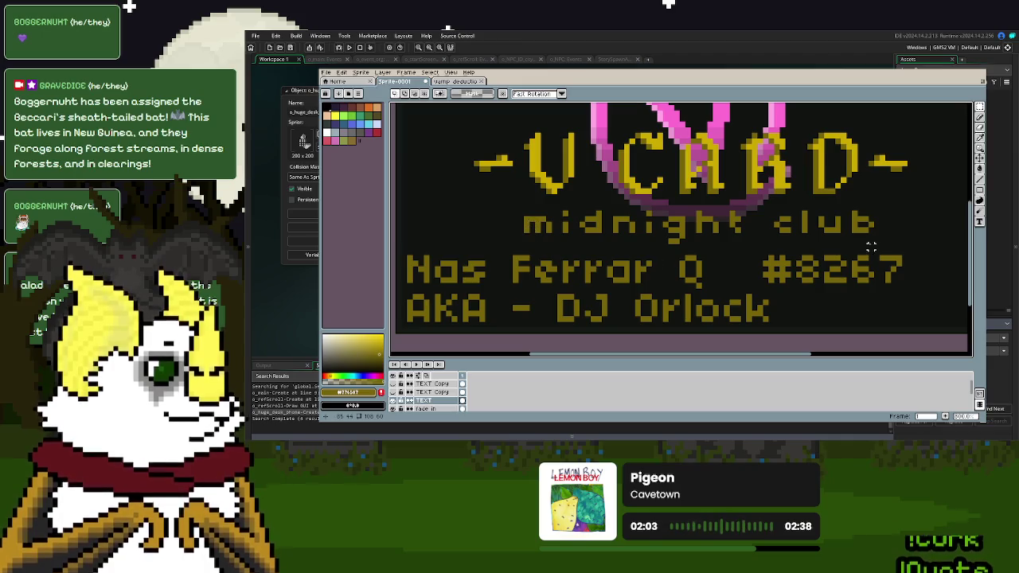
- Reselect the 'midnight club' line and shift it a few pixels higher under V CARD
left_click_drag(871, 235, 524, 225)
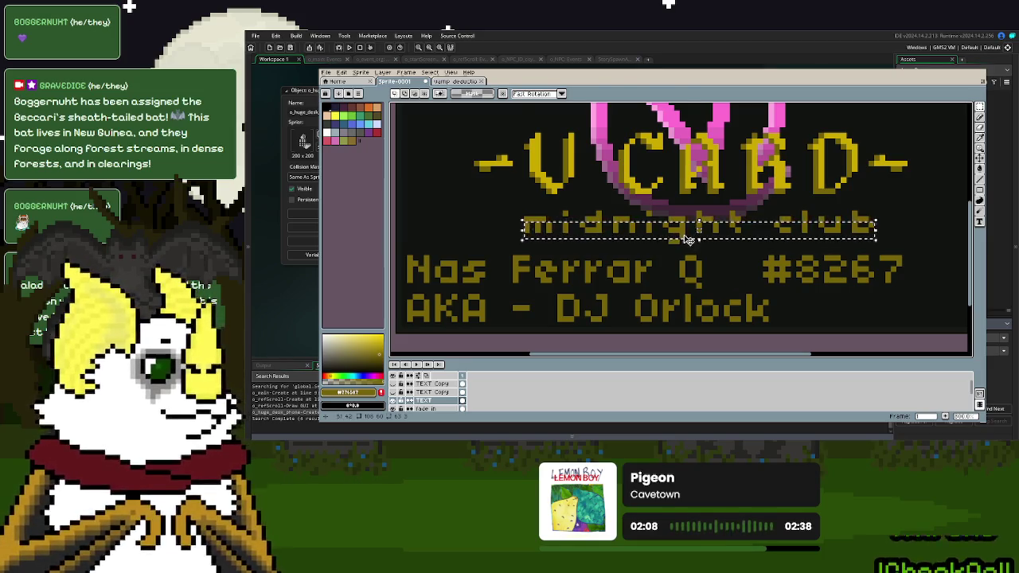
left_click_drag(689, 243, 689, 239)
left_click(743, 251)
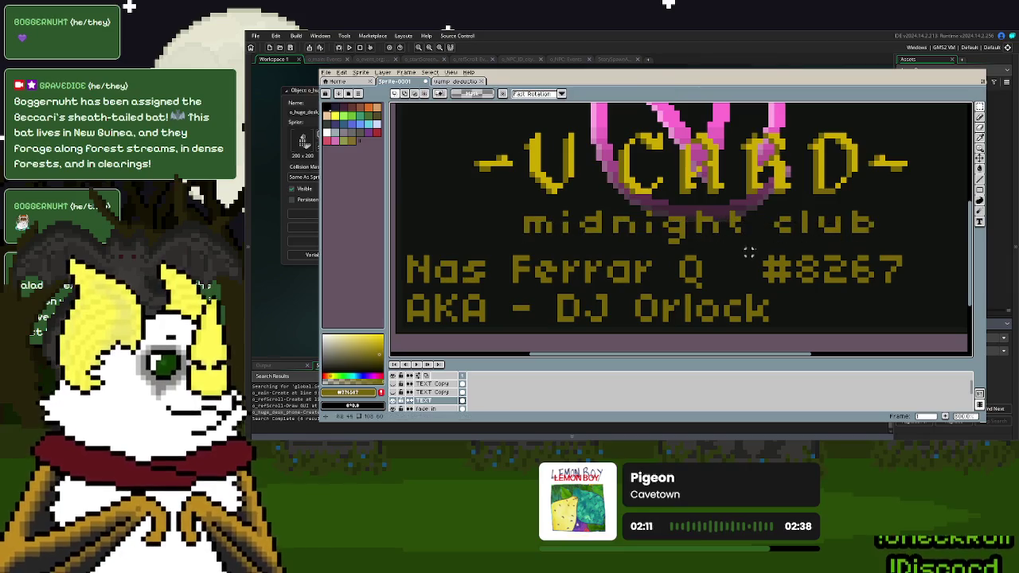
left_click_drag(874, 243, 522, 229)
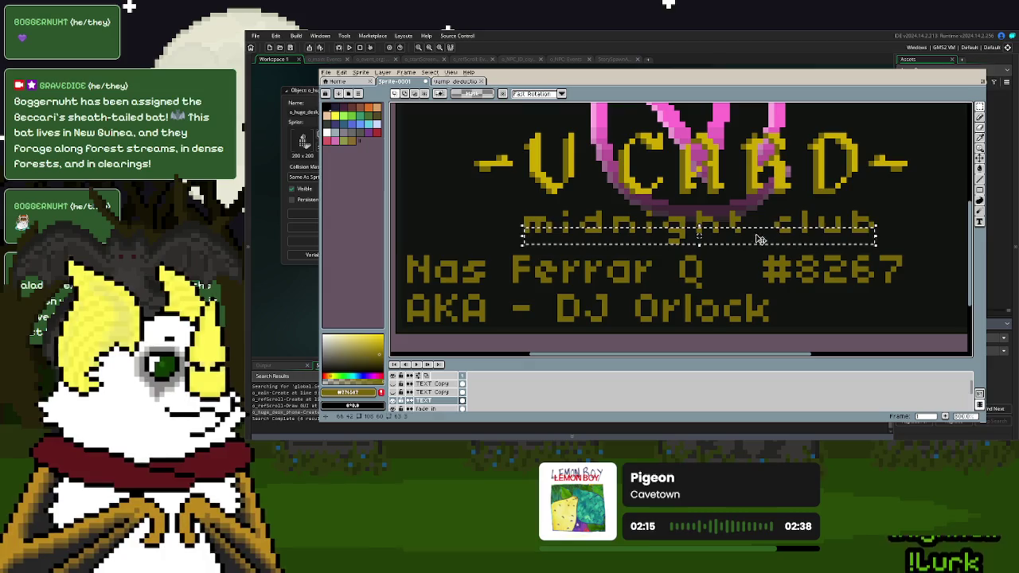
left_click_drag(716, 231, 719, 233)
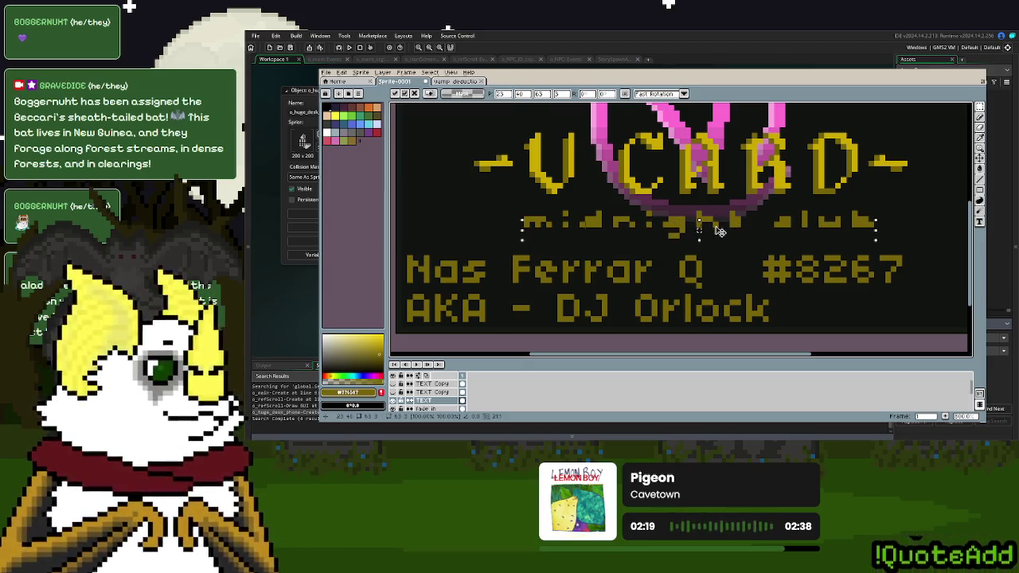
scroll(719, 232, "down", 2)
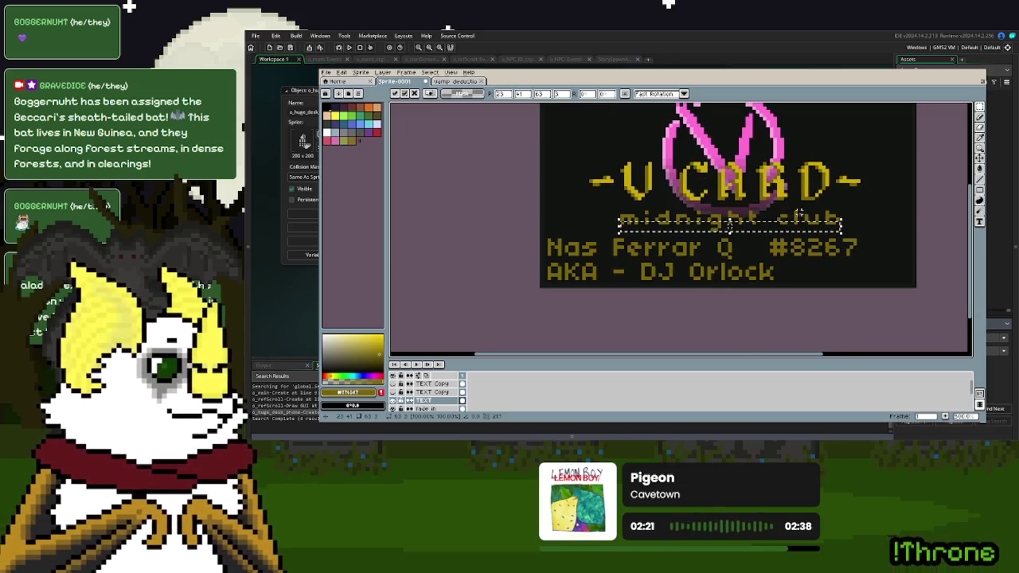
key("Return")
scroll(761, 230, "up", 2)
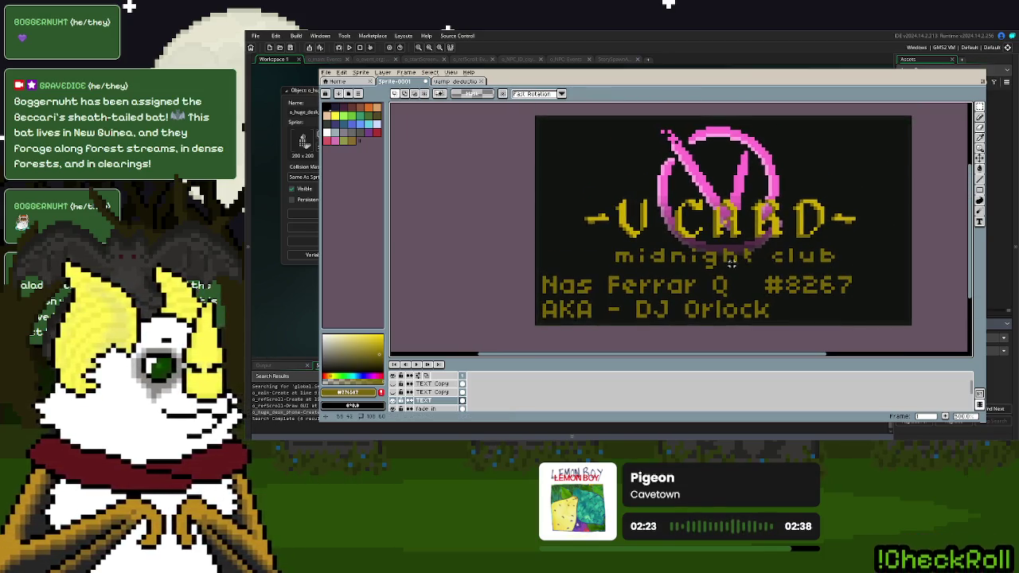
scroll(725, 258, "up", 1)
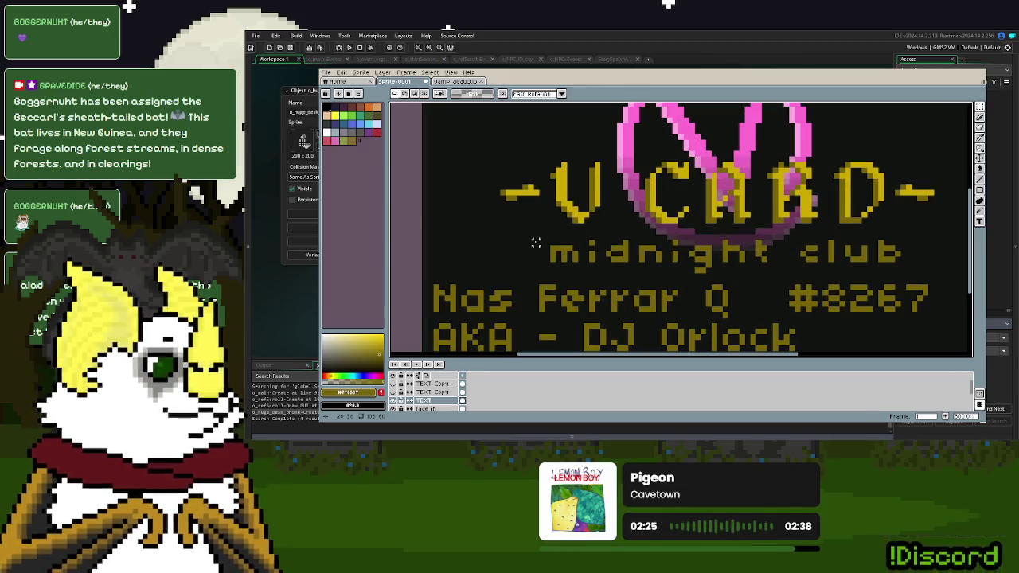
- Raise the 'midnight club' line by one pixel
left_click_drag(540, 236, 898, 271)
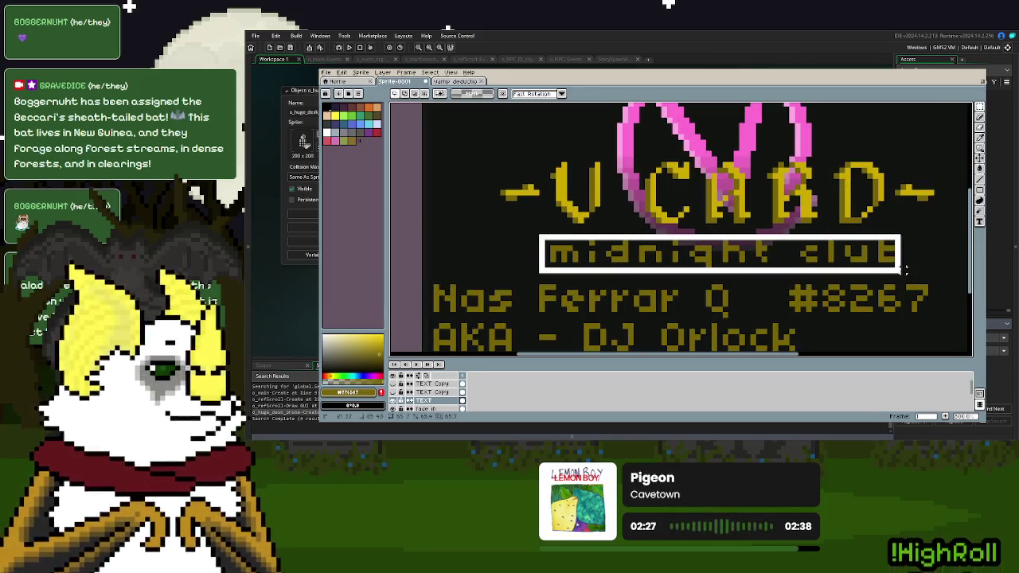
left_click(768, 259)
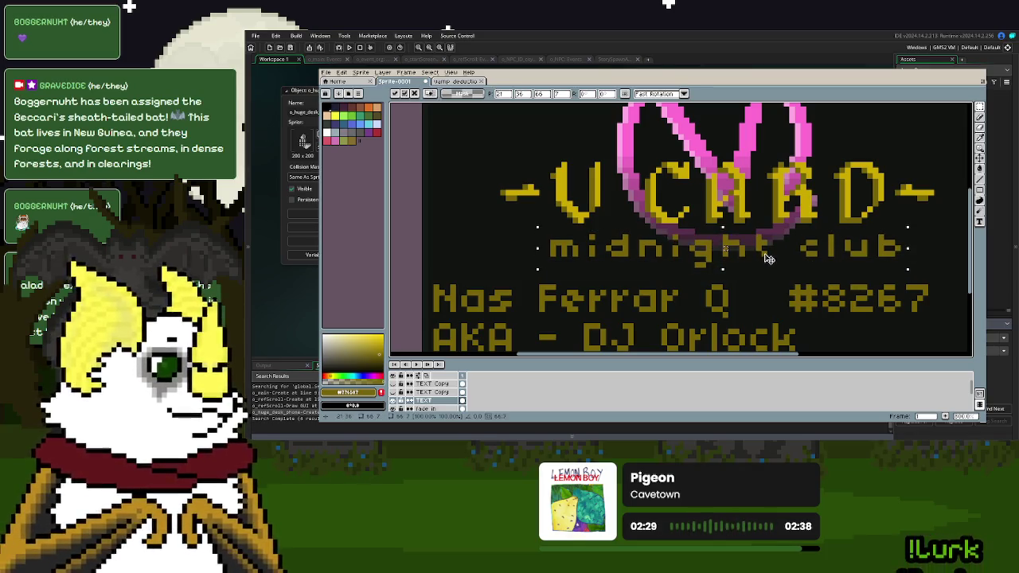
key("Up")
left_click(675, 271)
- Shift the V CARD heading and 'midnight club' block down slightly toward the name lines
left_click_drag(462, 141, 947, 270)
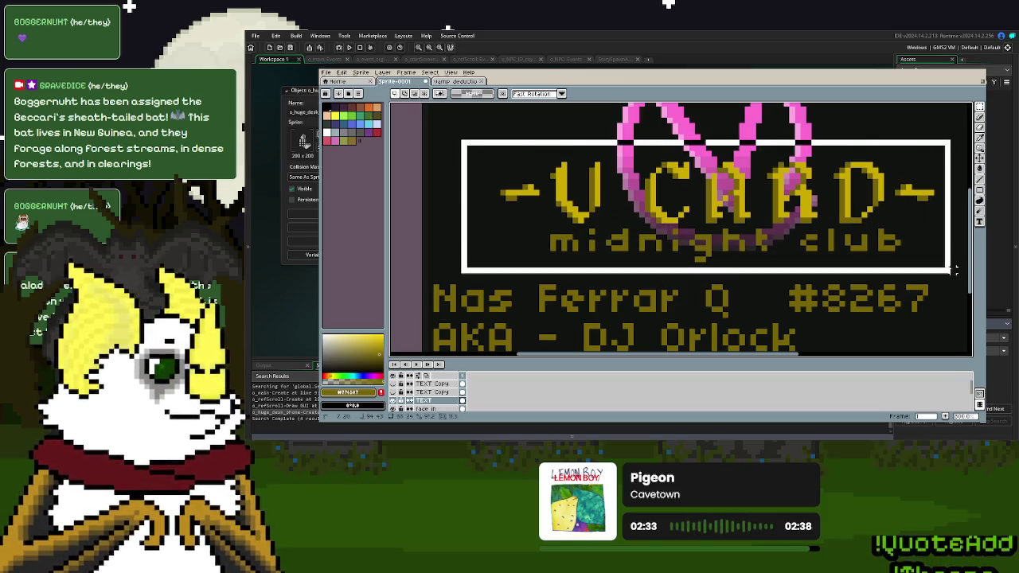
key("Down")
key("Down")
key("Down")
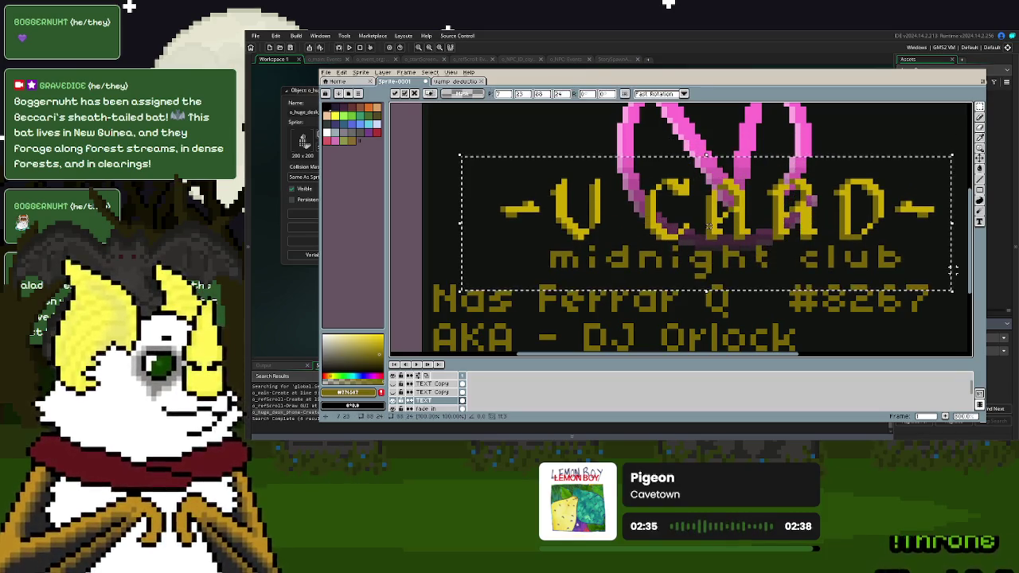
left_click(881, 137)
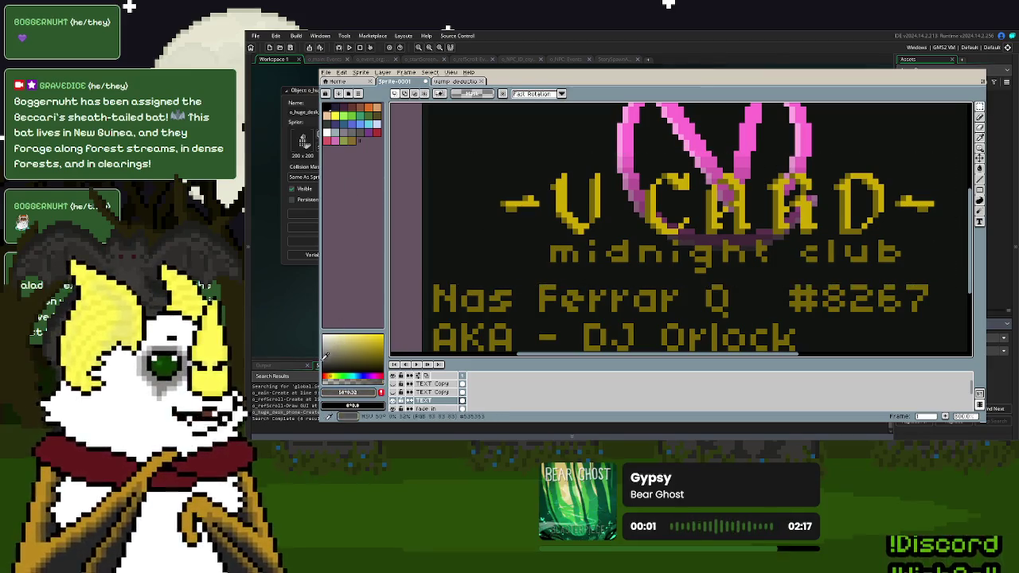
- Set the foreground colour to #ececec
left_click(349, 392)
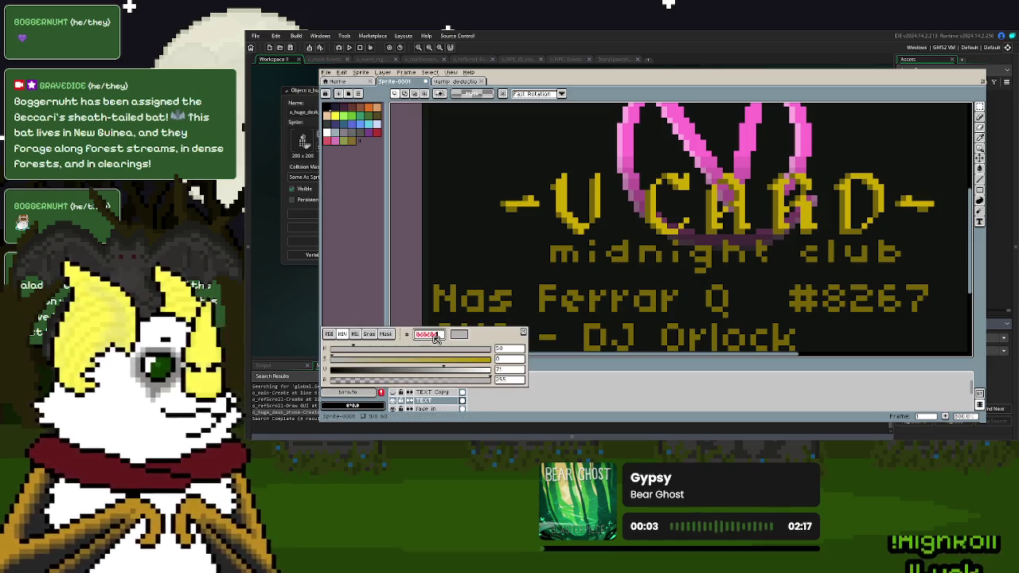
type("ececec")
key("Return")
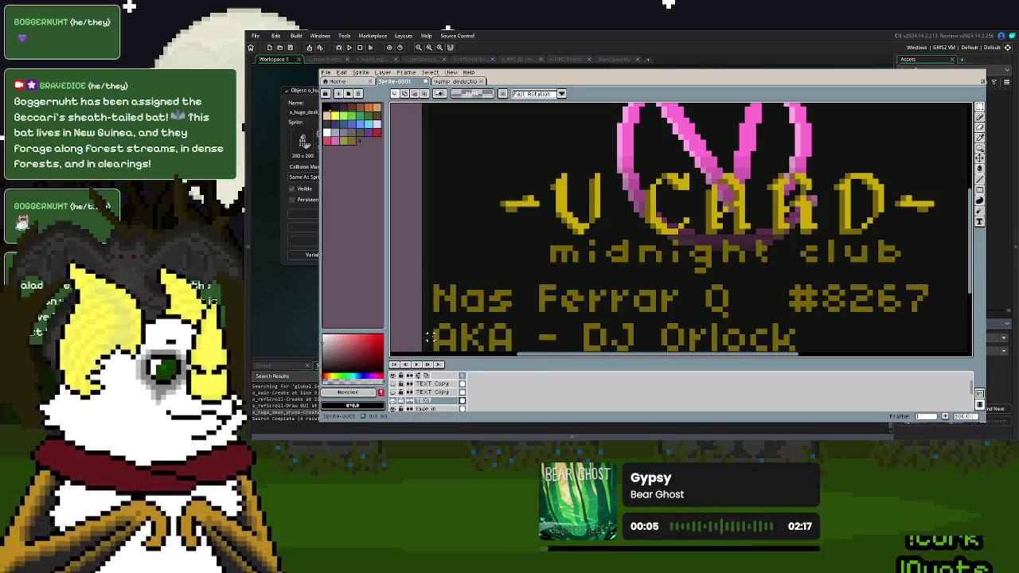
- Recolour the gold 'midnight club' letters light grey using same-colour selection
left_click(979, 116)
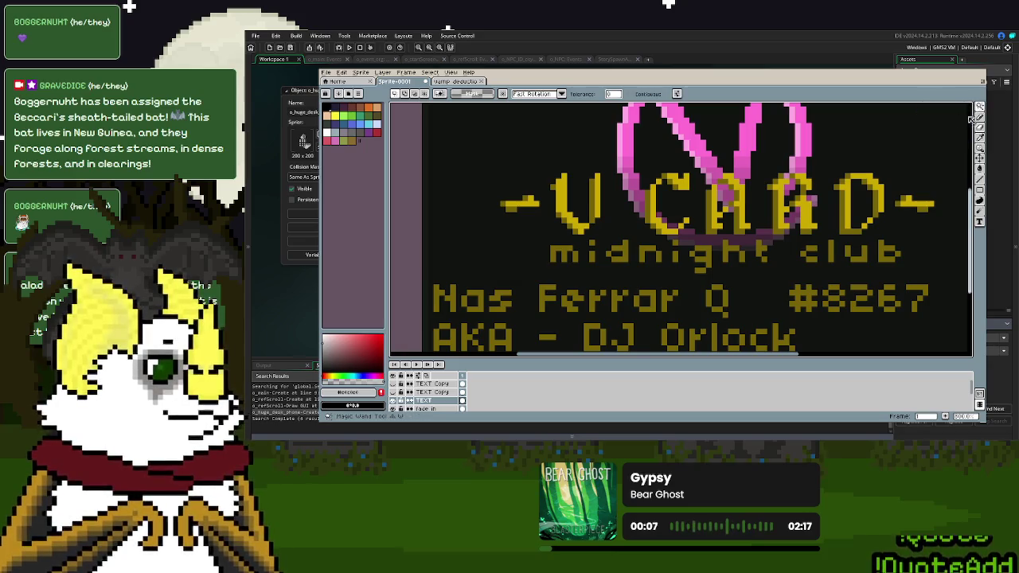
left_click(880, 253)
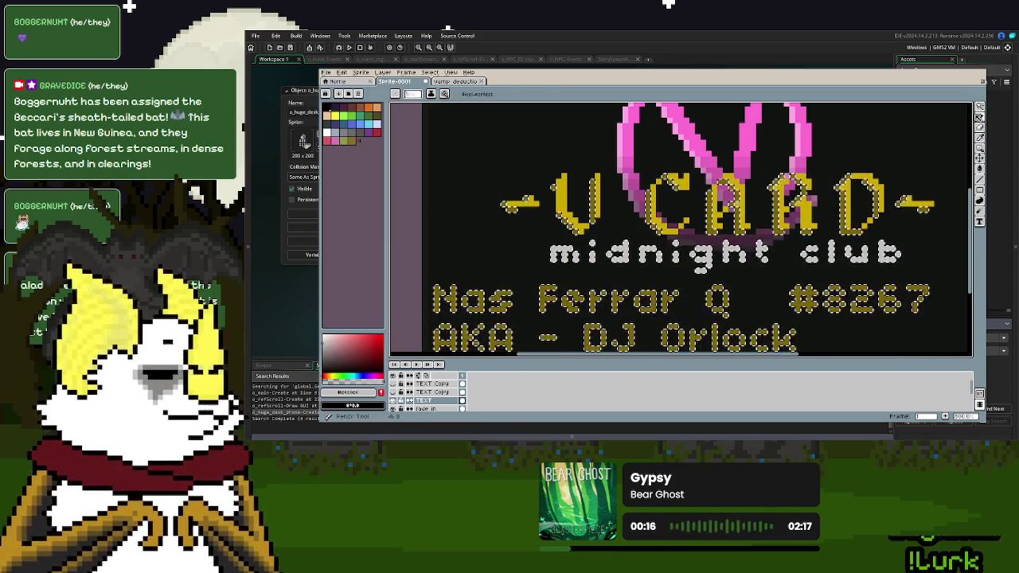
left_click(979, 106)
scroll(742, 269, "down", 3)
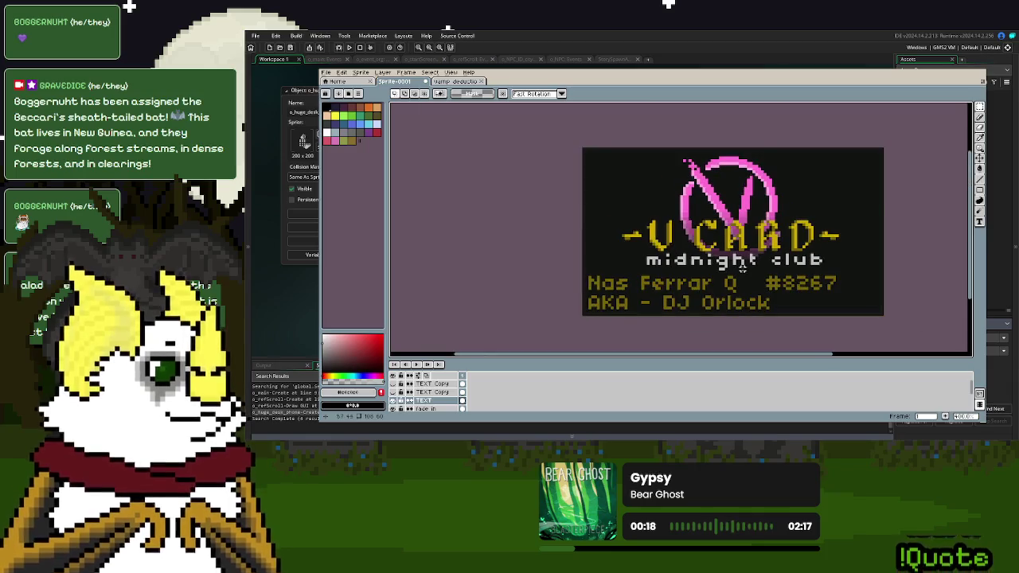
scroll(742, 269, "up", 1)
scroll(745, 274, "up", 1)
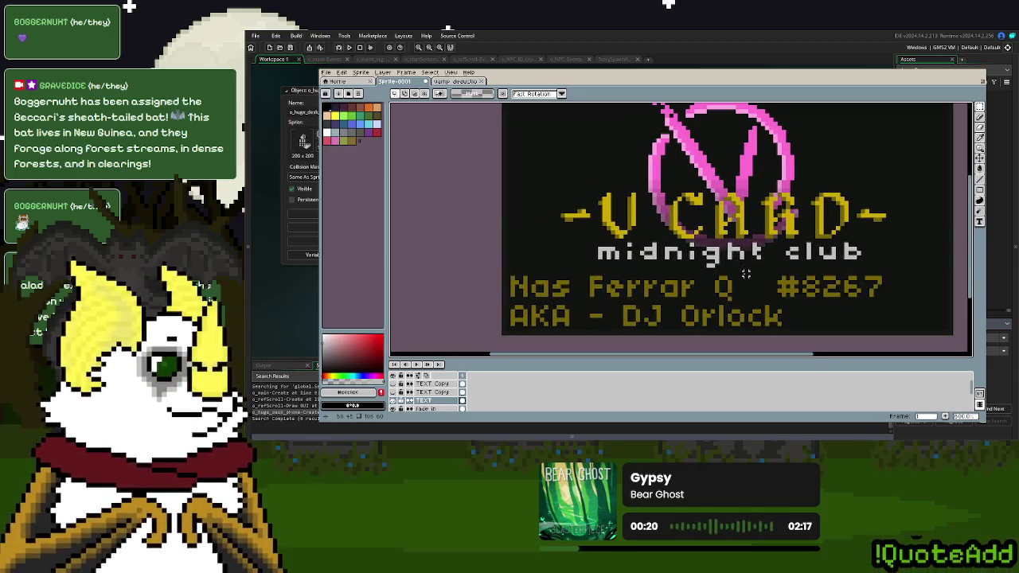
scroll(748, 276, "down", 1)
scroll(753, 279, "down", 1)
scroll(753, 280, "up", 2)
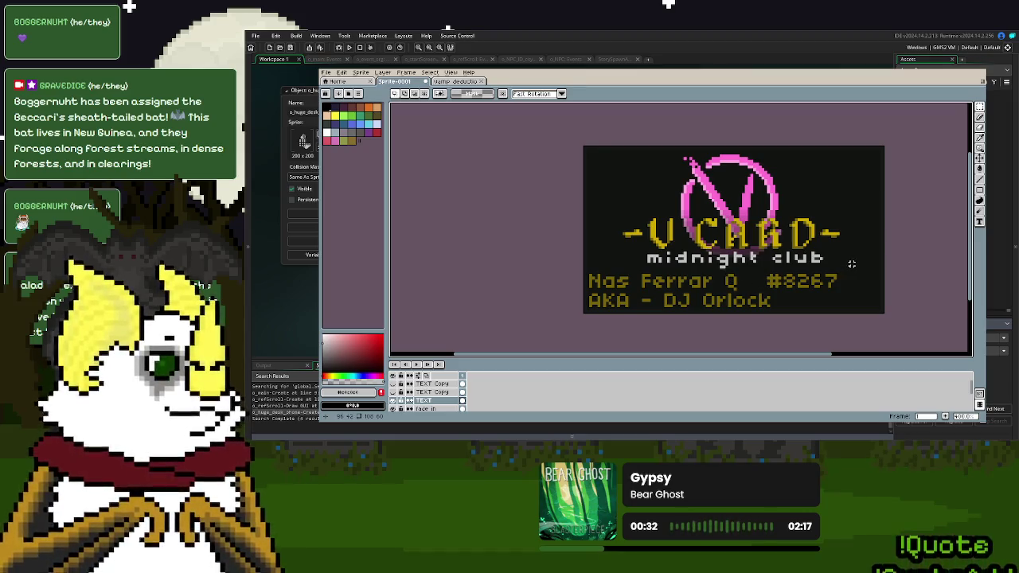
- Select the 'midnight club' line, pick a pale grey-white colour, and clear the selection
left_click_drag(829, 267, 640, 250)
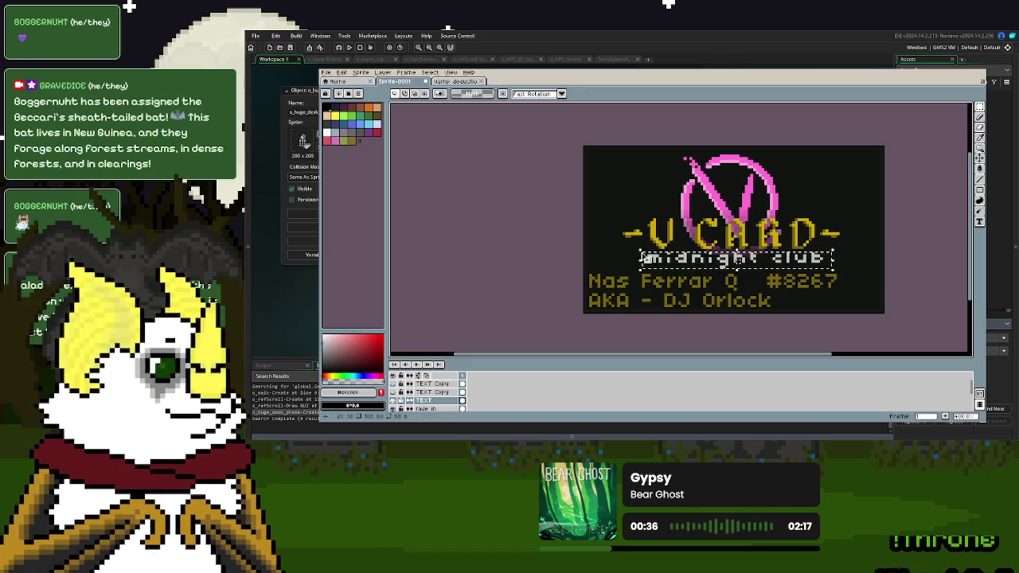
left_click(333, 341)
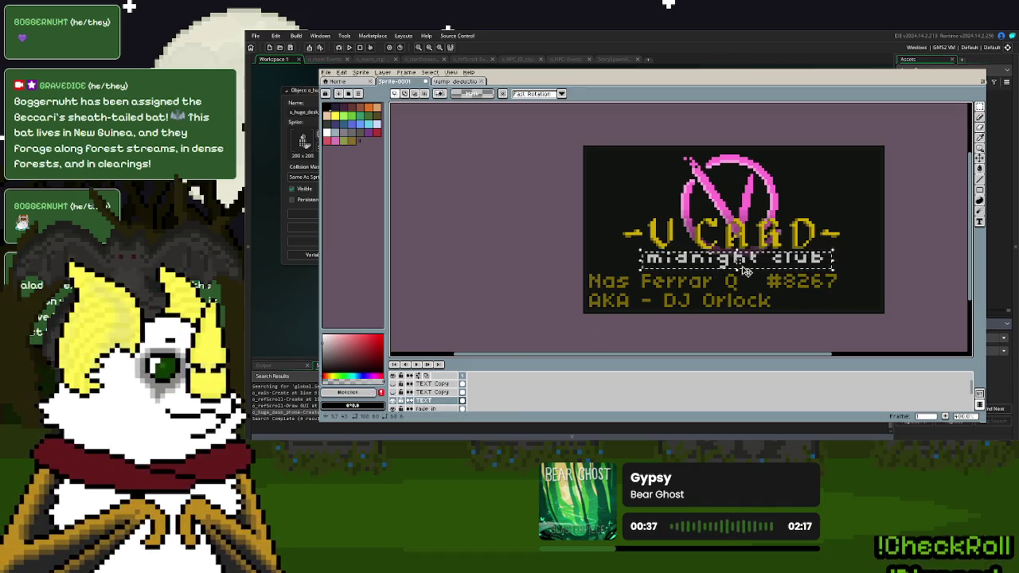
key("Escape")
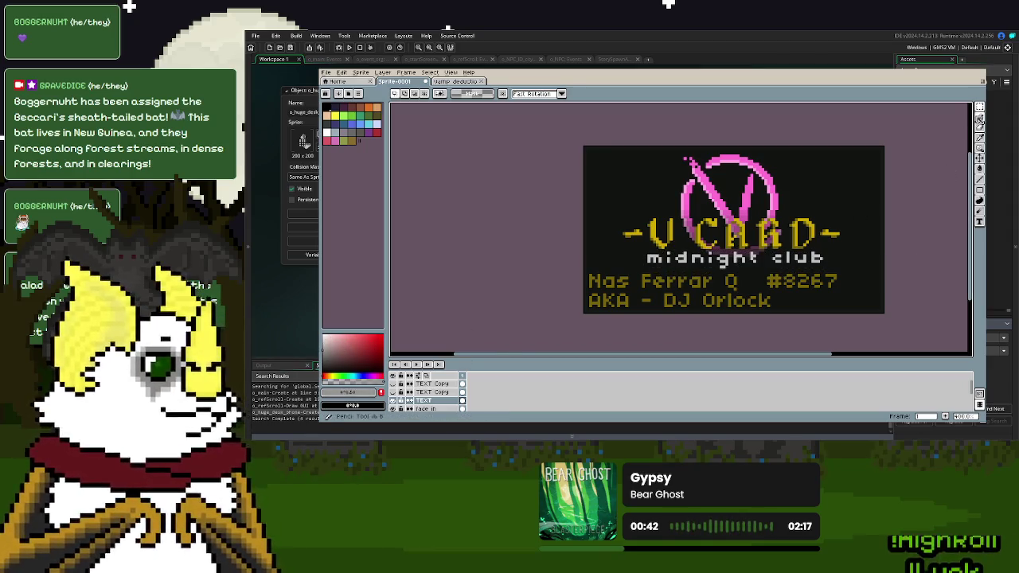
left_click(981, 121)
- Touch up 'midnight club' with the pencil, then save the card design
scroll(725, 267, "up", 2)
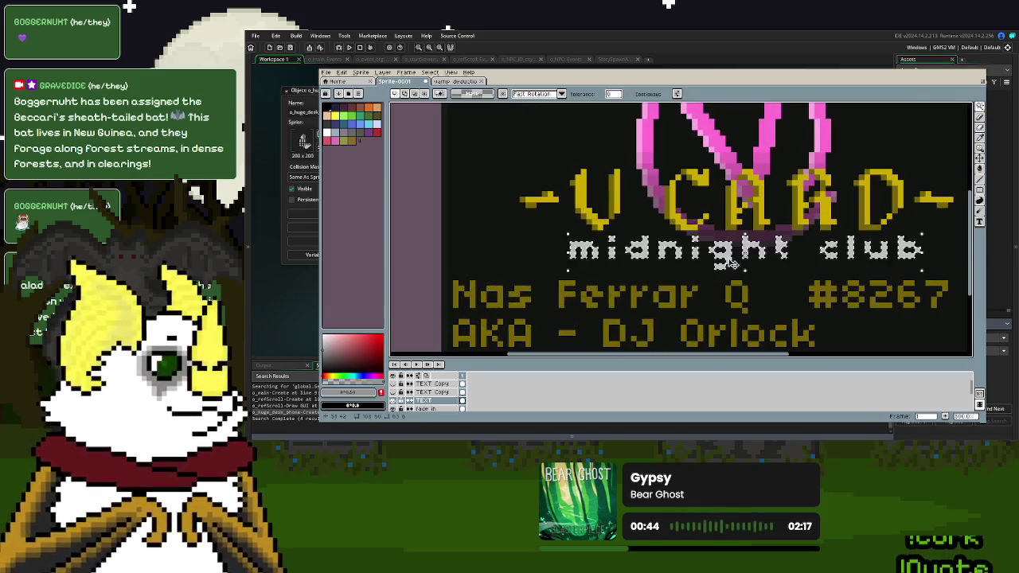
key("d")
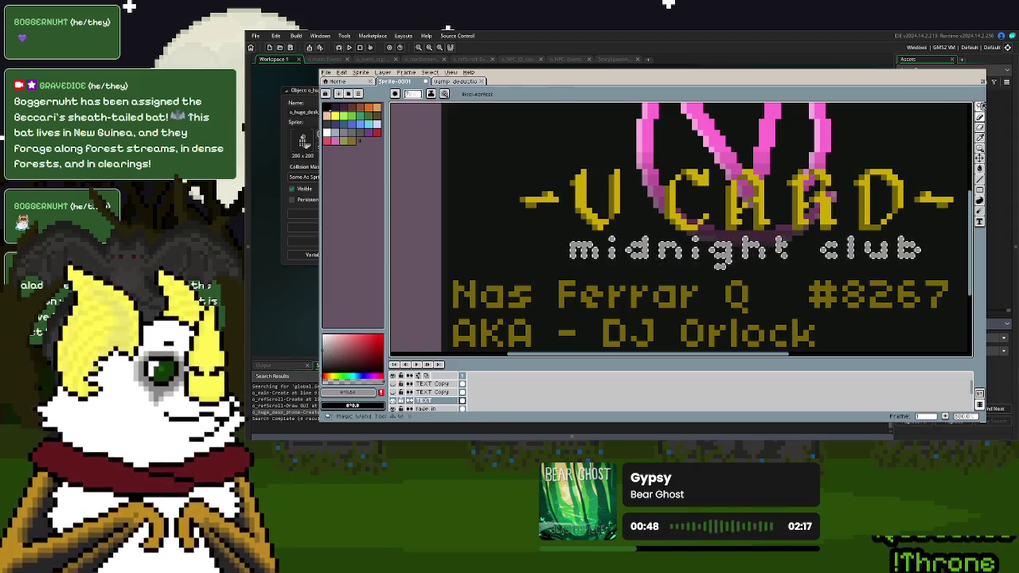
key("s")
scroll(711, 289, "down", 2)
scroll(711, 289, "down", 1)
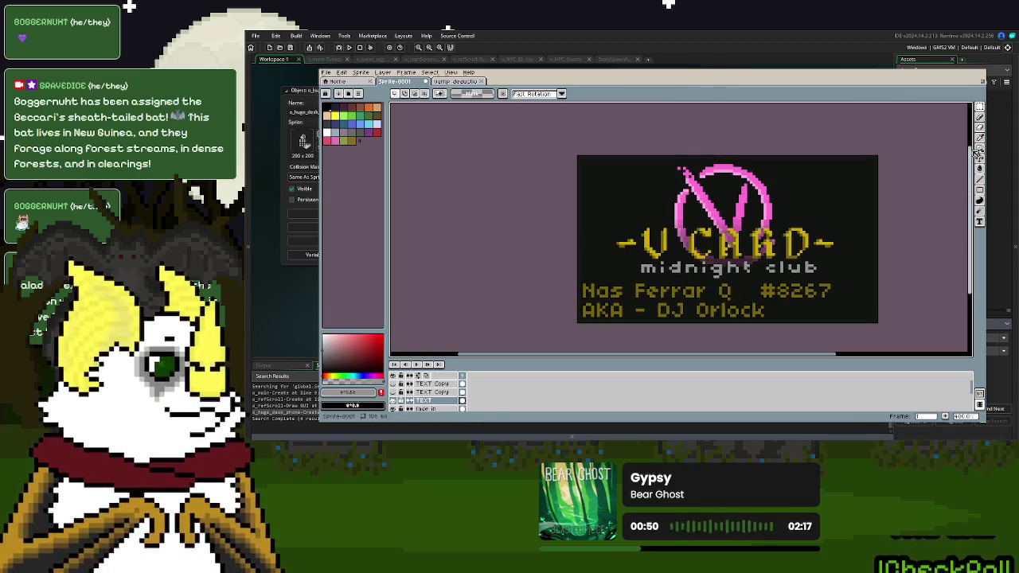
key("d")
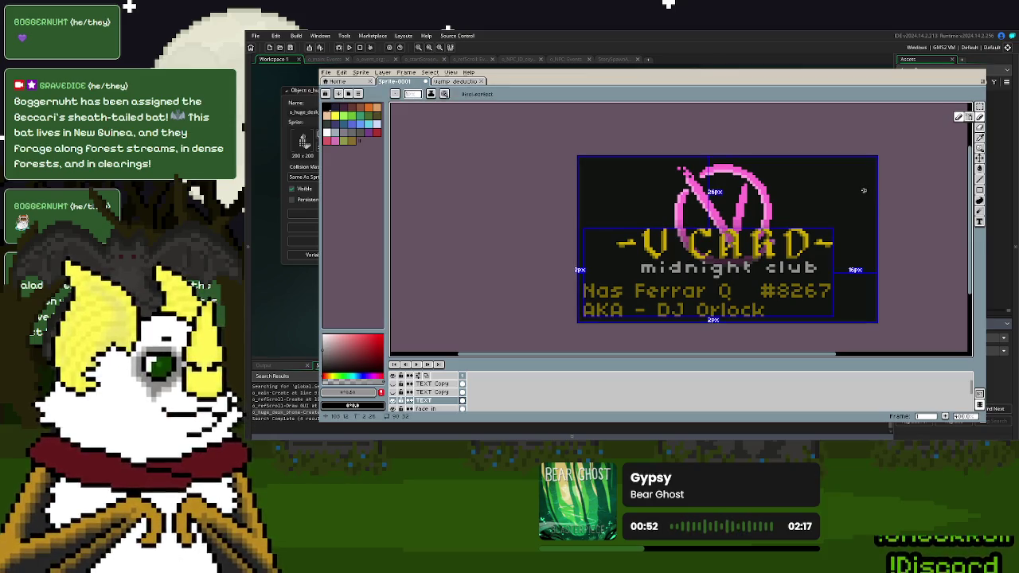
scroll(907, 254, "right", 1)
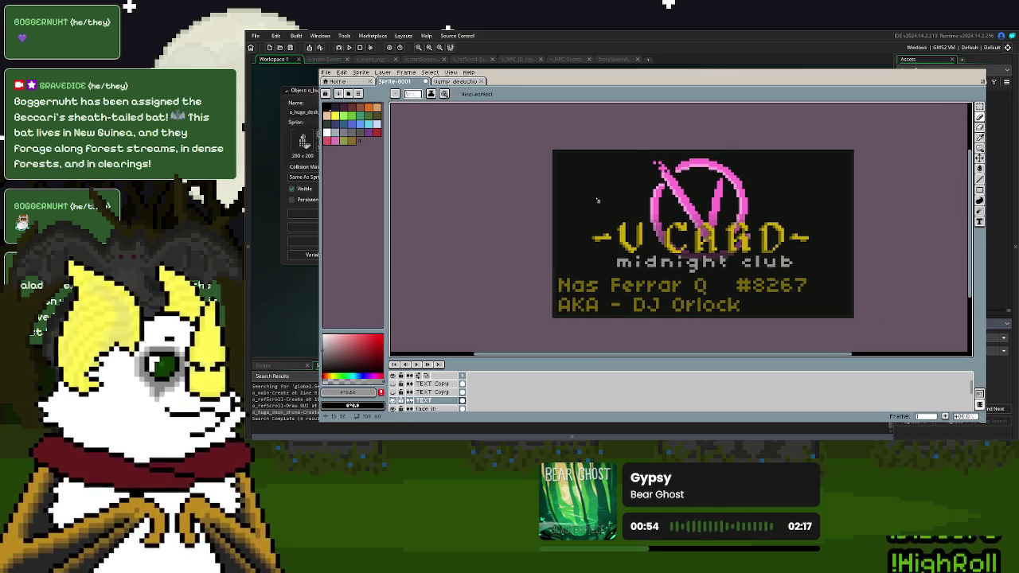
left_click(326, 72)
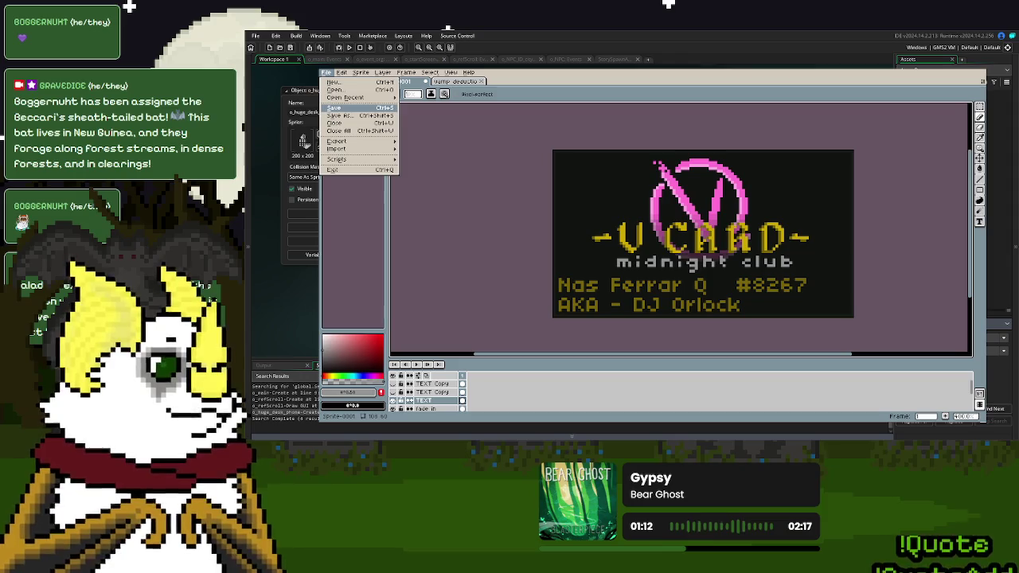
left_click(334, 108)
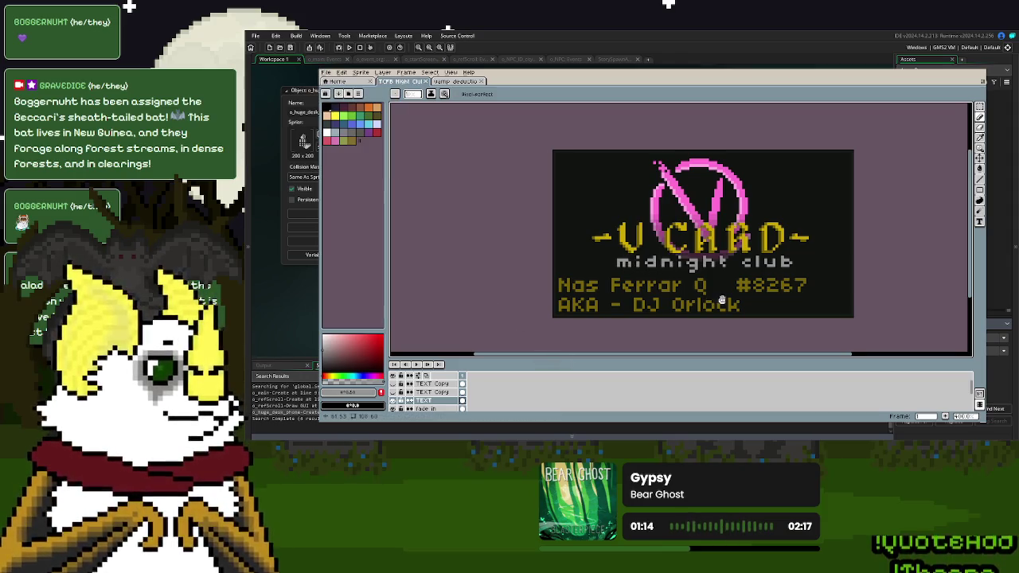
- Export the card as a PNG to the Desktop, accepting the layer warning, and close Aseprite
left_click_drag(722, 300, 719, 301)
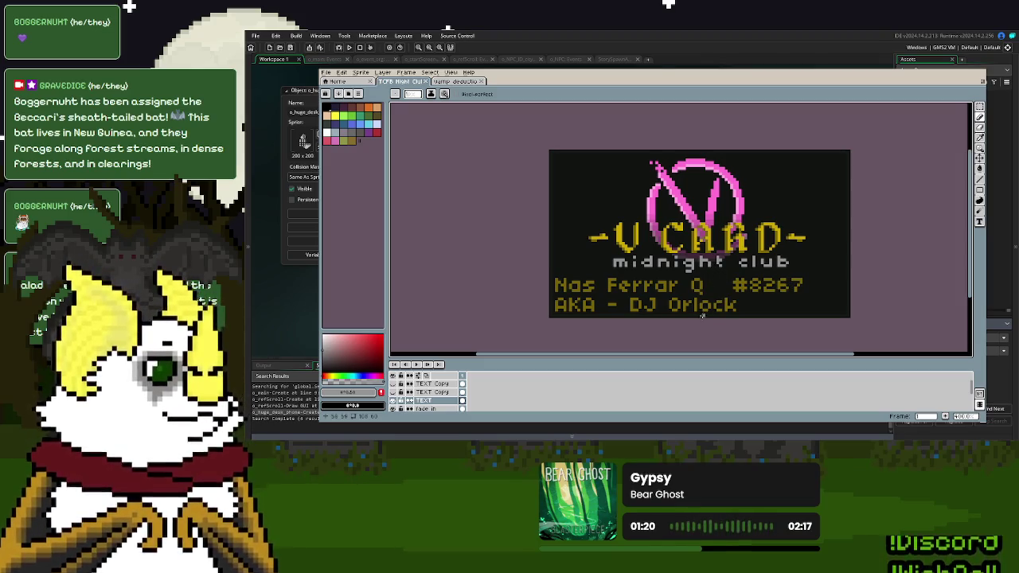
scroll(657, 326, "up", 1)
scroll(657, 325, "up", 1)
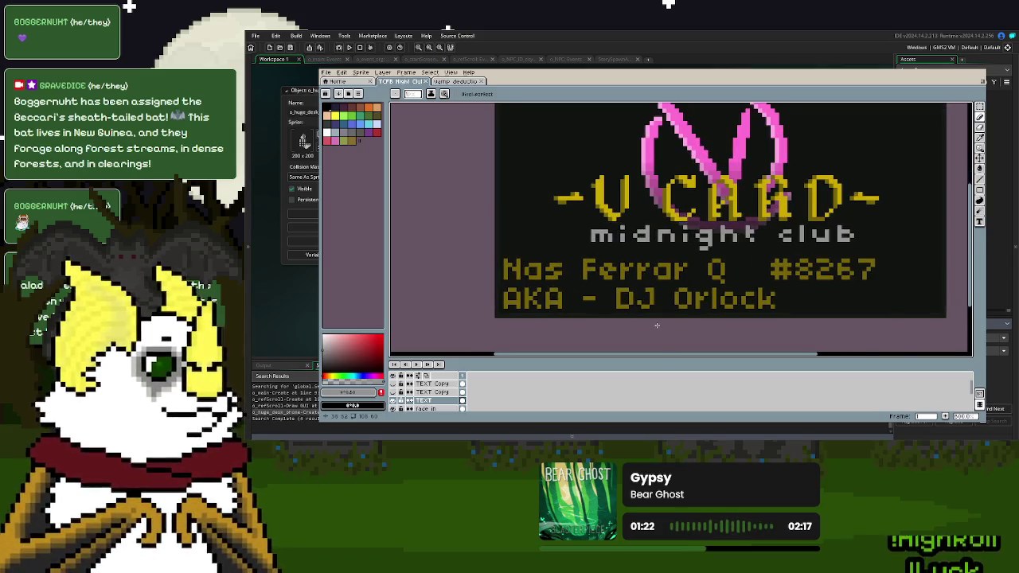
scroll(657, 326, "down", 2)
scroll(727, 319, "up", 1)
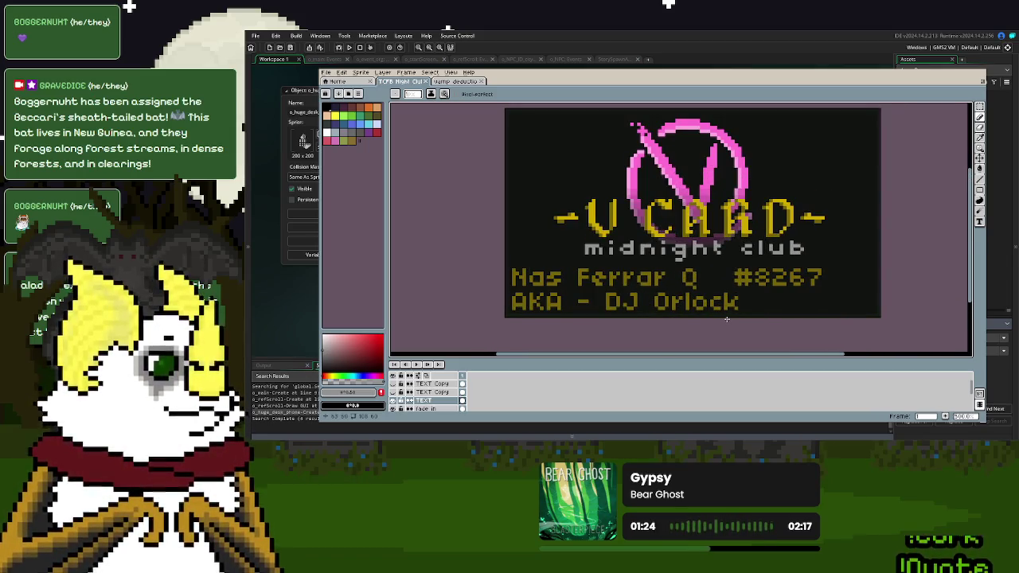
scroll(727, 319, "down", 1)
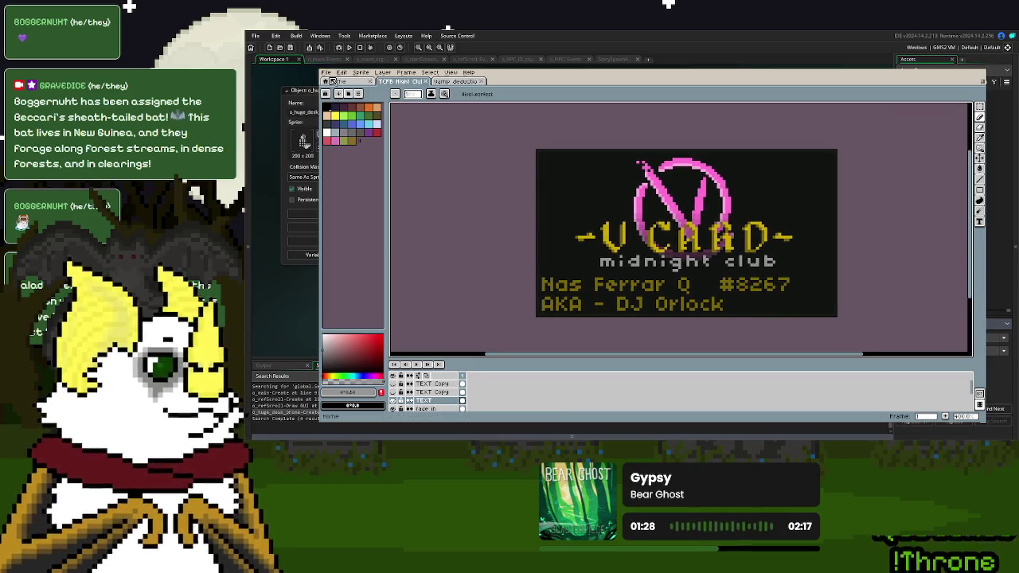
left_click(326, 73)
left_click(446, 144)
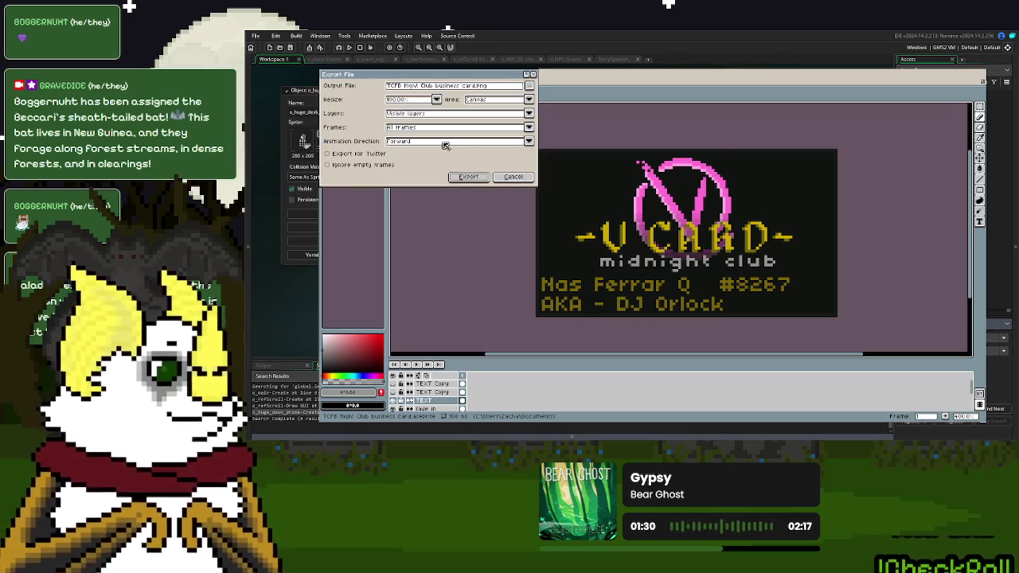
left_click(529, 86)
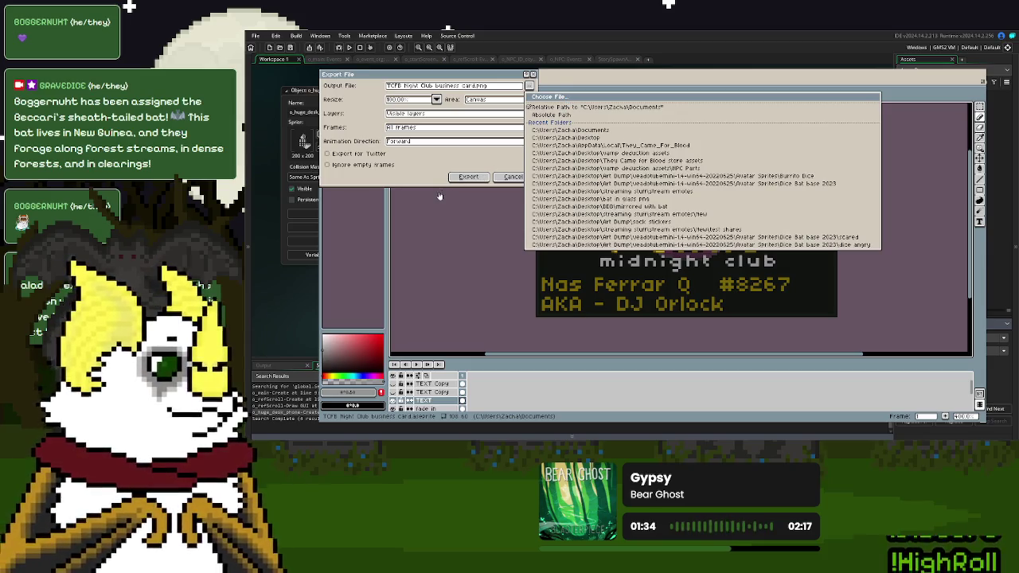
left_click(567, 138)
left_click(470, 178)
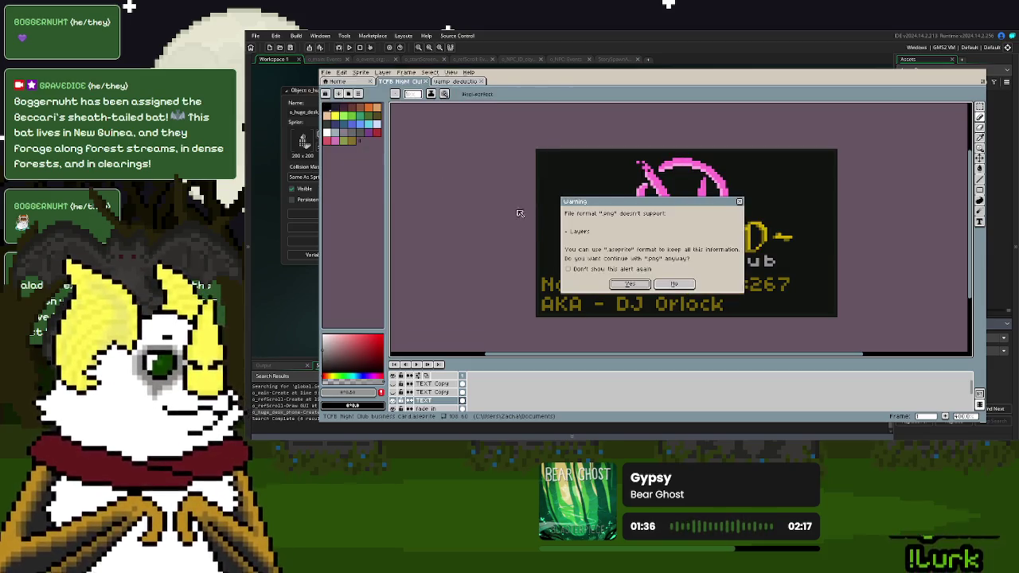
left_click(633, 275)
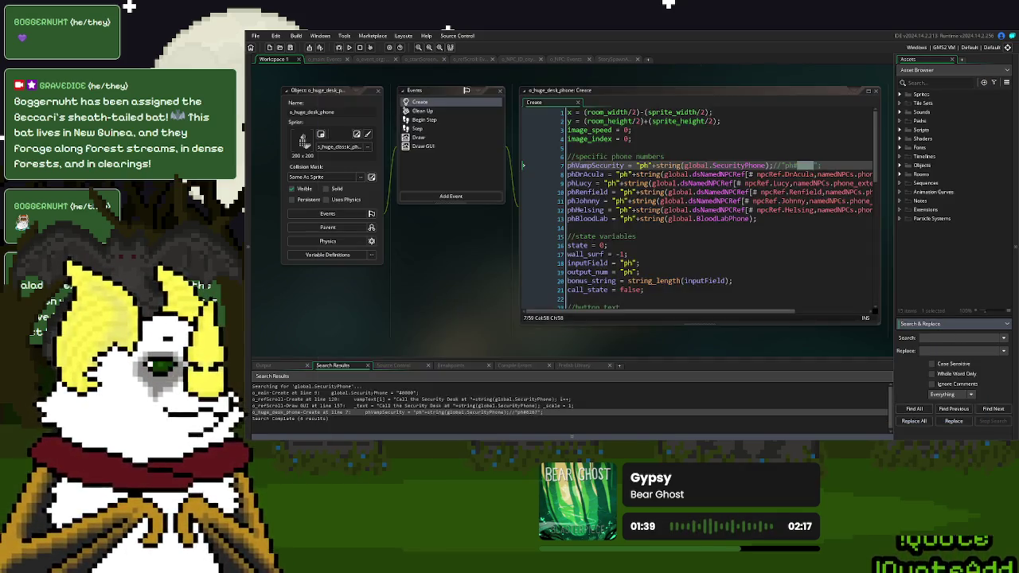
left_click(944, 73)
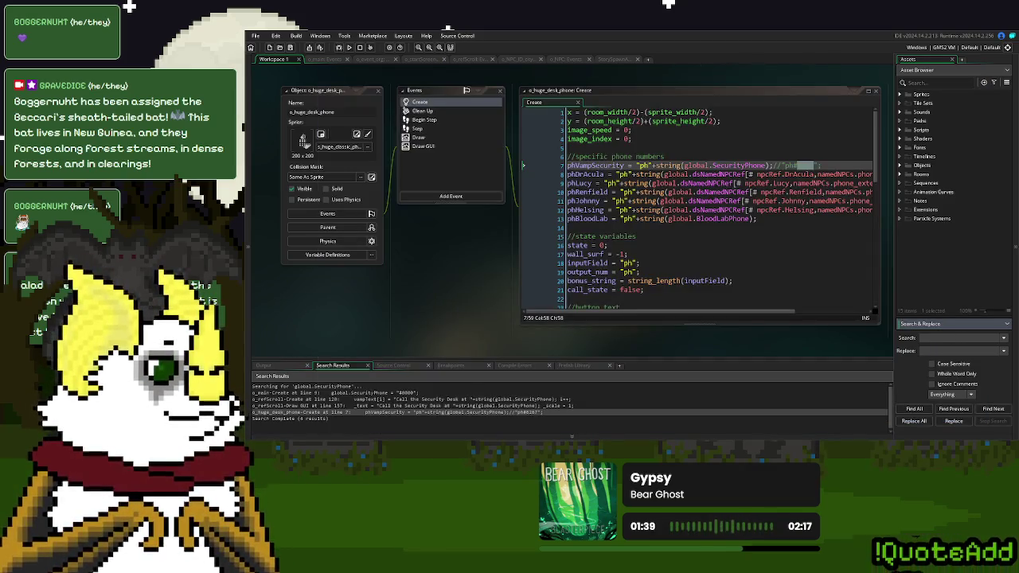
- Import the exported card image as a new 108×60 sprite named s_huge_VCard
left_click(901, 94)
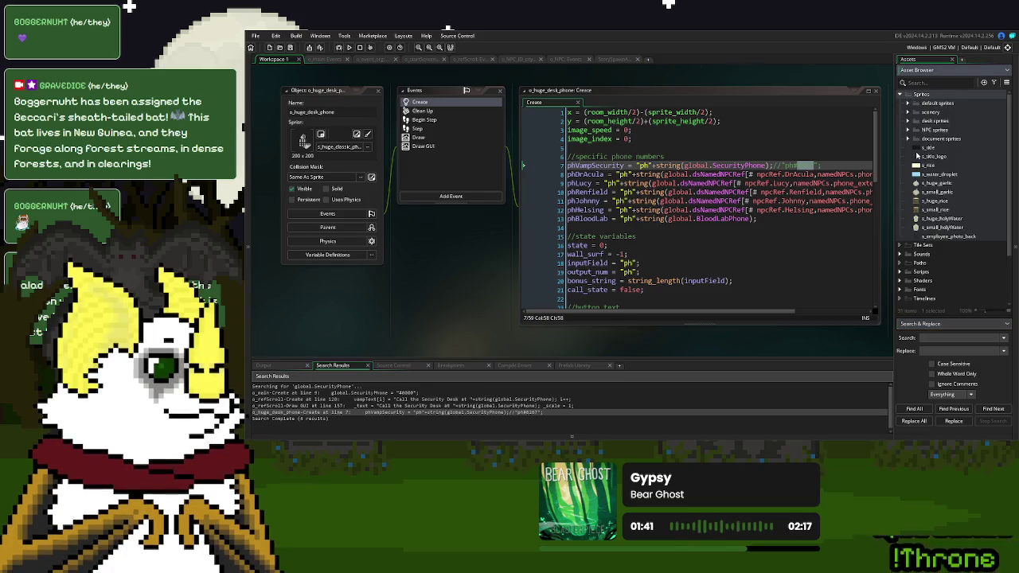
right_click(916, 237)
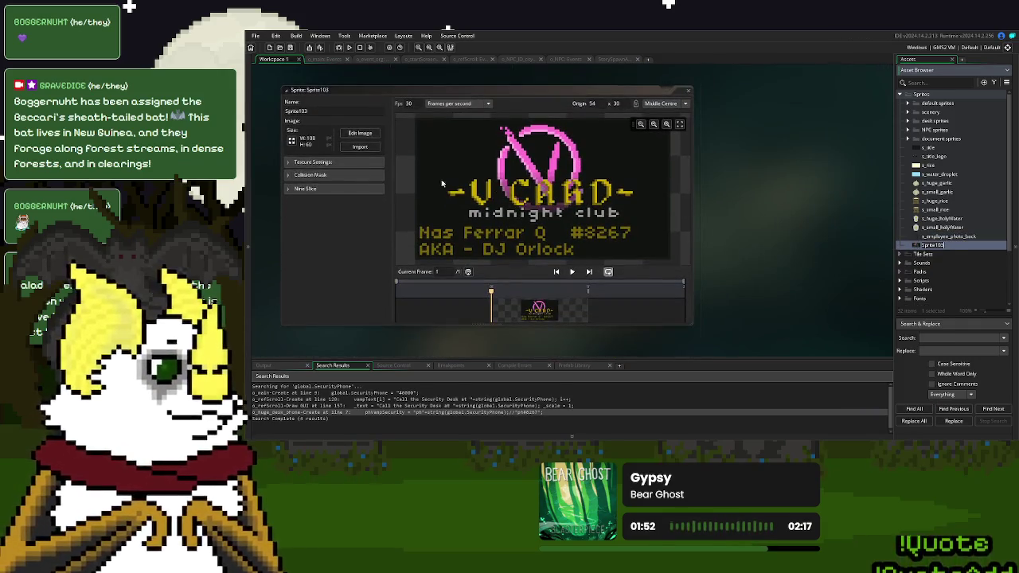
type("s_VCard")
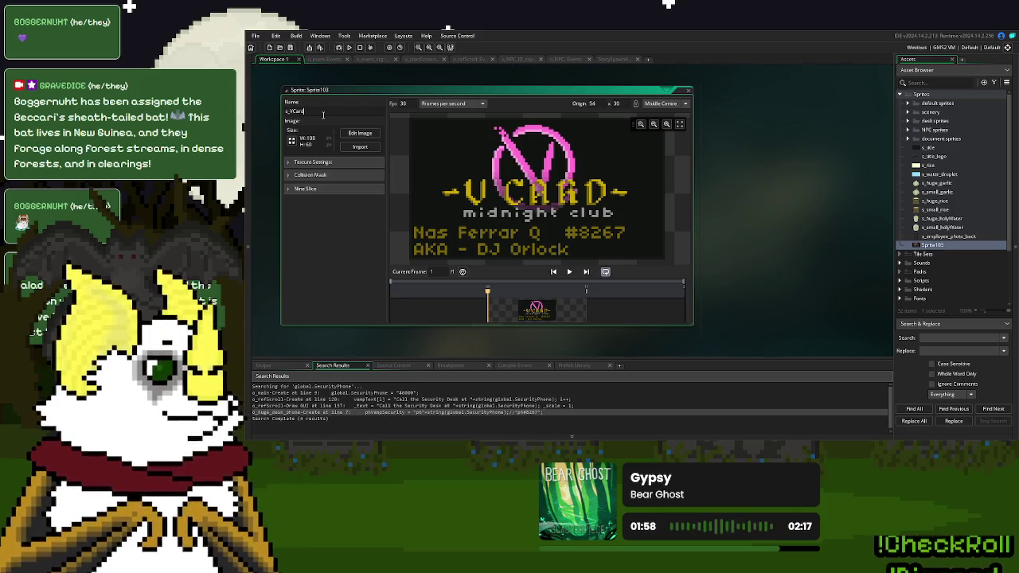
key("Return")
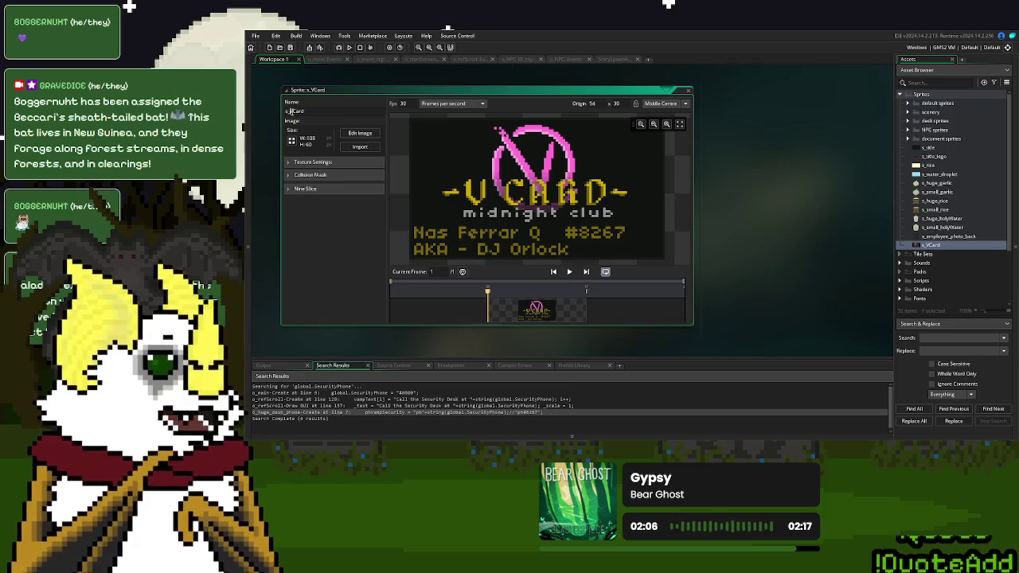
type("huge_")
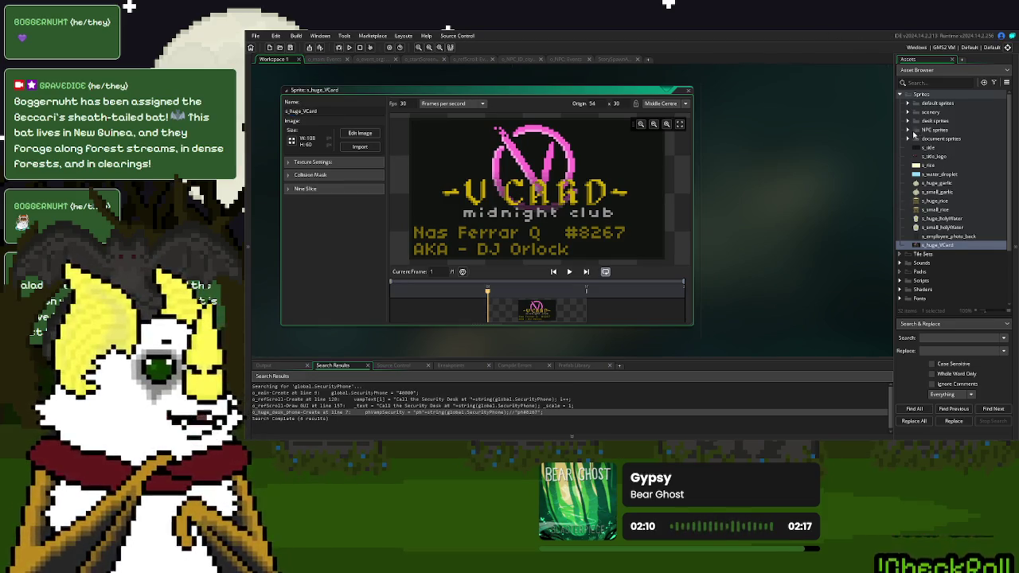
left_click(908, 130)
left_click(909, 131)
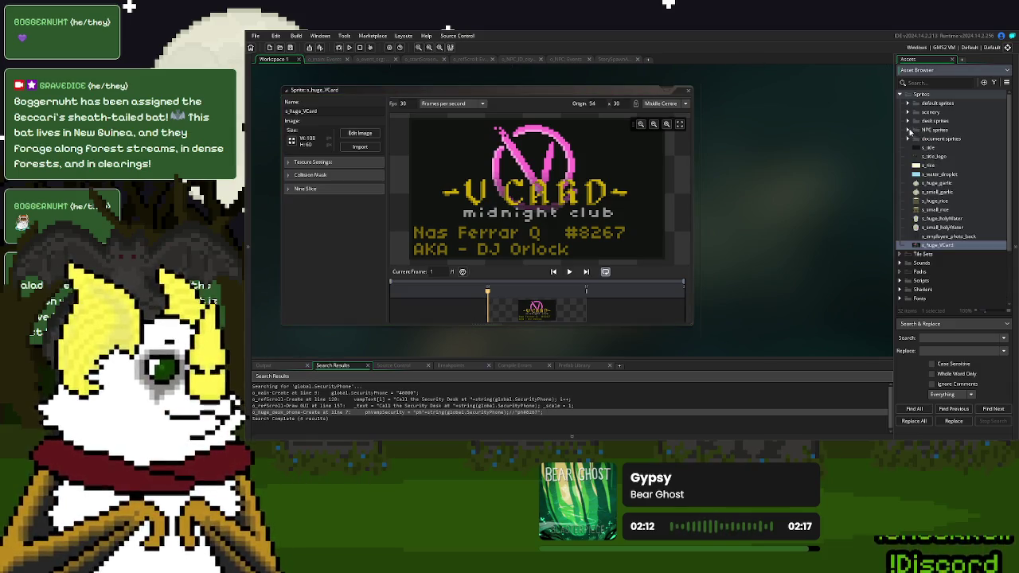
left_click(908, 139)
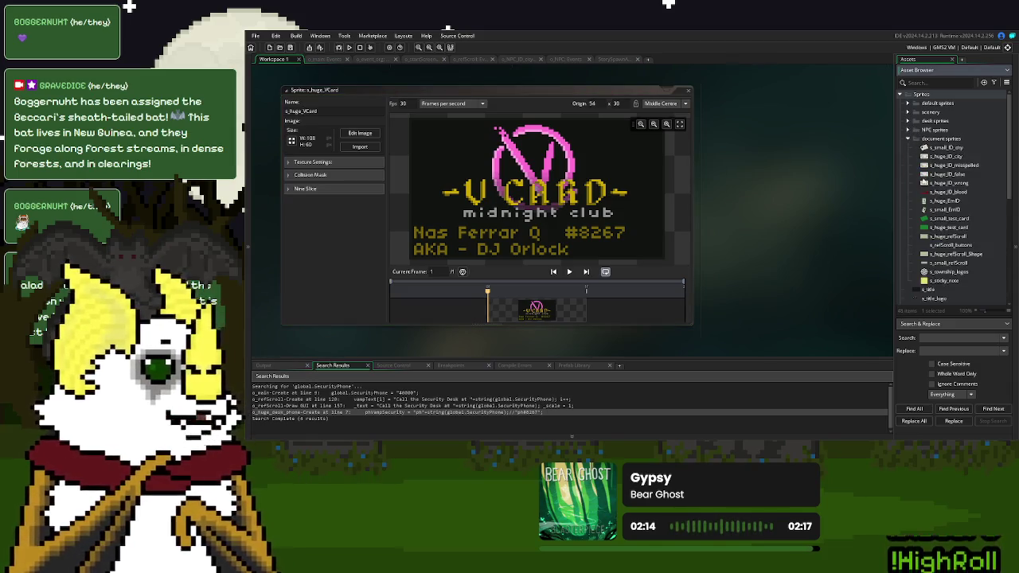
- Duplicate s_small_test_card as s_small_VCard below s_huge_VCard and open its image
right_click(949, 219)
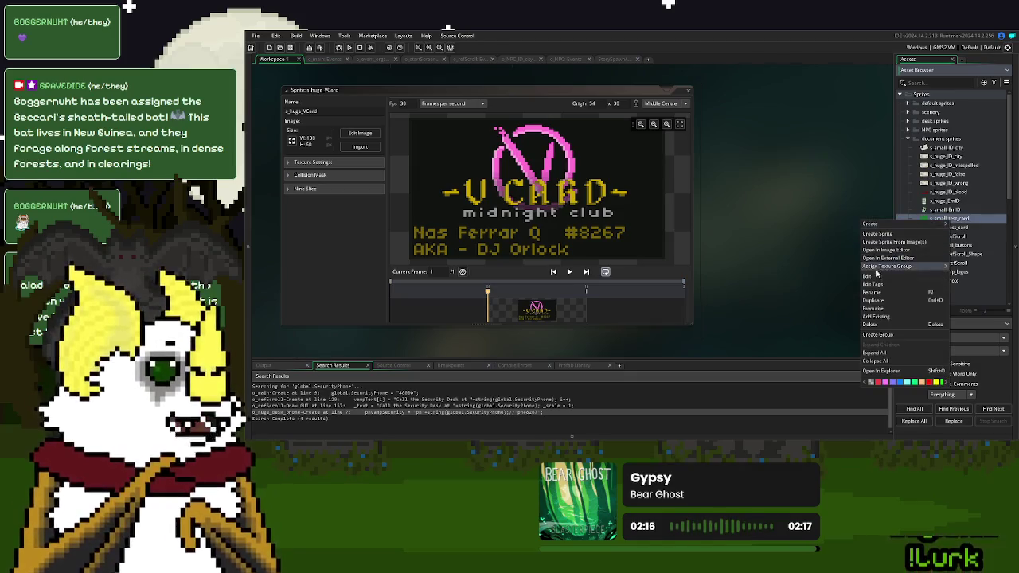
left_click(876, 300)
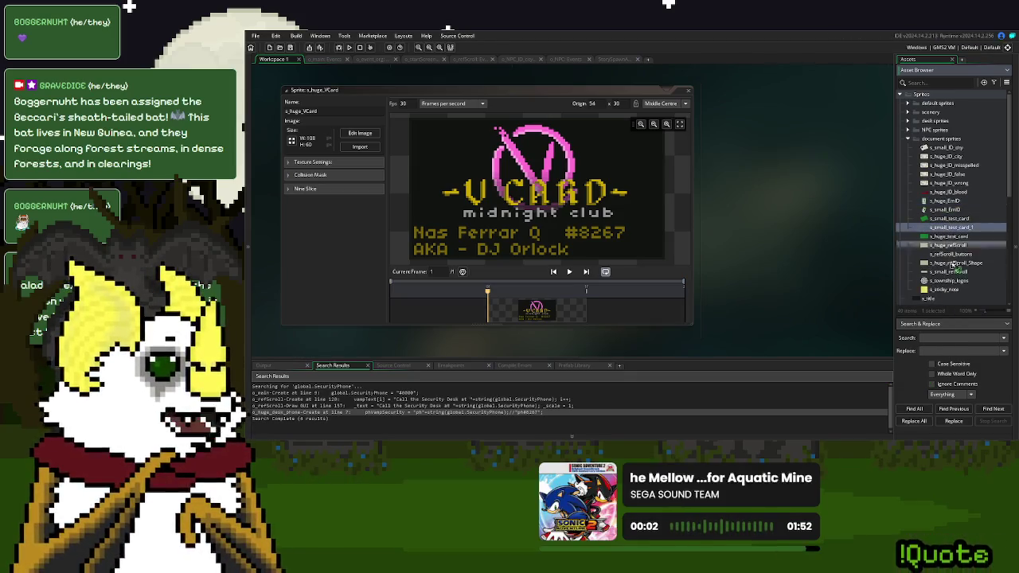
scroll(955, 303, "down", 2)
scroll(955, 304, "down", 3)
left_click_drag(956, 293, 933, 282)
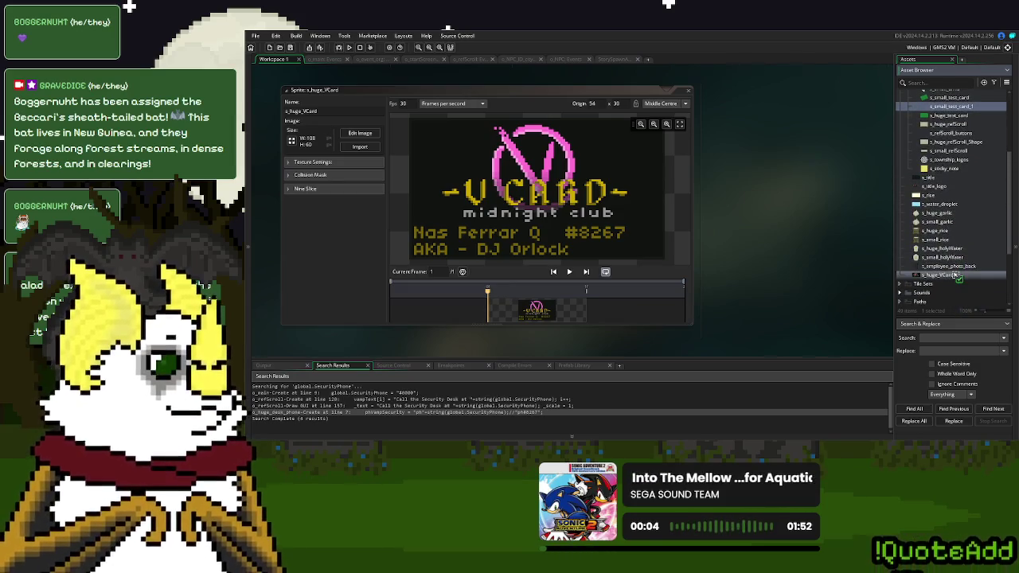
double_click(938, 278)
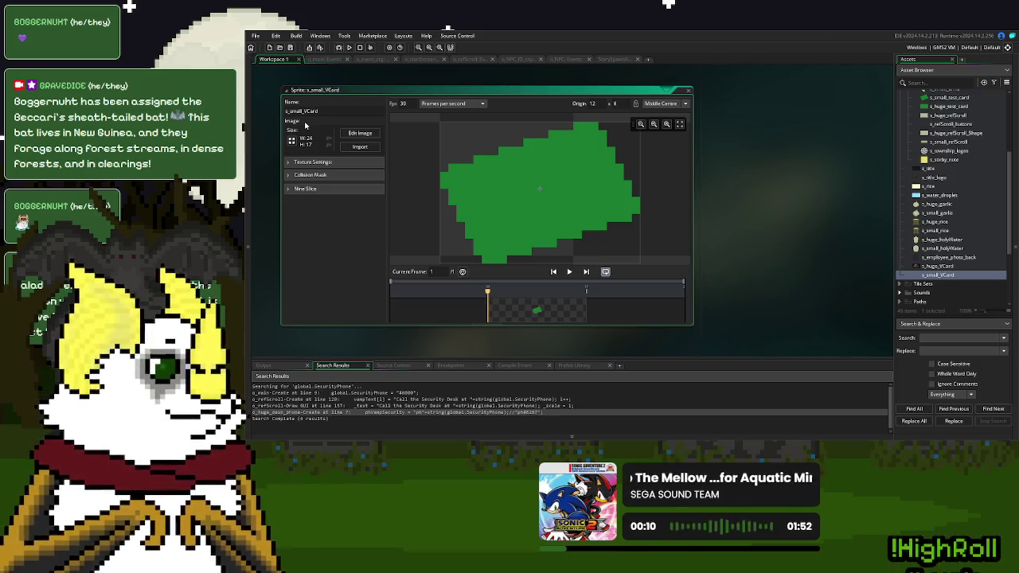
double_click(539, 311)
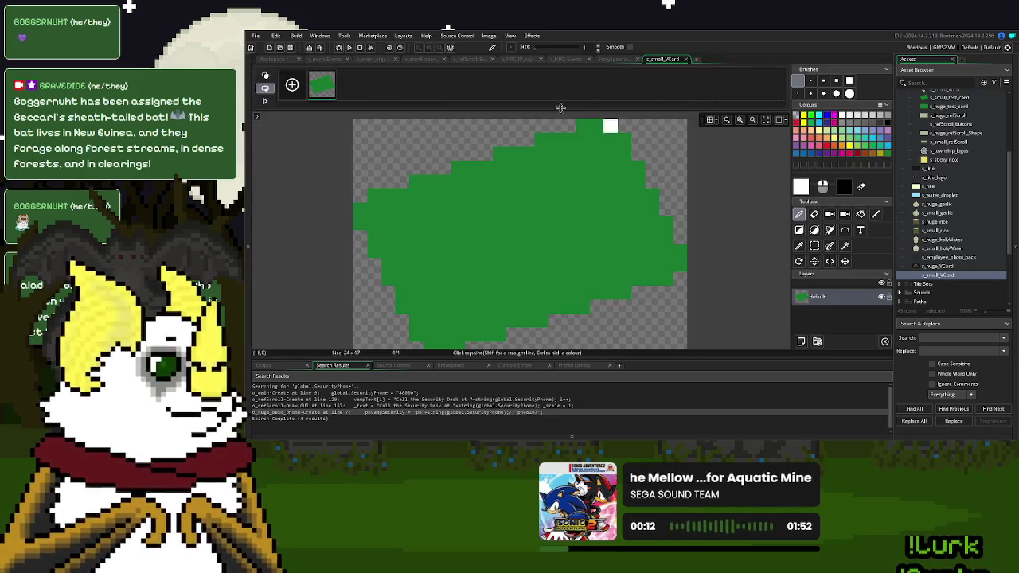
- Pick the large card's dark background colour and flood-fill the small sprite's green blob black
left_click(265, 60)
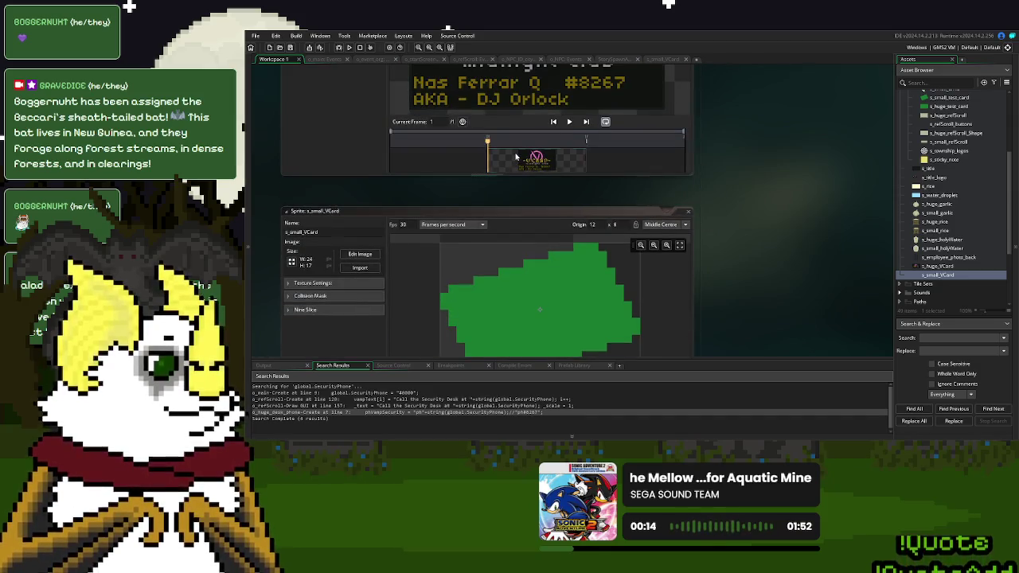
double_click(515, 157)
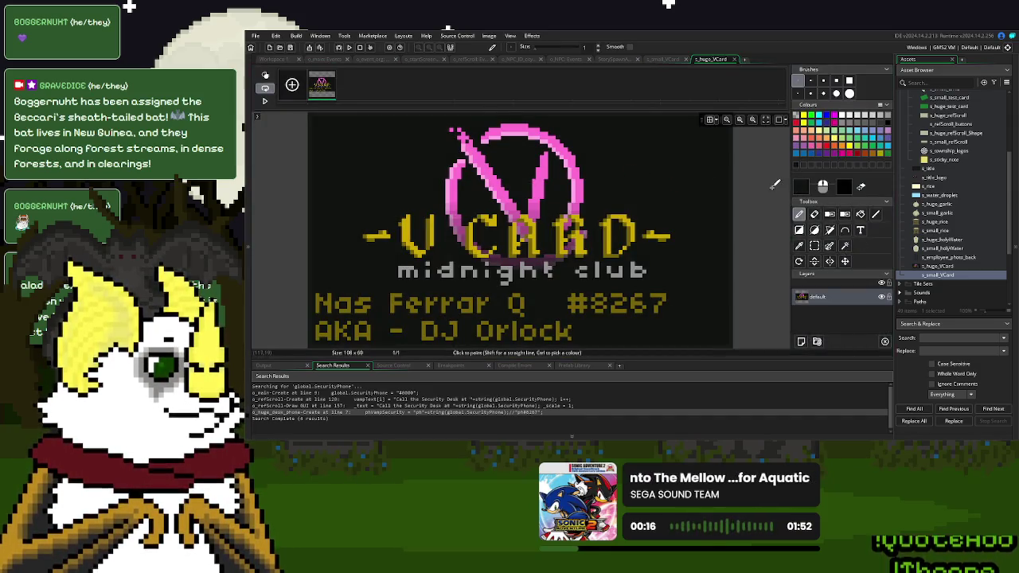
left_click(801, 187)
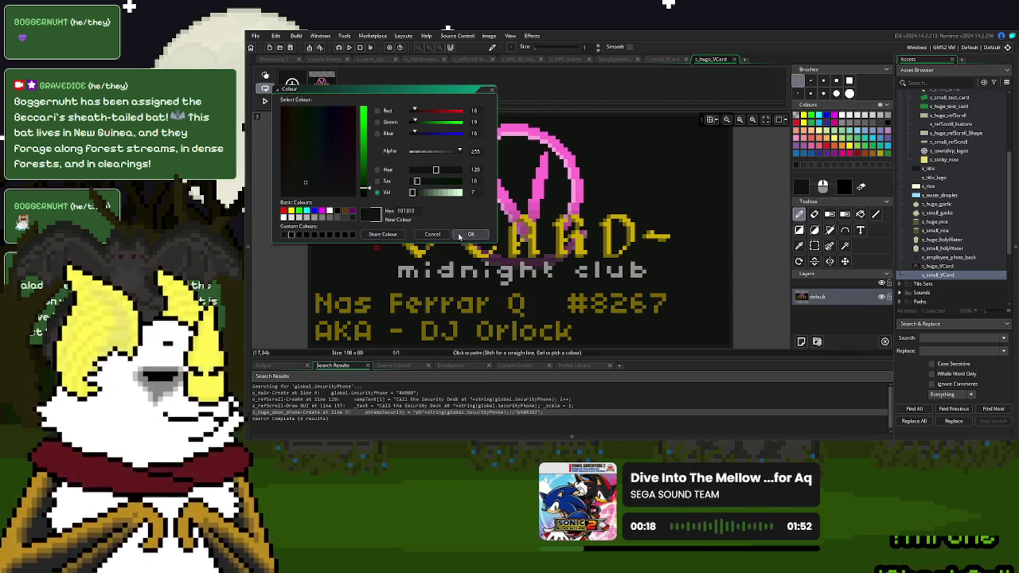
left_click(671, 77)
left_click(664, 60)
left_click(801, 187)
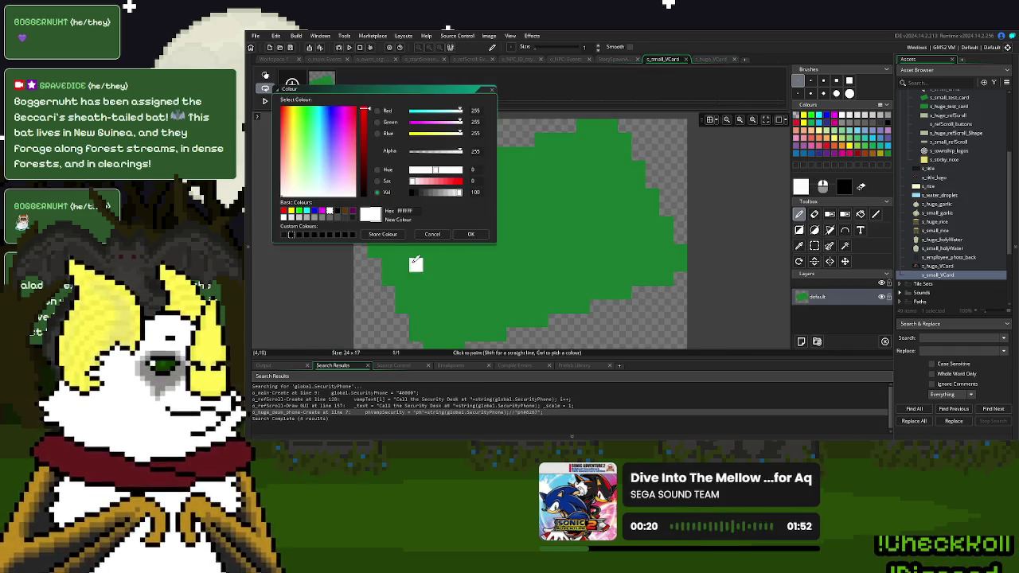
left_click(305, 182)
left_click(470, 234)
left_click(541, 236)
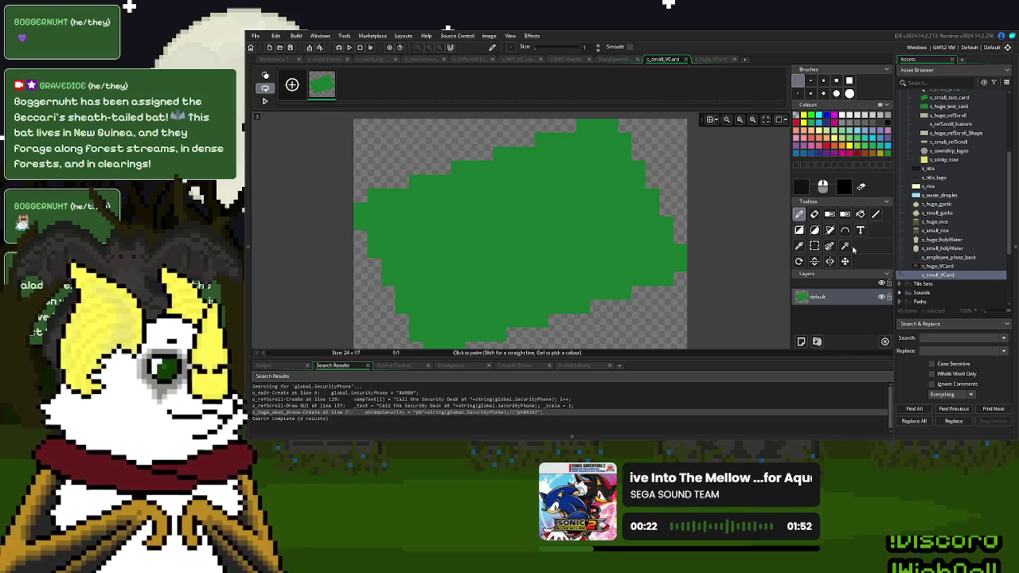
left_click(860, 215)
left_click(555, 211)
- Take the pink from the V CARD image as the small sprite's paint colour
left_click(711, 59)
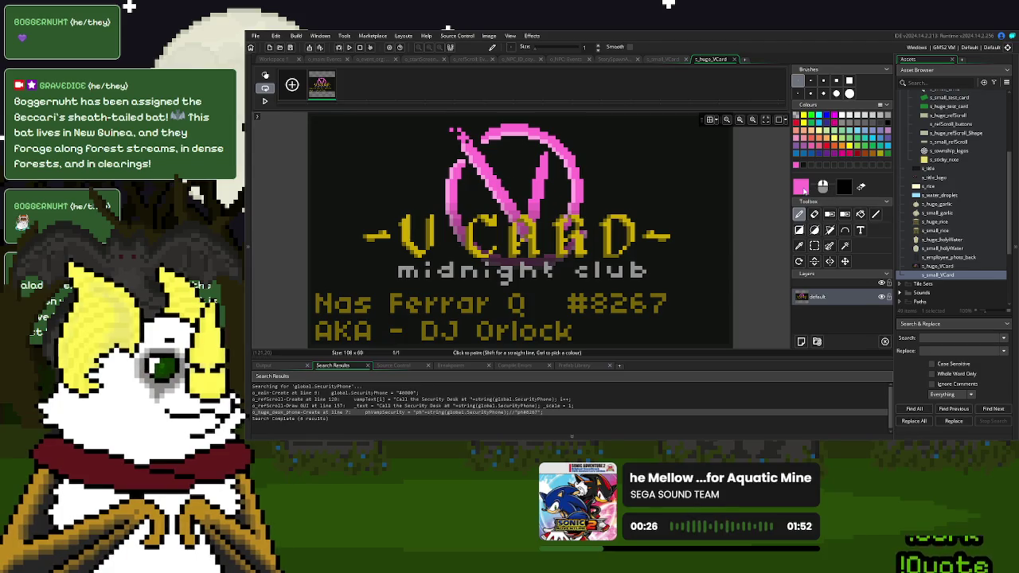
left_click(801, 187)
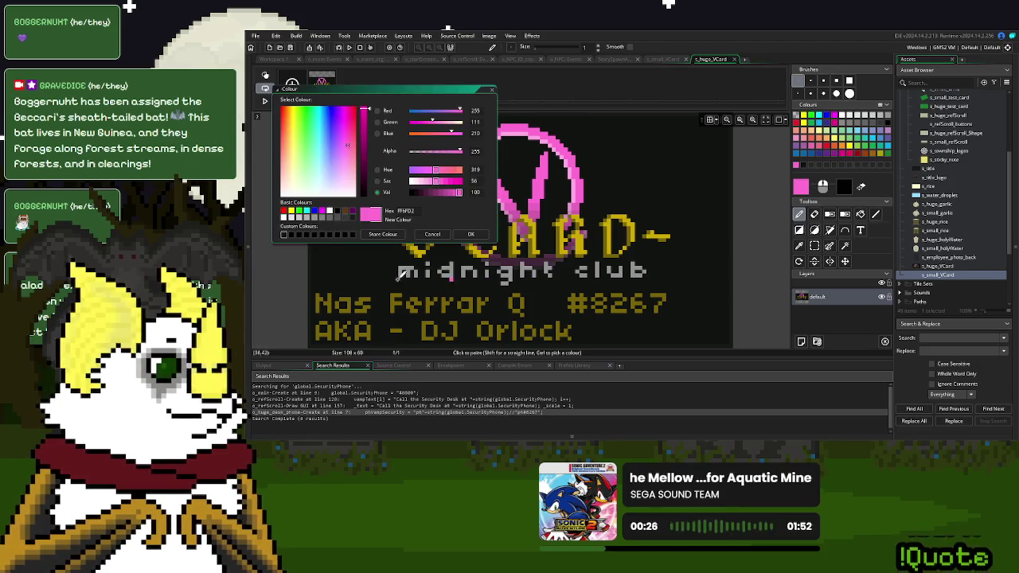
left_click(469, 235)
left_click(660, 60)
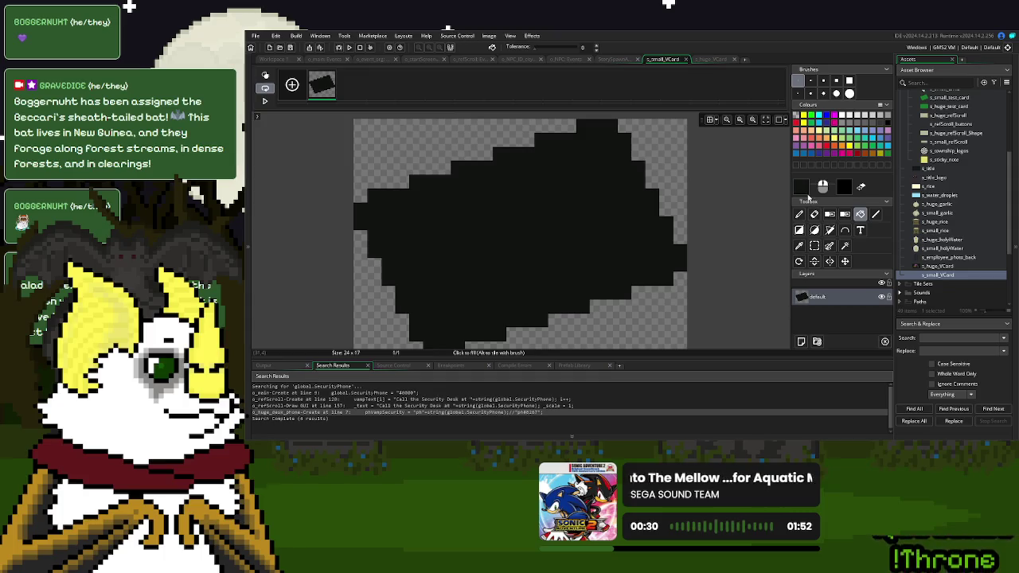
left_click(803, 190)
left_click(284, 234)
left_click(470, 234)
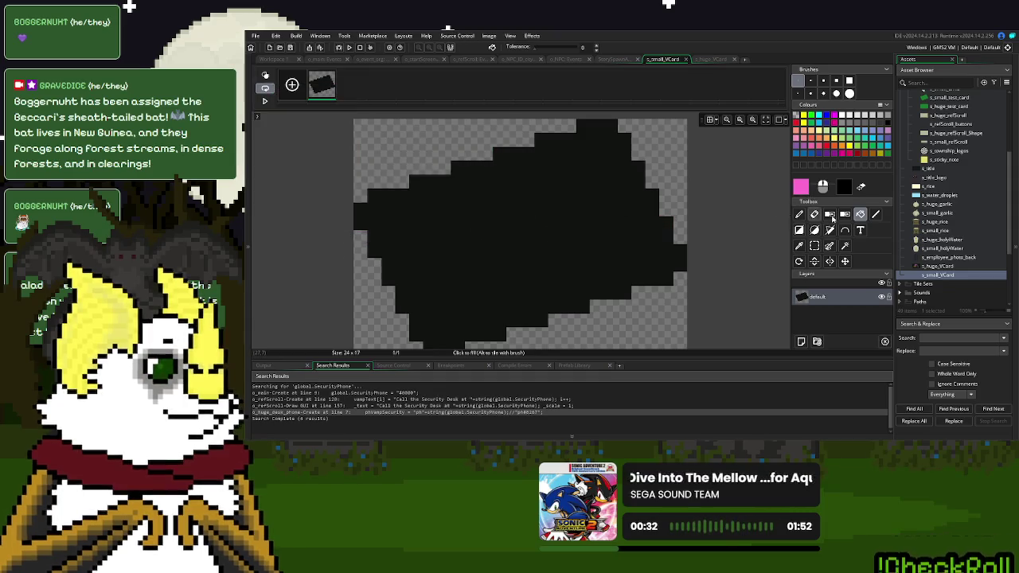
- Draw a pink V on the black blob with pencil and line strokes
left_click(800, 214)
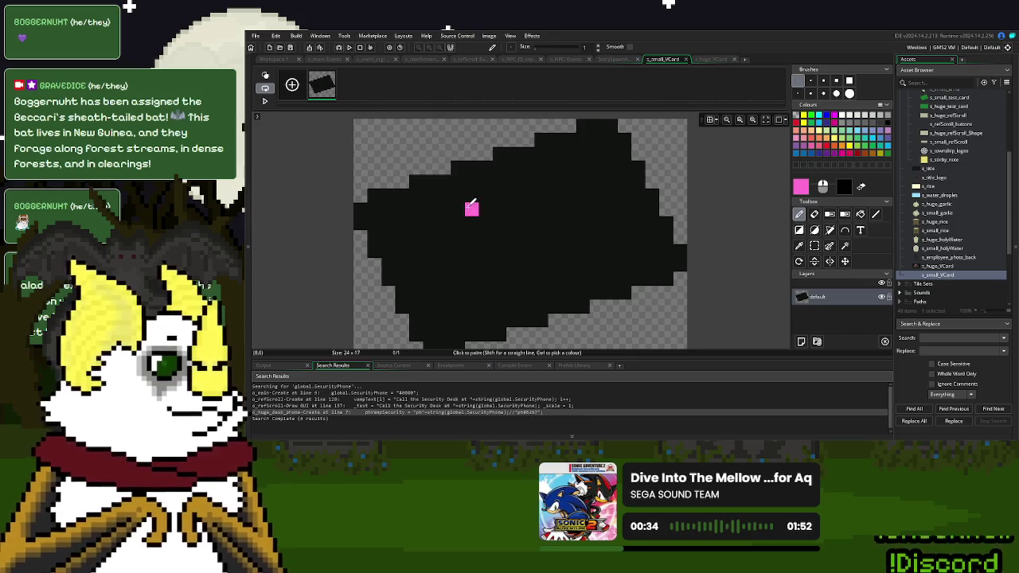
left_click(458, 196)
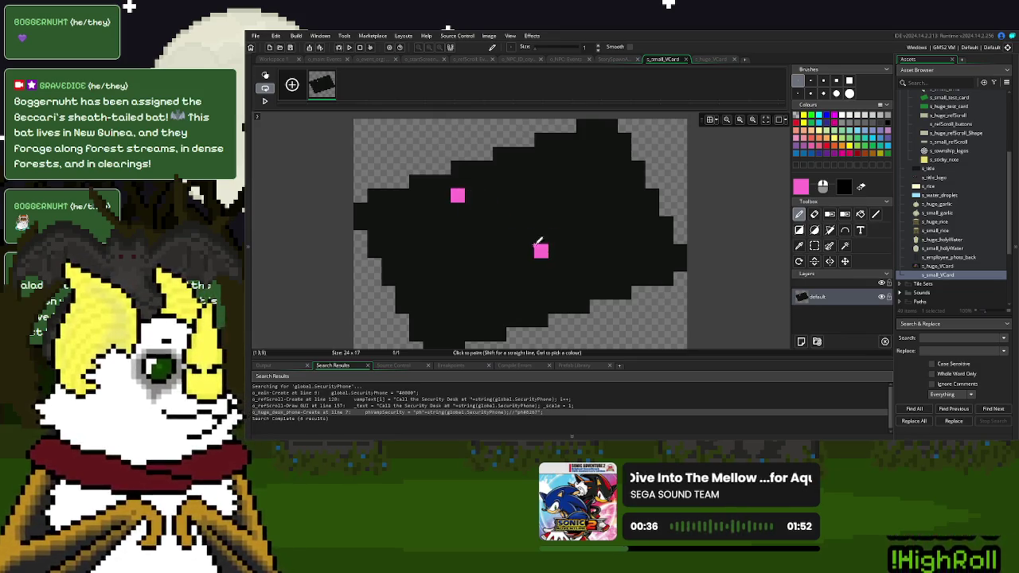
left_click(876, 214)
mouse_move(459, 196)
left_mouse_down()
mouse_move(528, 250)
mouse_move(541, 251)
mouse_move(543, 201)
left_mouse_up()
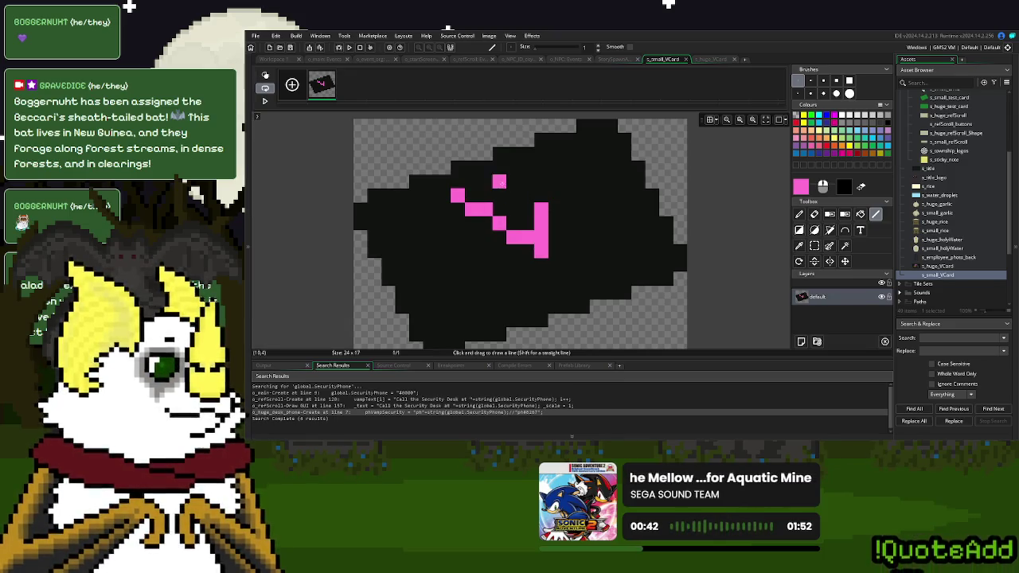
left_click(498, 182)
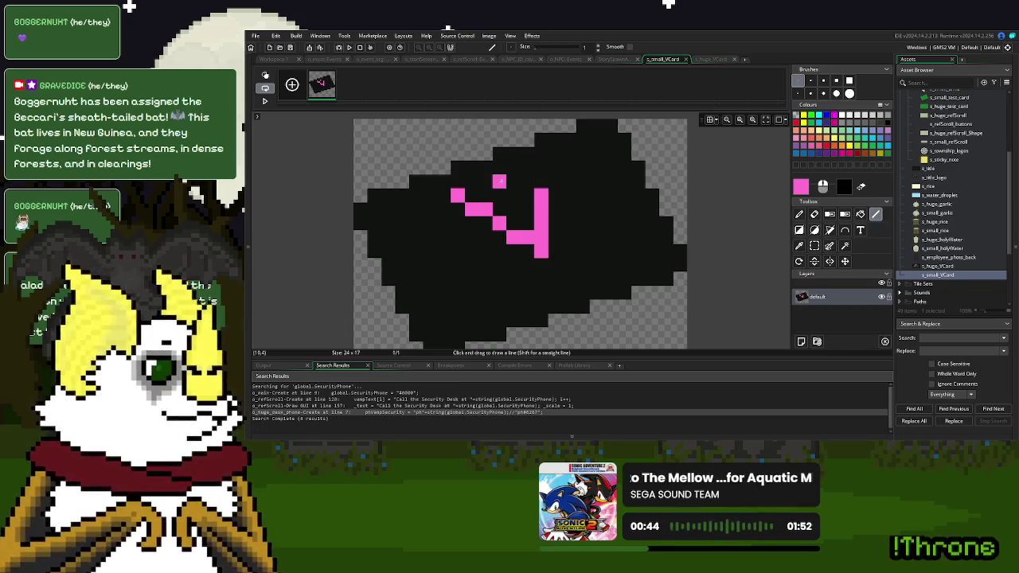
mouse_move(502, 182)
left_mouse_down()
mouse_move(576, 188)
mouse_move(574, 237)
left_mouse_up()
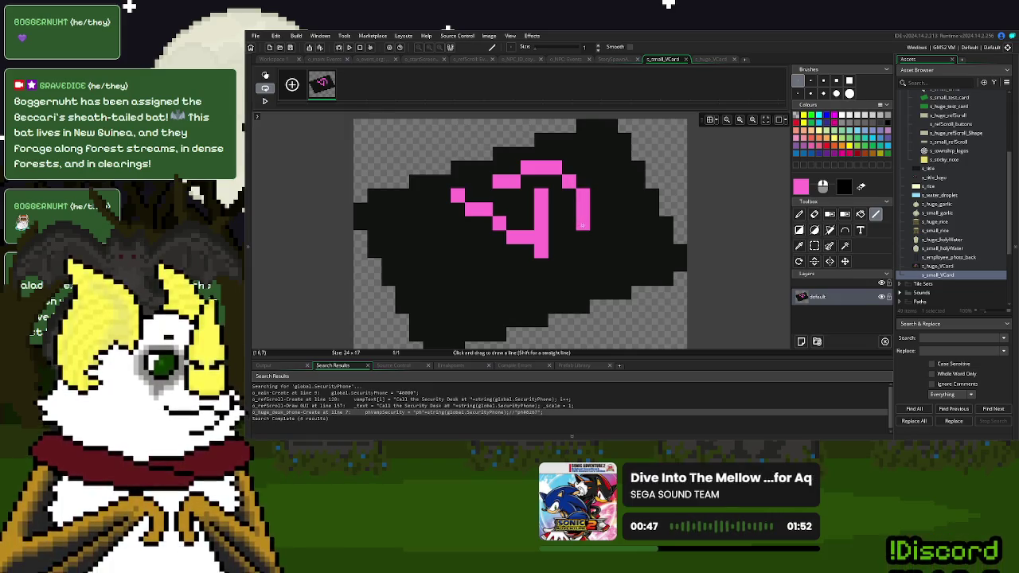
left_click_drag(570, 237, 478, 217)
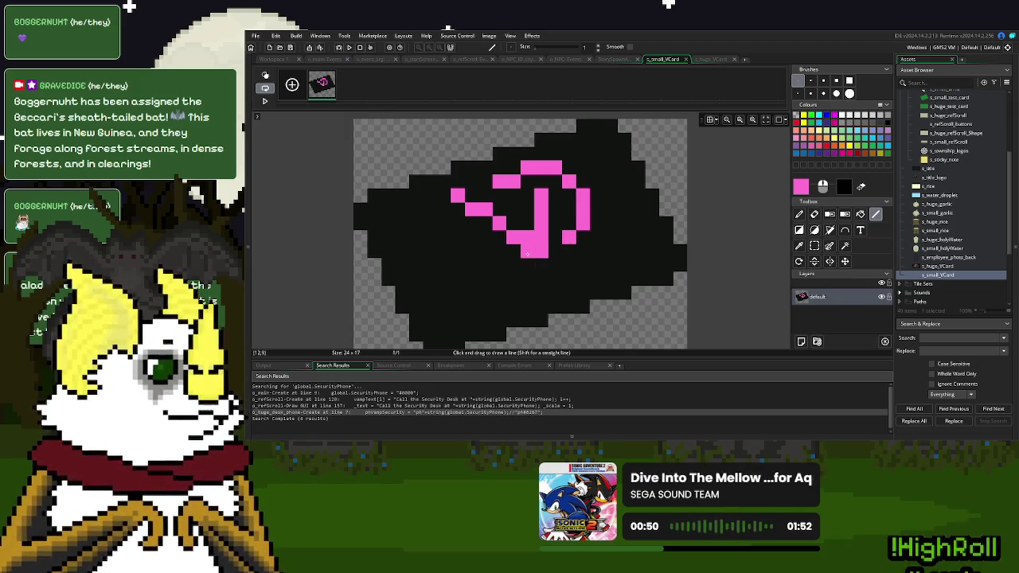
left_click(500, 210)
left_click(499, 265)
left_click(472, 237)
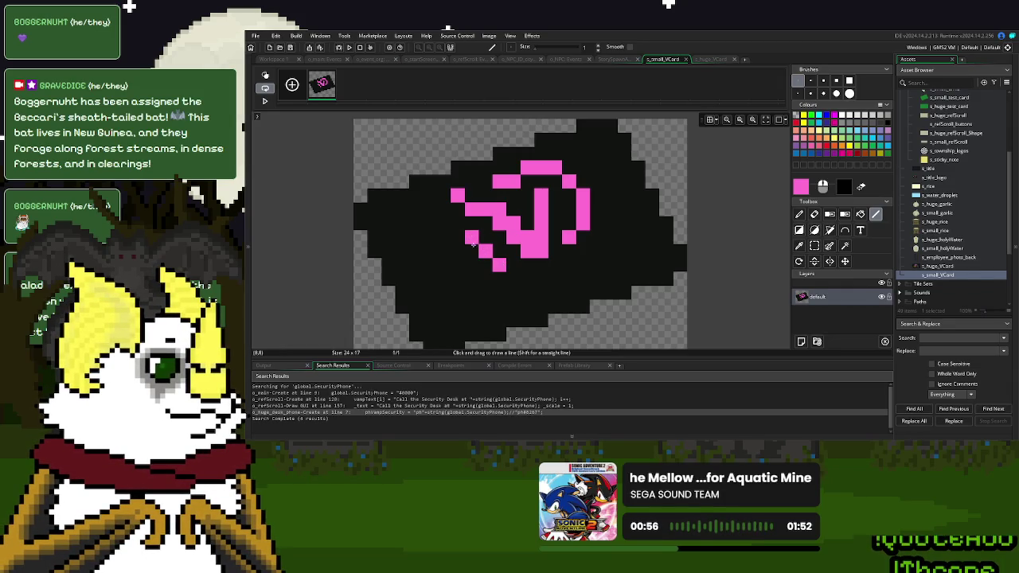
left_click(513, 265)
left_click(458, 223)
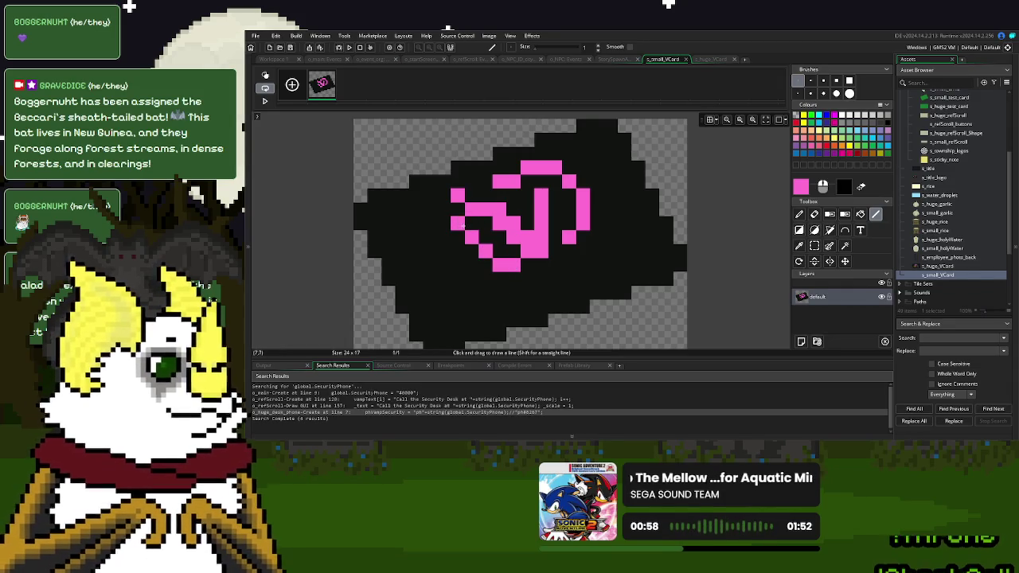
- Select the pink V by colour and move it down-right toward the centre
scroll(585, 305, "down", 3)
scroll(624, 291, "up", 4)
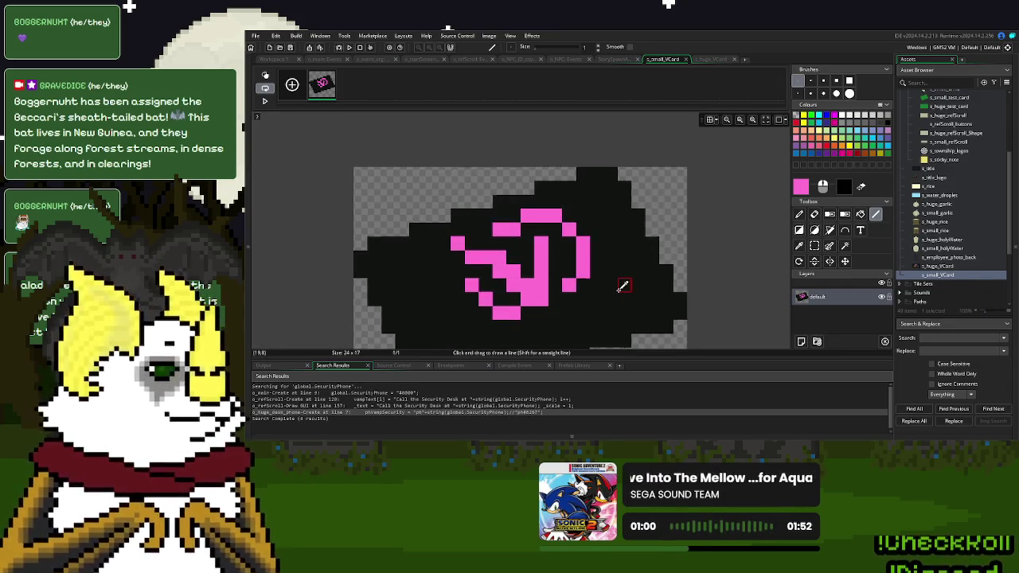
scroll(624, 287, "up", 1)
scroll(629, 279, "down", 2)
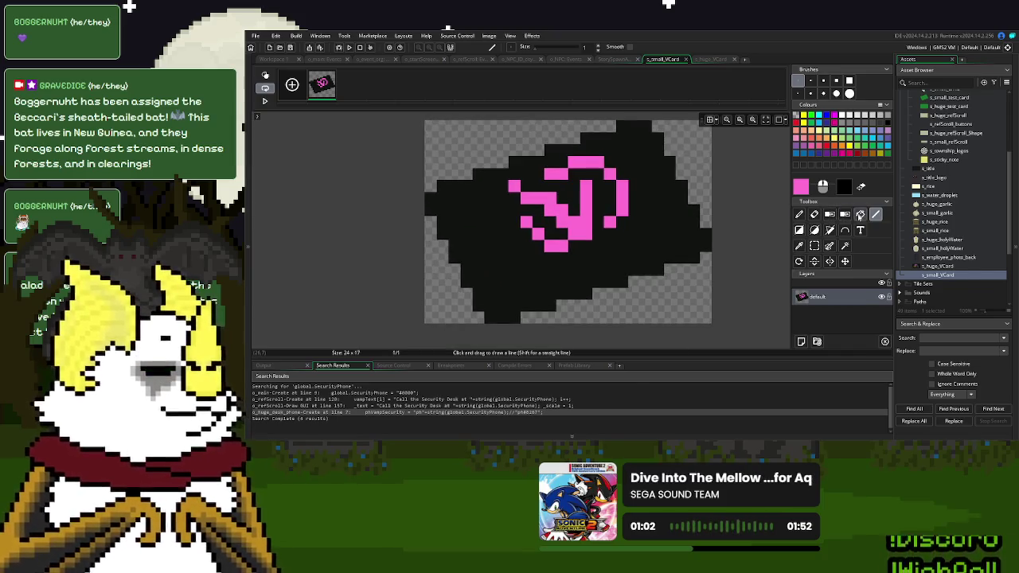
left_click(845, 246)
left_click(581, 227)
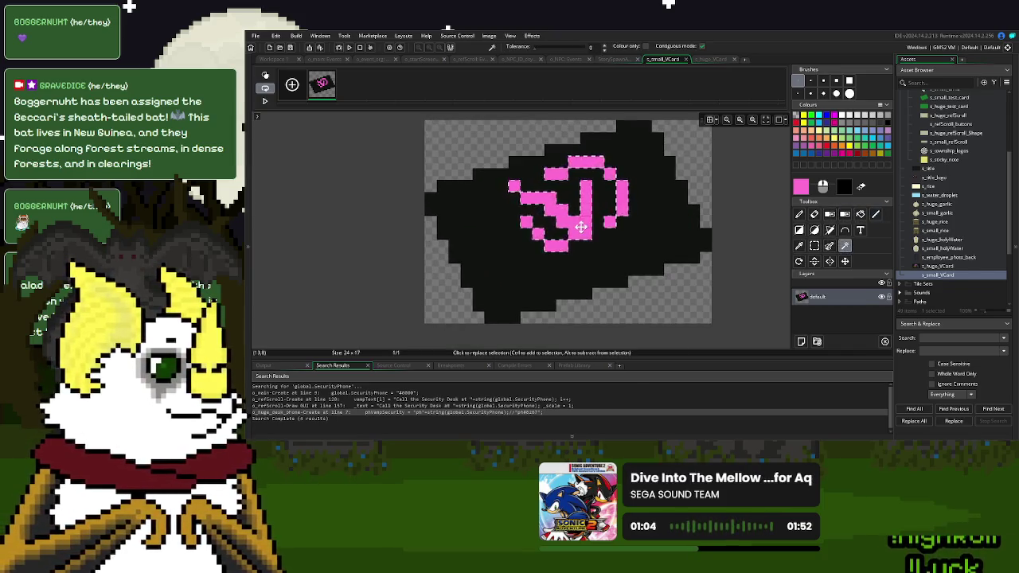
left_click_drag(582, 227, 593, 238)
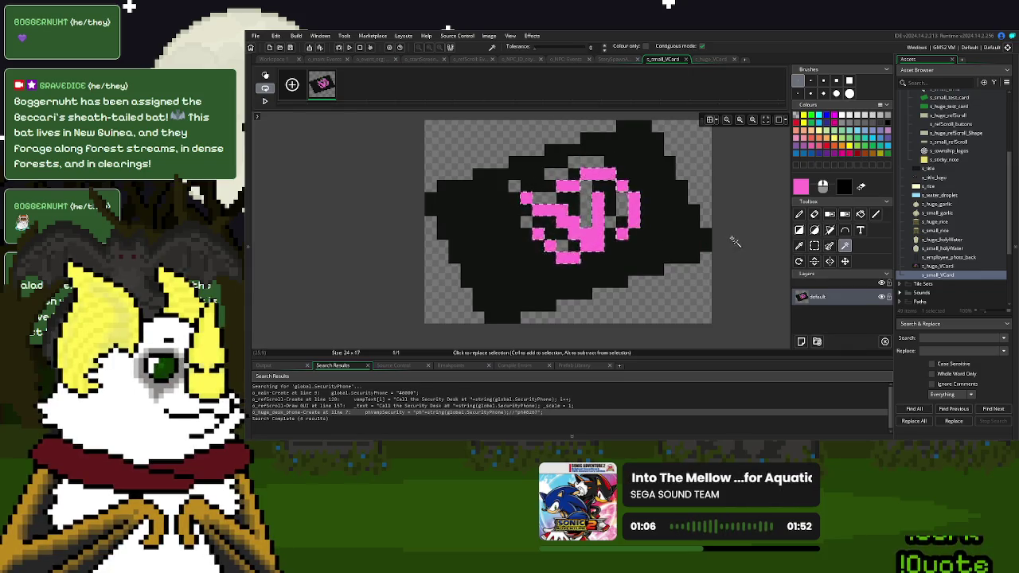
- Fill the transparent gaps left around the moved V with black
key("s")
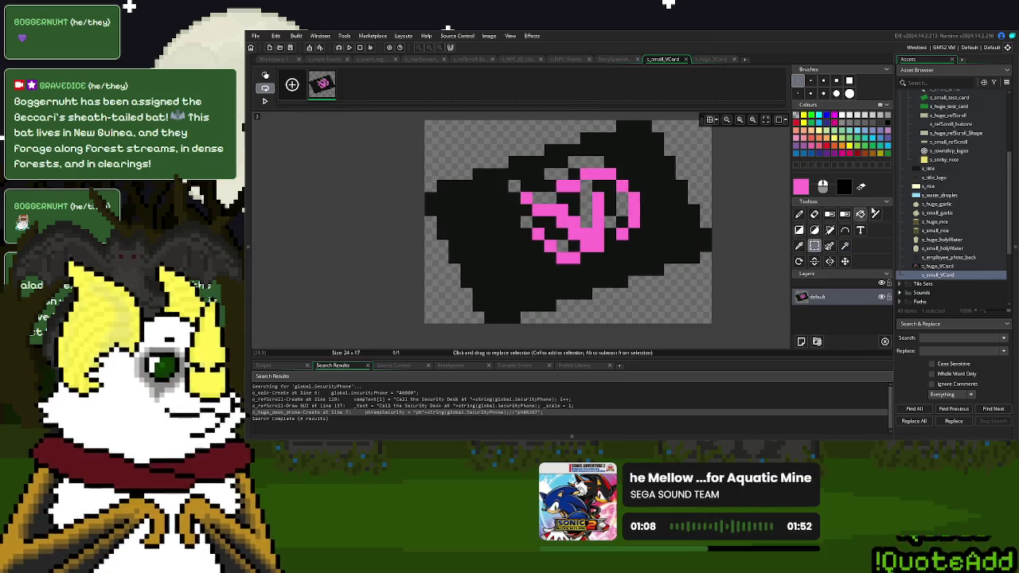
left_click(861, 214)
left_click(673, 199, "alt")
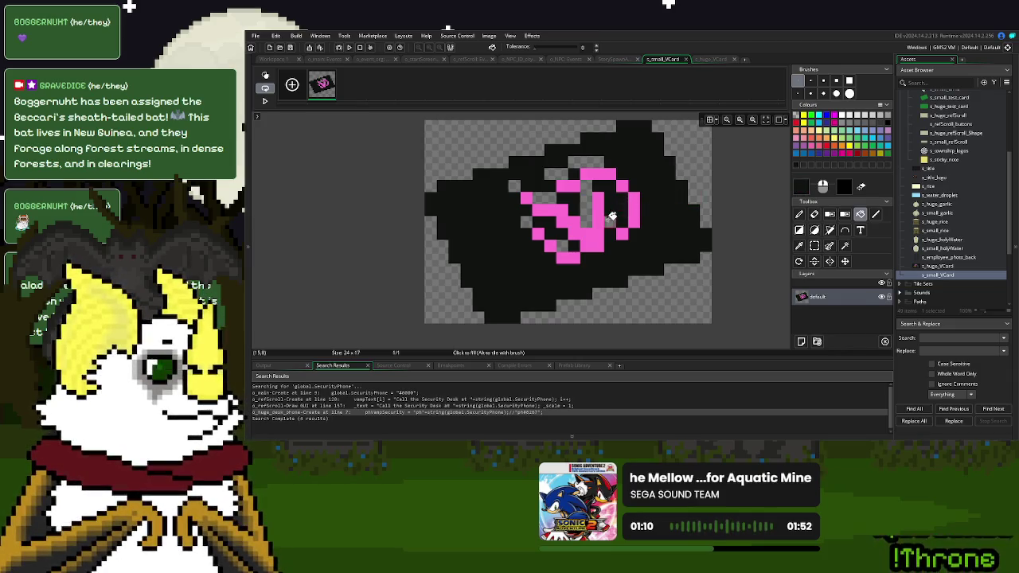
left_click(592, 201)
left_click(557, 173)
left_click(516, 187)
left_click(527, 221)
left_click(555, 244)
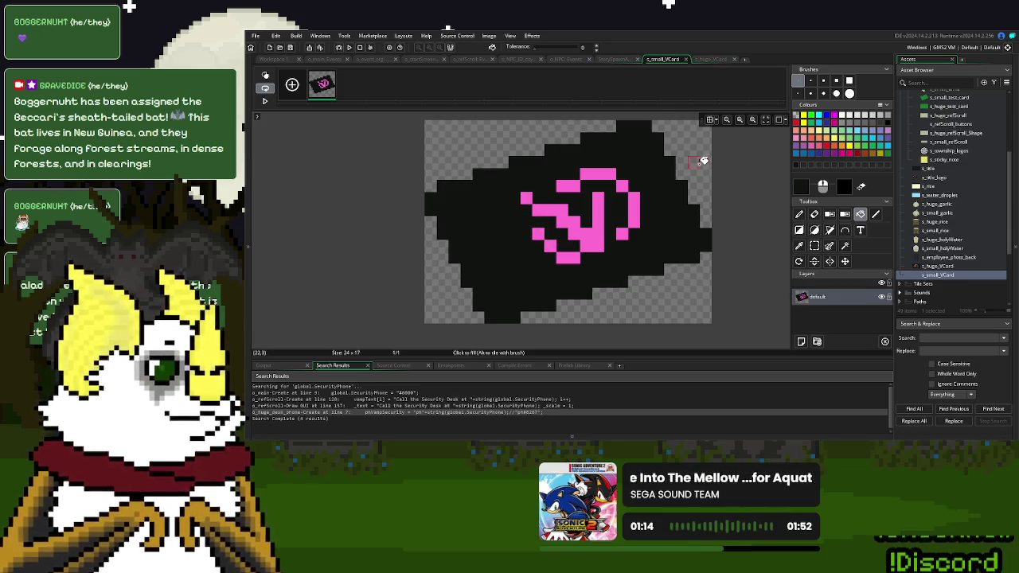
left_click(711, 60)
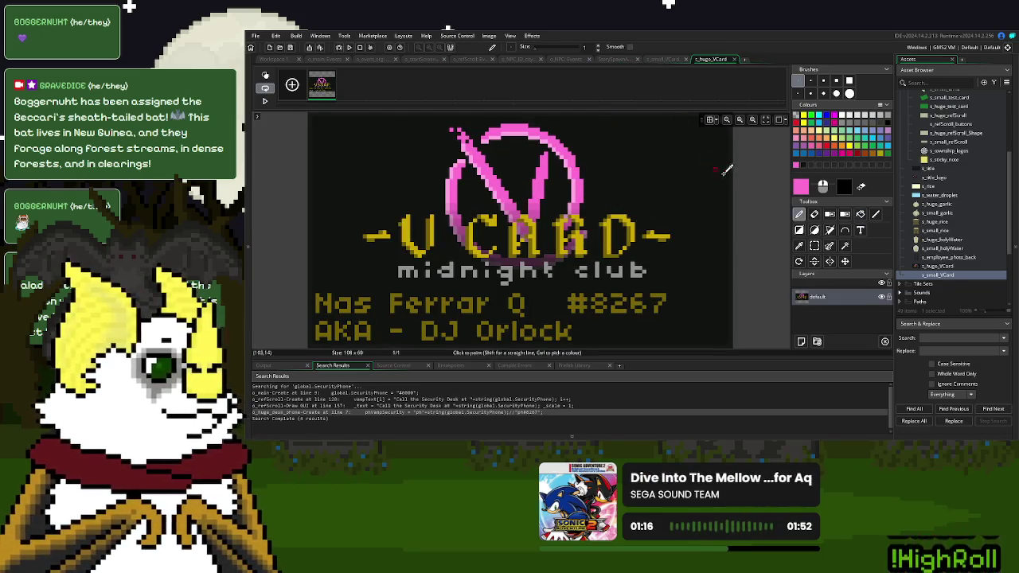
- Carry the large card's dark background colour over to the small V sprite
left_click(734, 169, "ctrl")
double_click(801, 188)
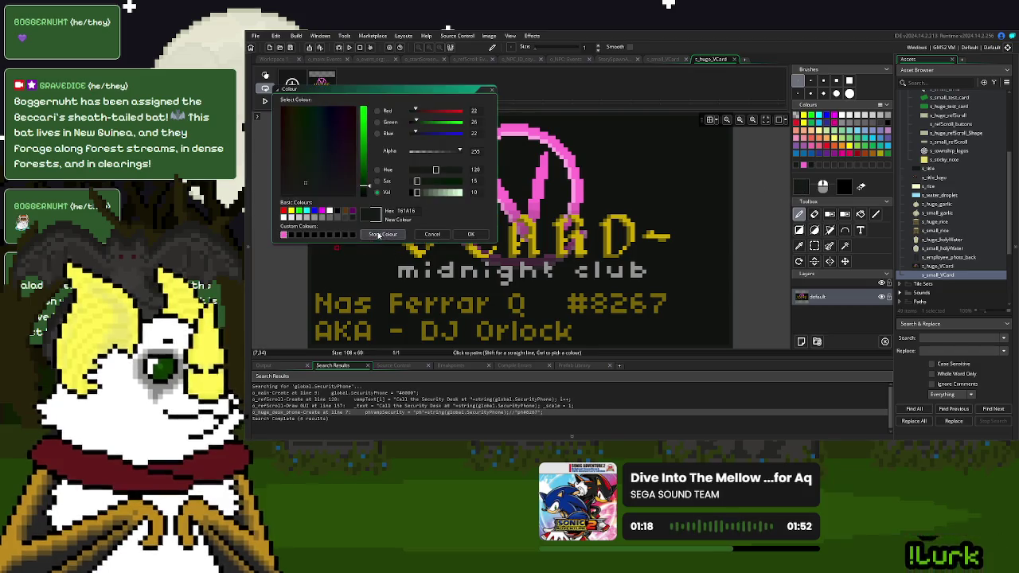
left_click(484, 237)
left_click(662, 59)
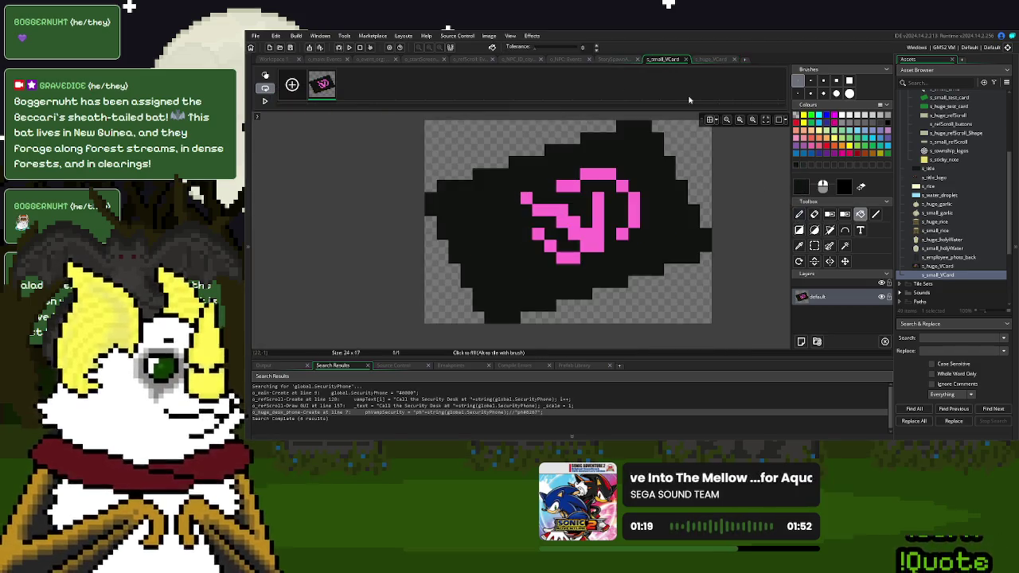
double_click(796, 188)
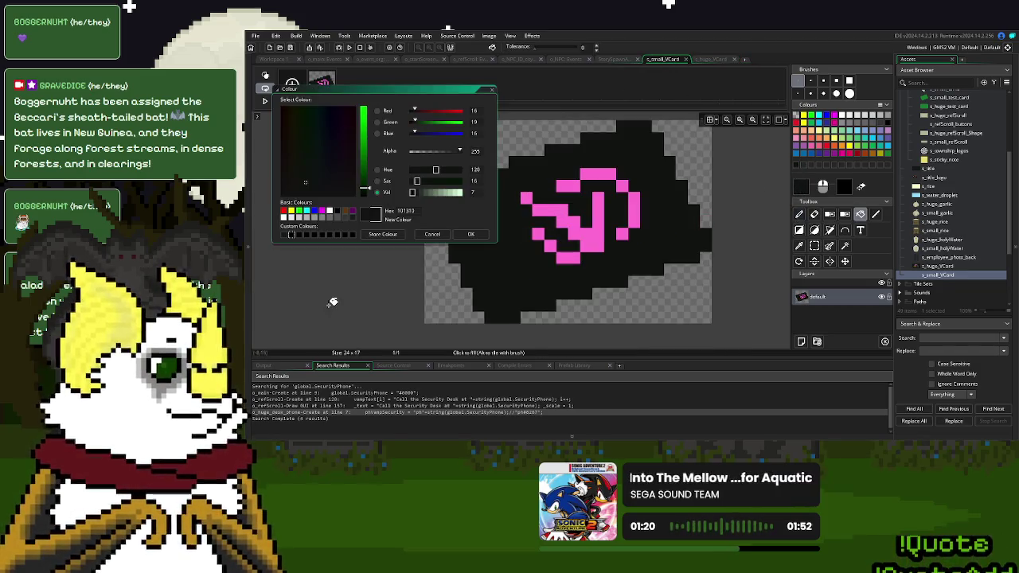
left_click(481, 236)
- Pencil dark pixels along the card's right edge, left edge, and top
left_click(876, 214)
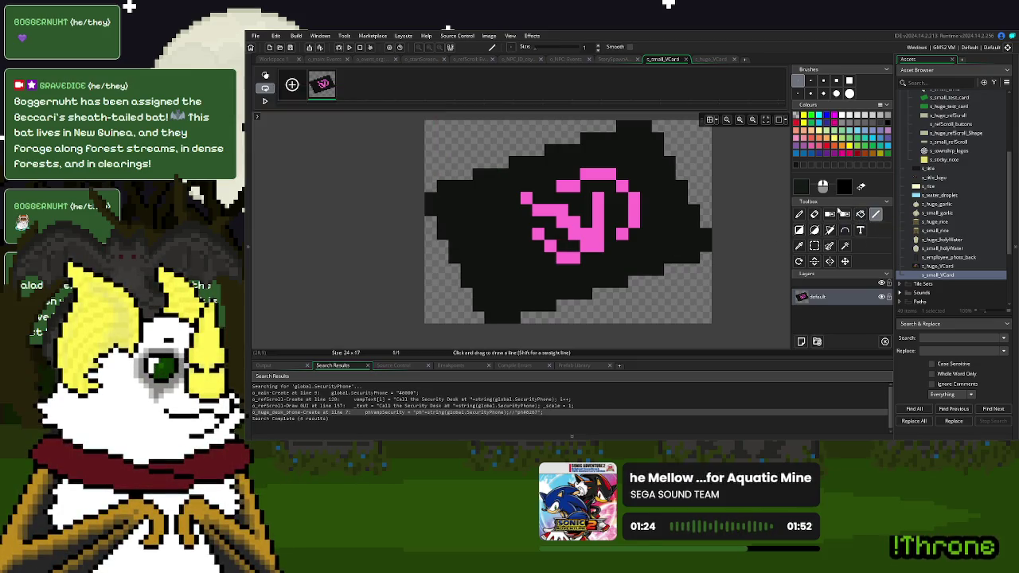
left_click(800, 214)
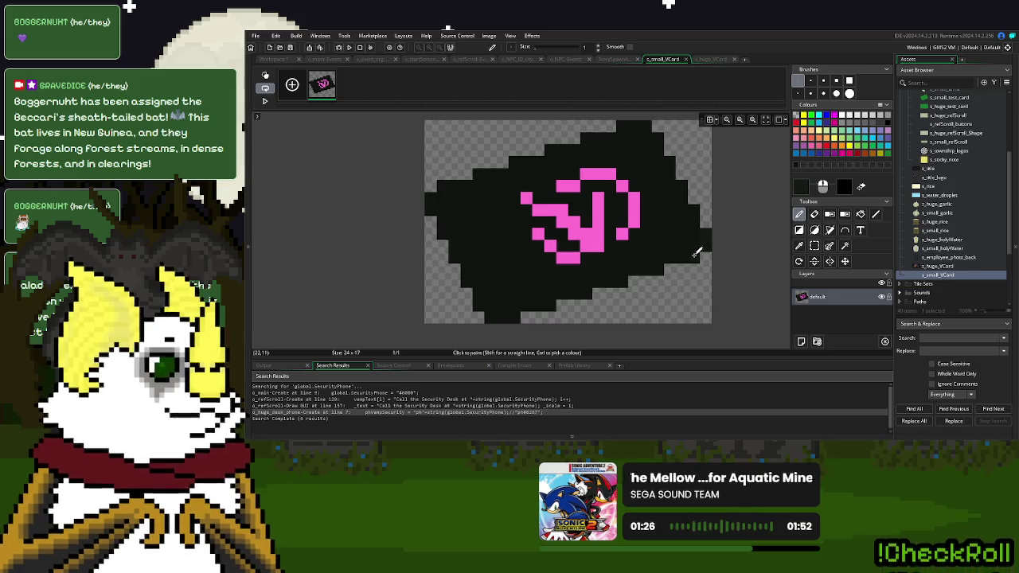
left_click_drag(696, 253, 665, 258)
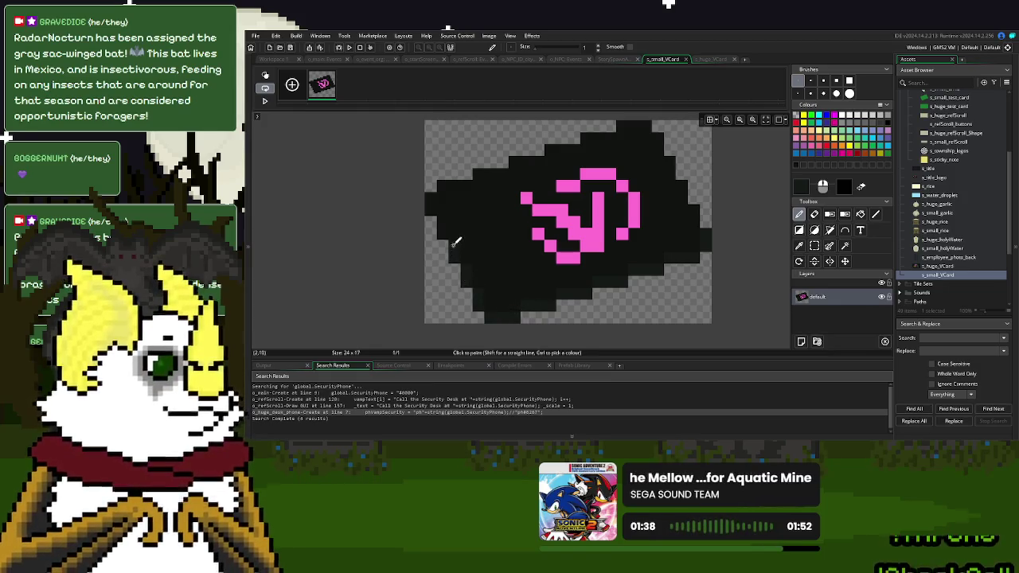
left_click(428, 199)
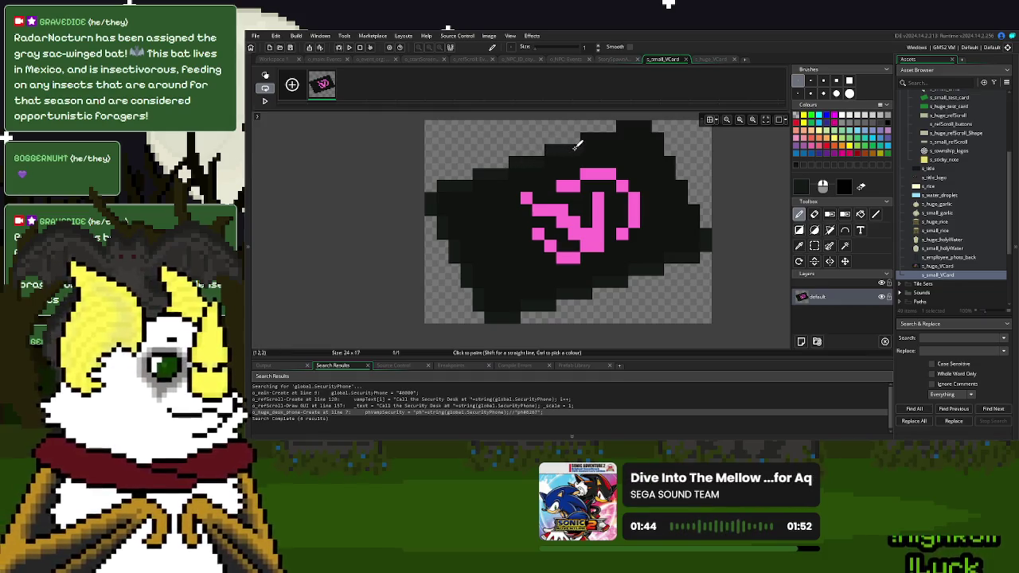
left_click(645, 123)
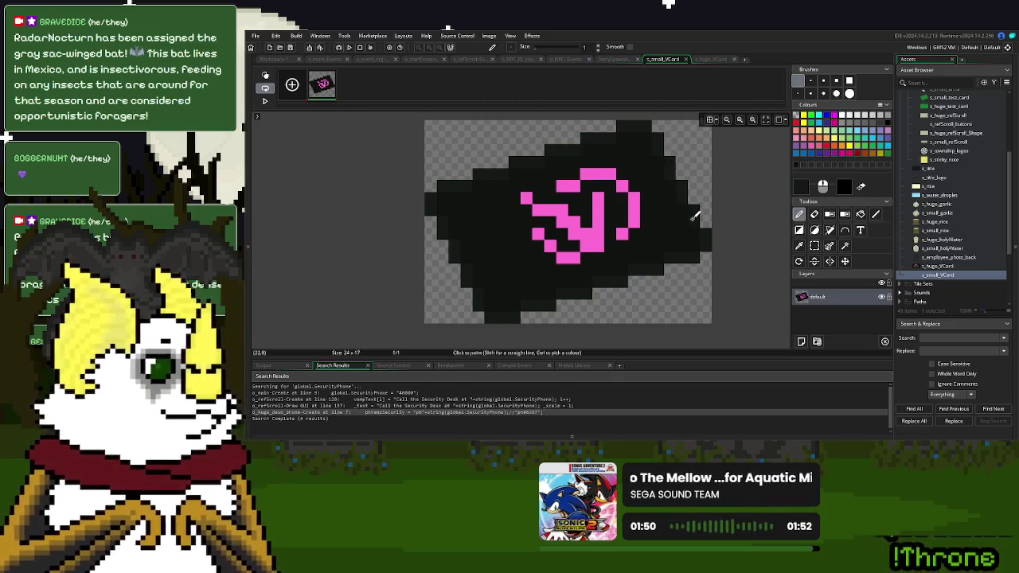
- Shift the pink V one pixel left, deselect, and close the s_small_VCard image editor
left_click(845, 246)
left_click(596, 223)
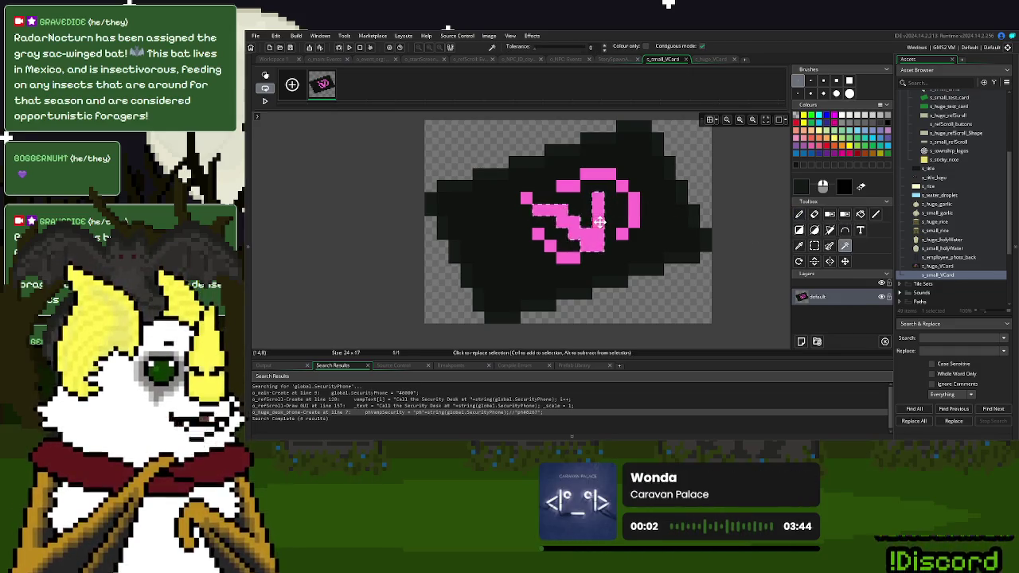
left_click_drag(607, 172, 601, 182)
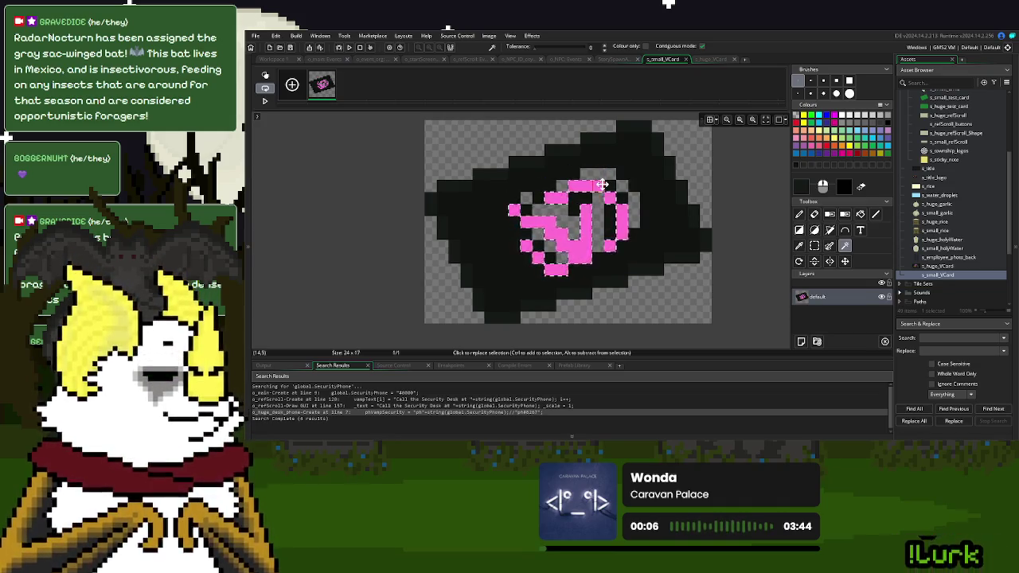
left_click_drag(601, 182, 602, 177)
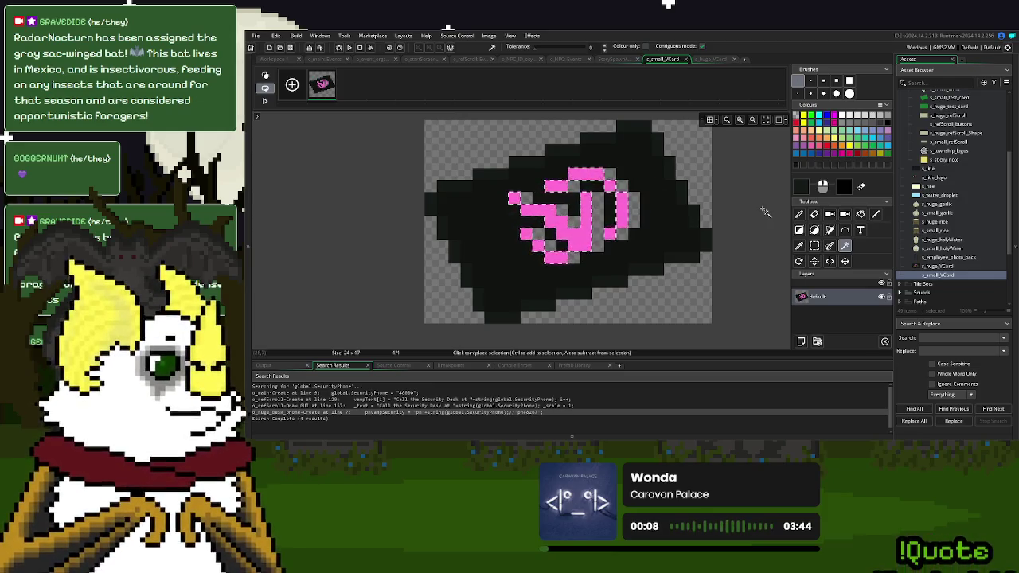
key("Escape")
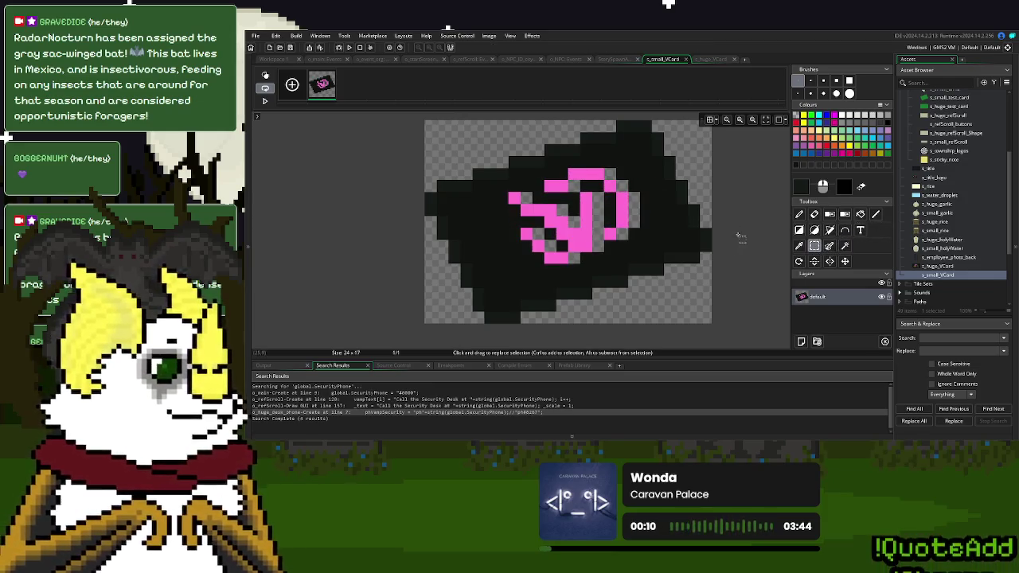
left_click(860, 214)
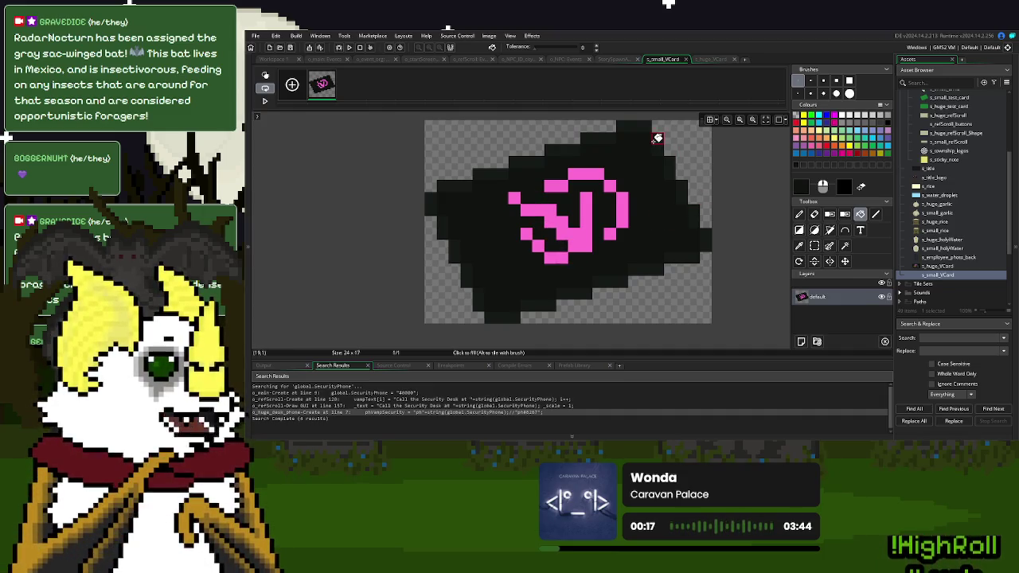
left_click(686, 60)
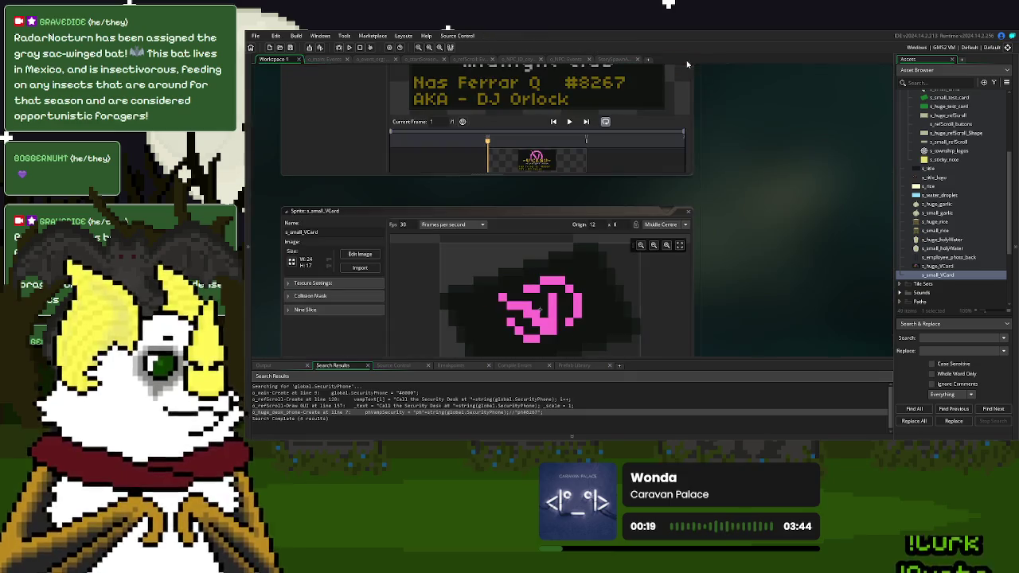
- Open o_NasBusinessCard and its Variable Definitions
scroll(941, 246, "down", 3)
scroll(941, 247, "down", 2)
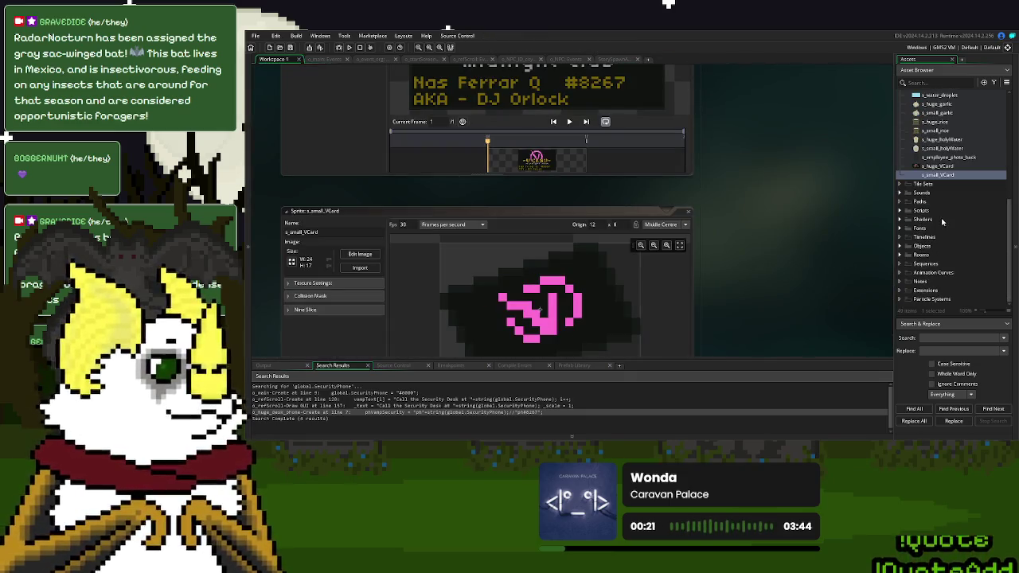
left_click(899, 246)
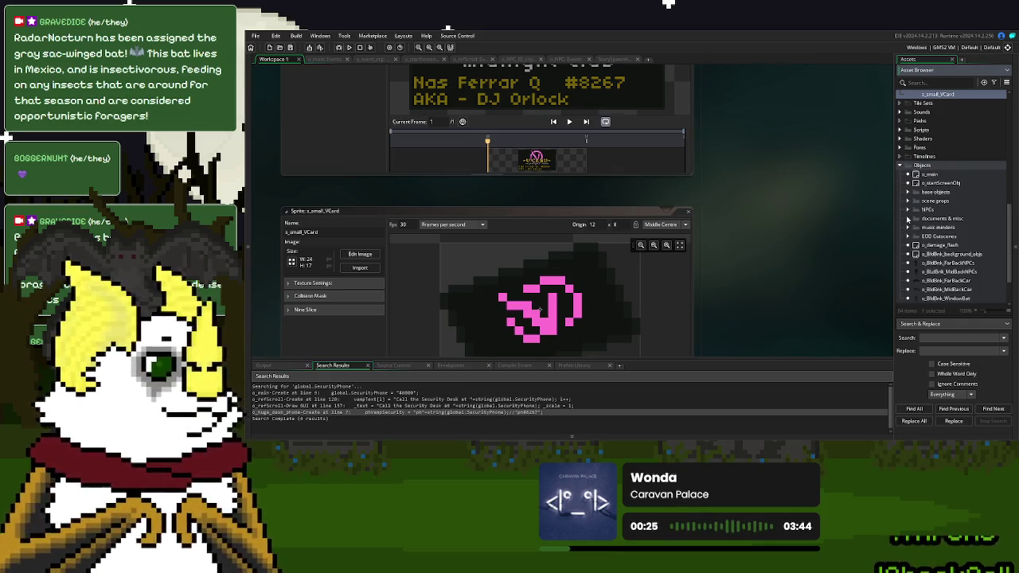
left_click(909, 219)
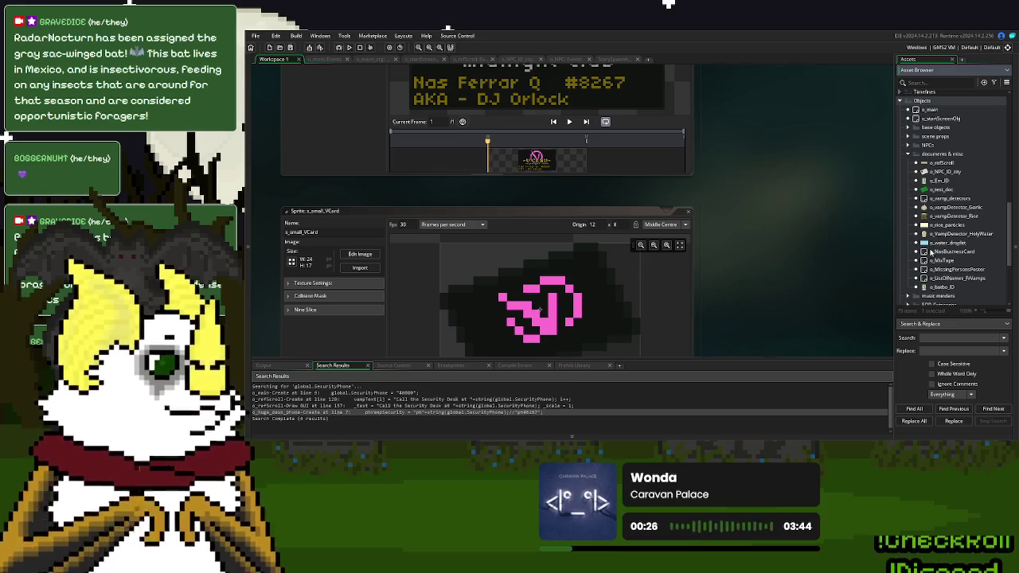
double_click(948, 252)
scroll(953, 255, "up", 5)
scroll(953, 255, "up", 3)
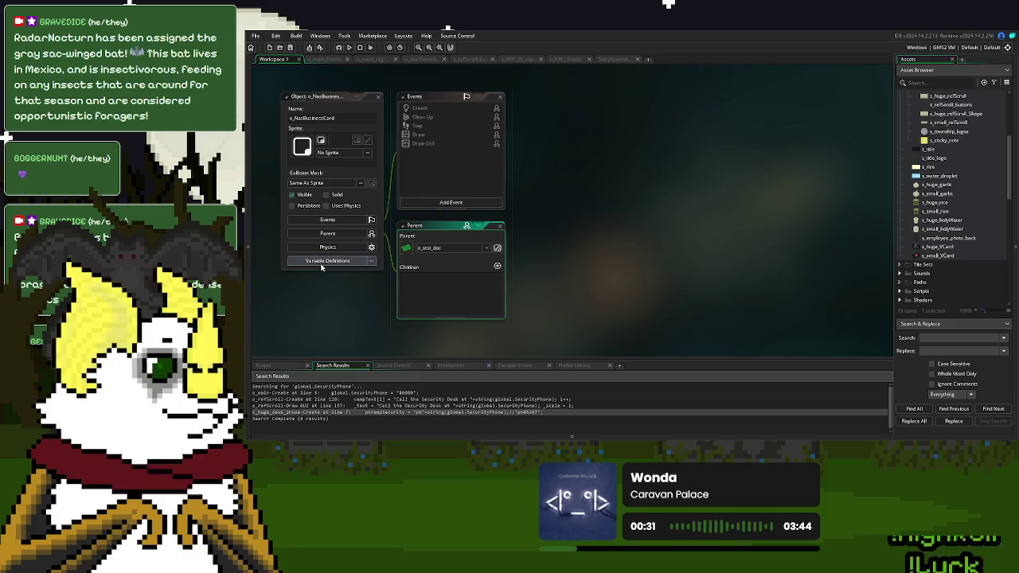
left_click(327, 260)
- Set desk_sprite's default to s_small_VCard and wall_sprite's default to s_huge_VCard
left_click(943, 254, "shift")
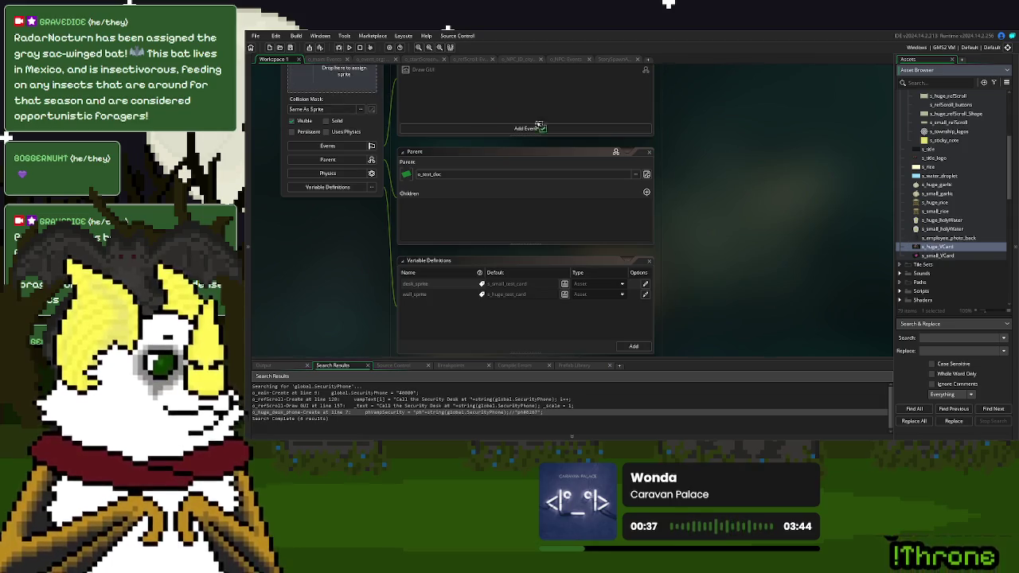
left_click_drag(672, 264, 691, 208)
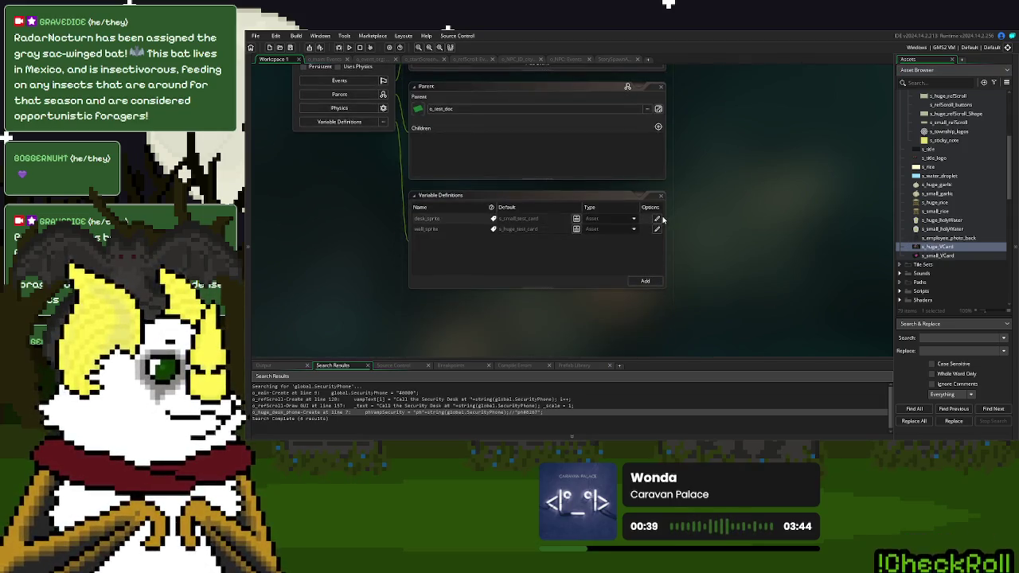
left_click(637, 255)
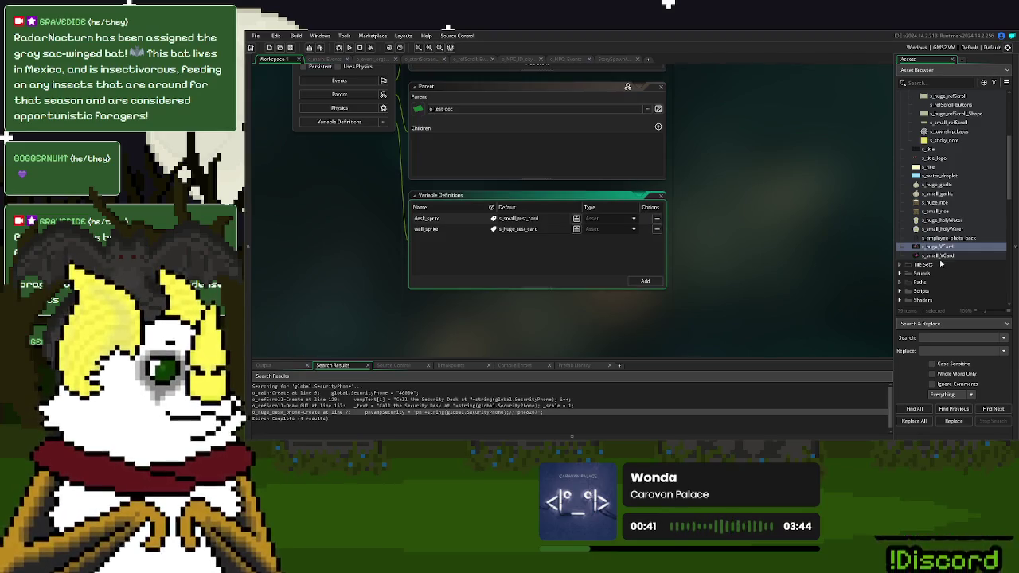
left_click_drag(940, 256, 555, 220)
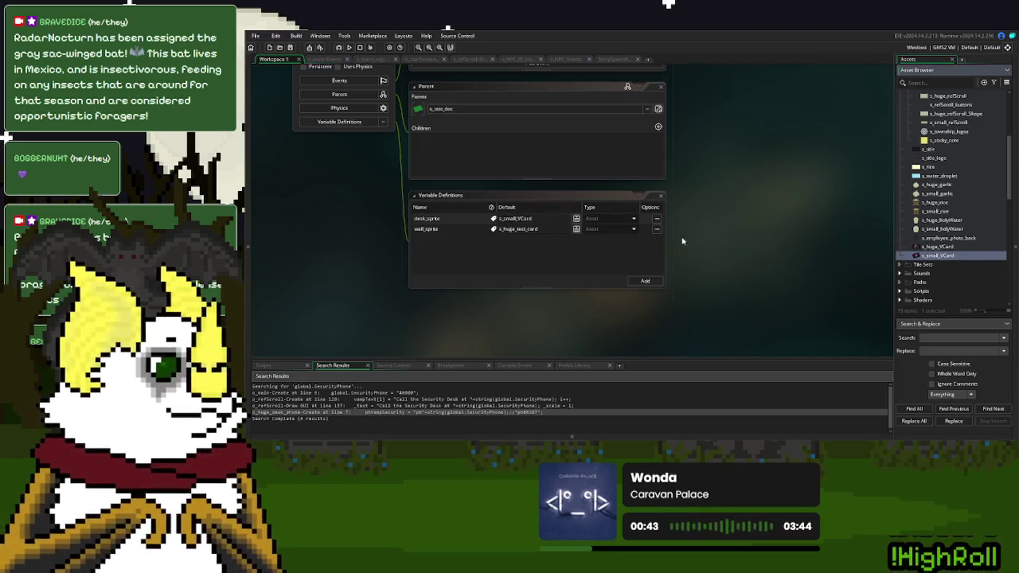
left_click_drag(954, 248, 567, 231)
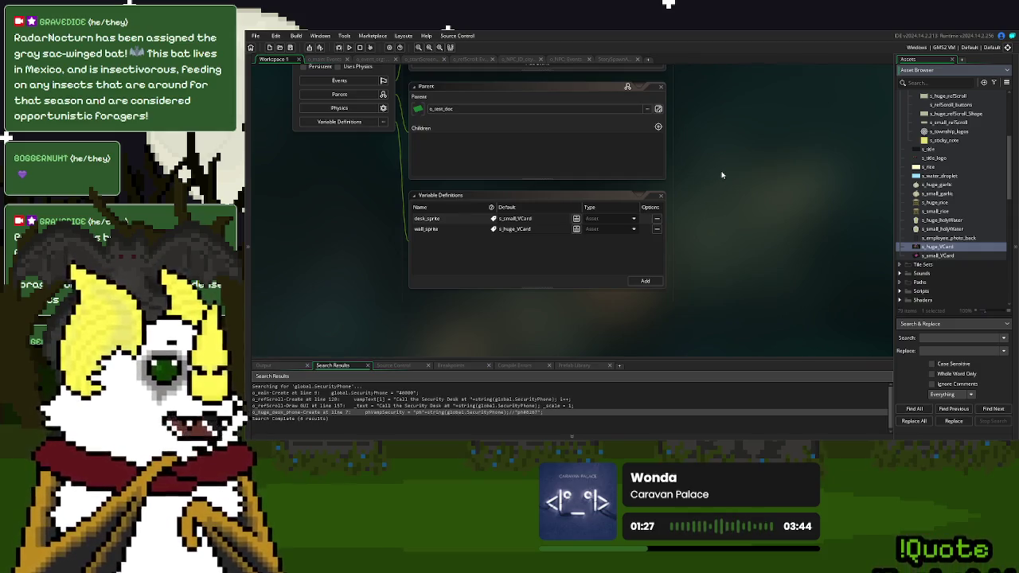
- Collapse the document sprites and Sprites folders, then close every open editor window
scroll(965, 234, "up", 5)
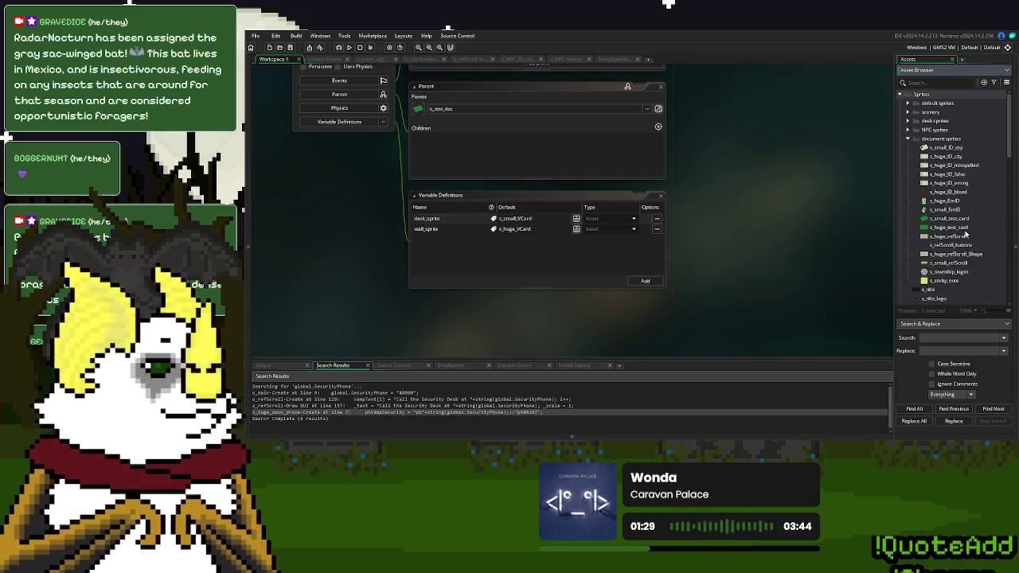
left_click(908, 138)
left_click(901, 93)
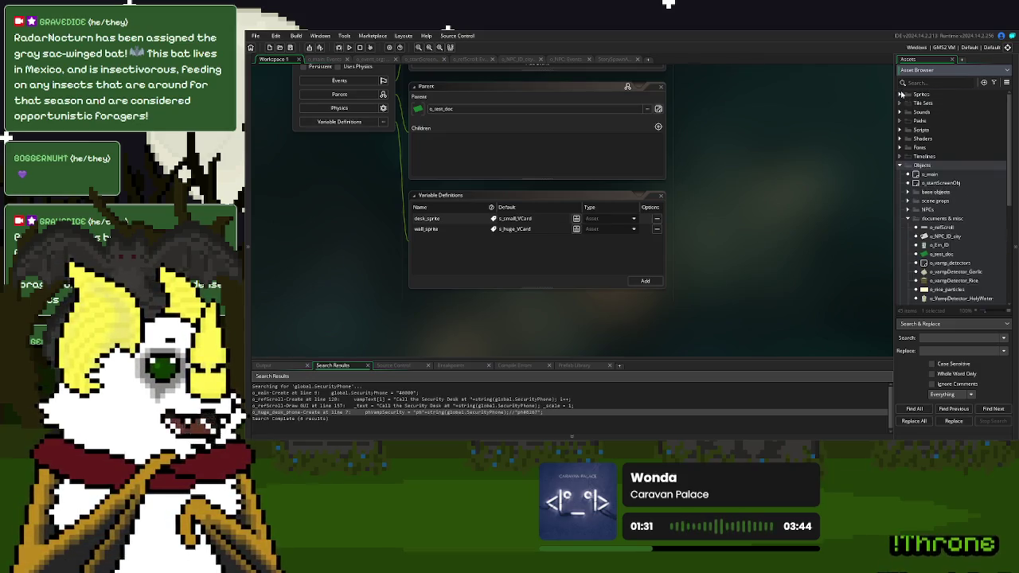
right_click(762, 145)
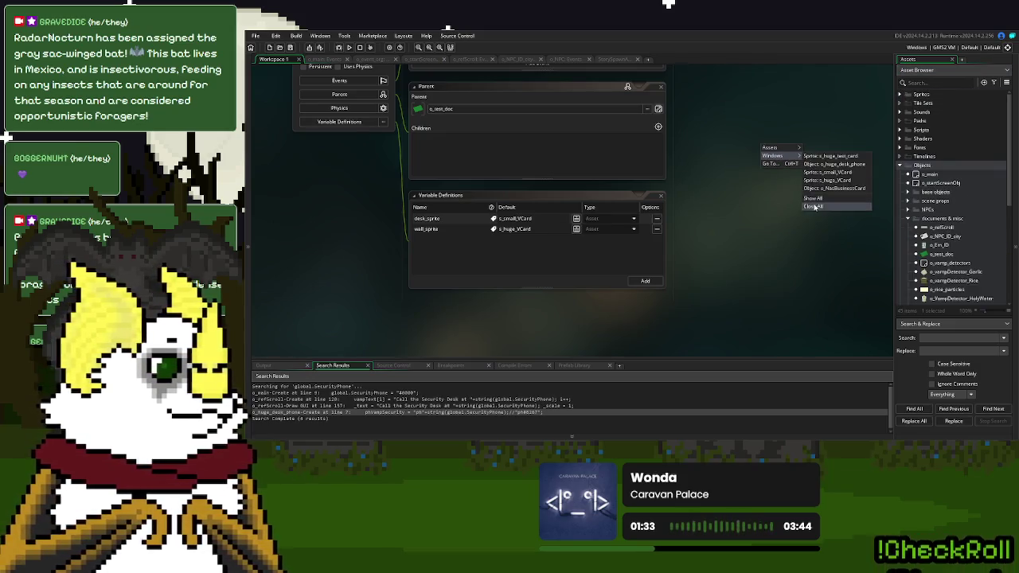
left_click(813, 206)
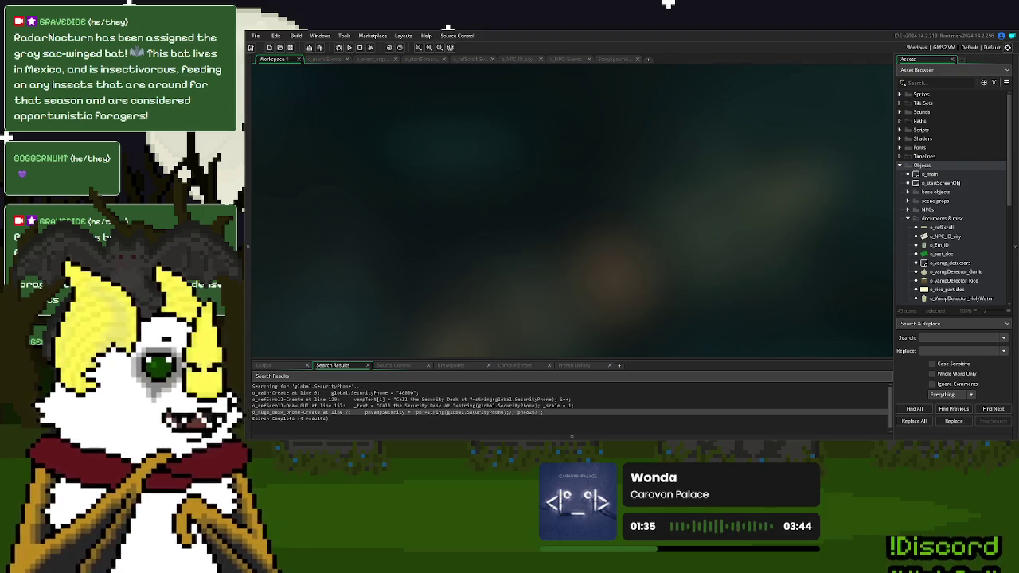